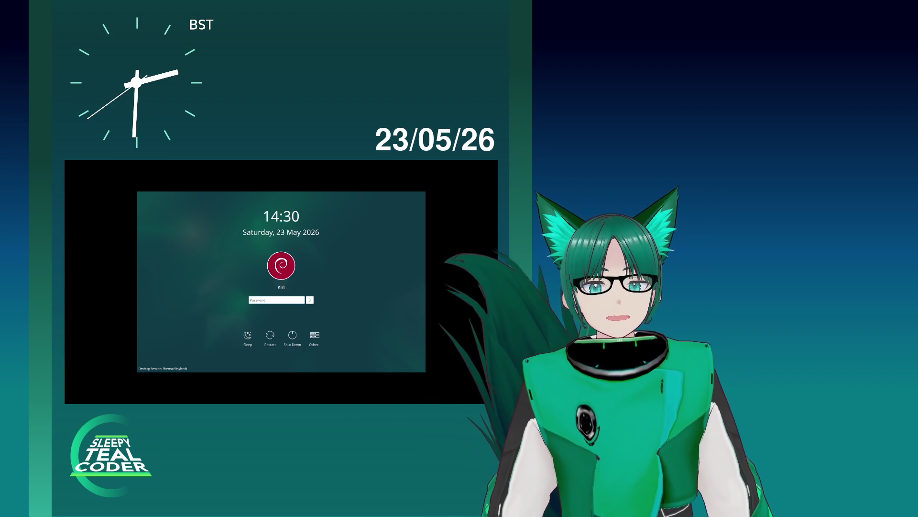
# Unlock the Plasma session with the VM password and bring the code editor to the front
pyautogui.write('******')
pyautogui.press('Return')
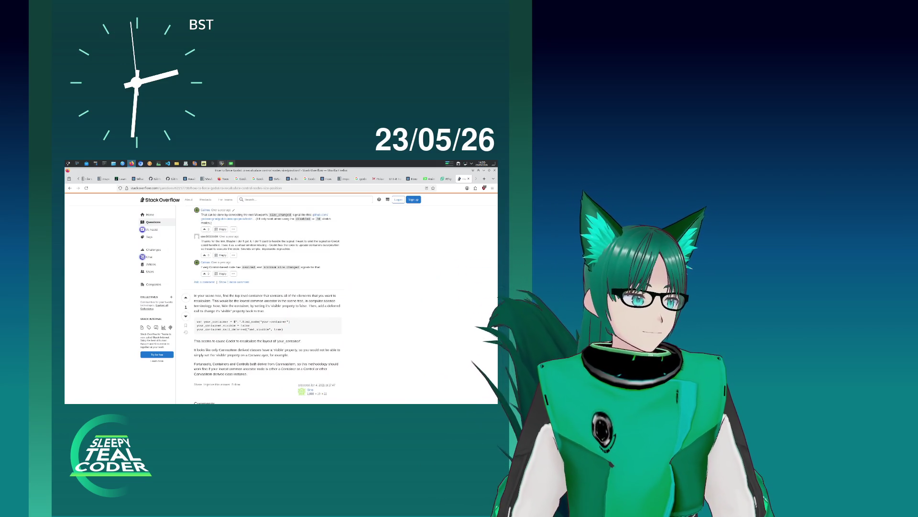
pyautogui.click(167, 163)
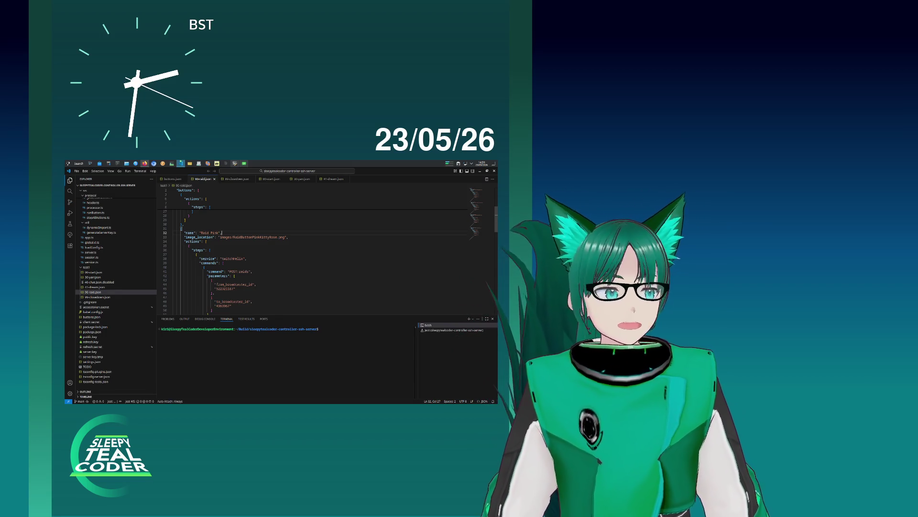
# Start the controller server with 'npm run run' in the VS Code terminal
pyautogui.click(319, 329)
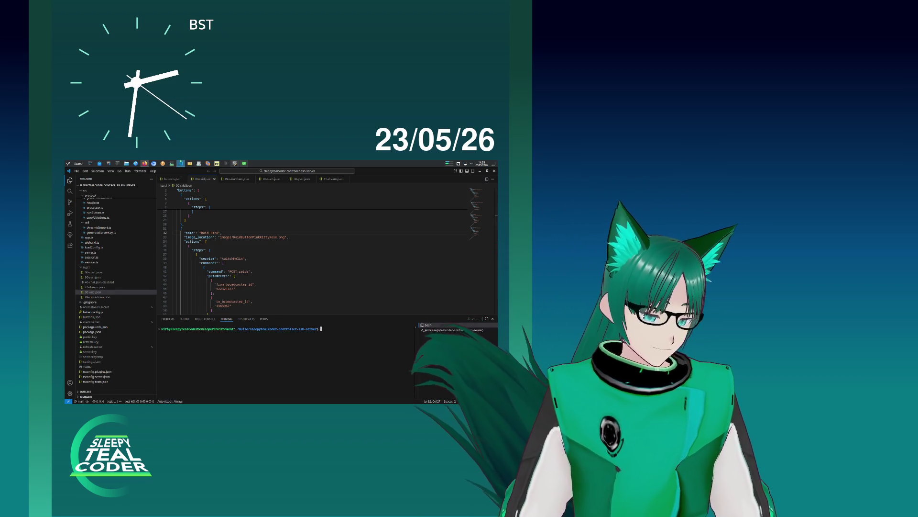
pyautogui.write('npm run')
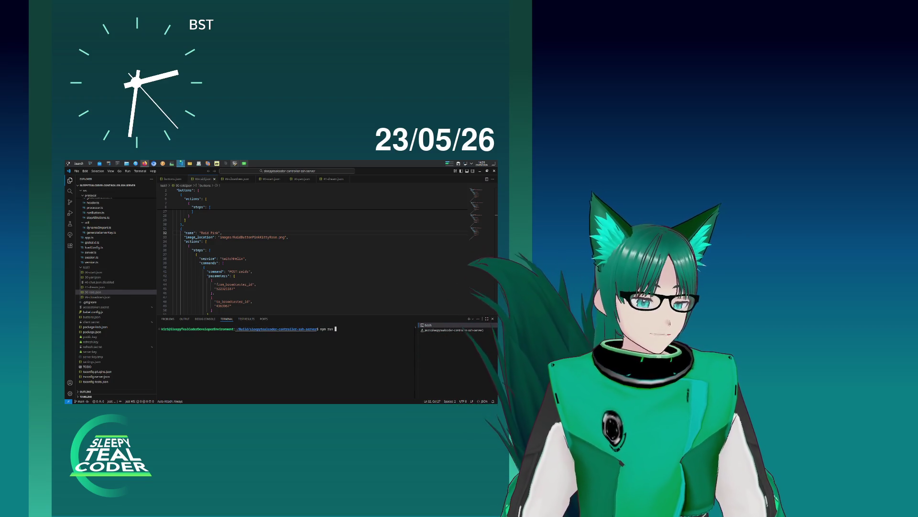
pyautogui.write('tn')
pyautogui.press('Return')
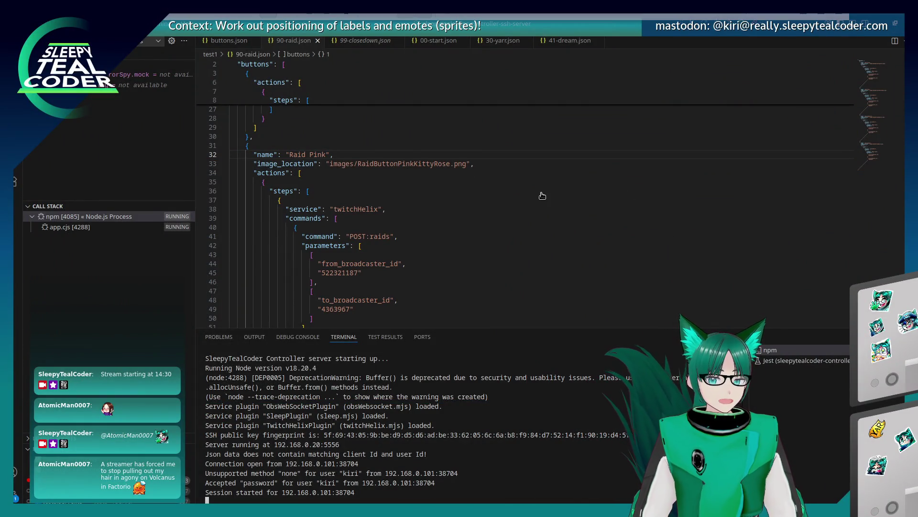
# Glance at the running chat prototype window, then return to VS Code
pyautogui.hotkey('alt', 'Tab')
pyautogui.press('Tab')
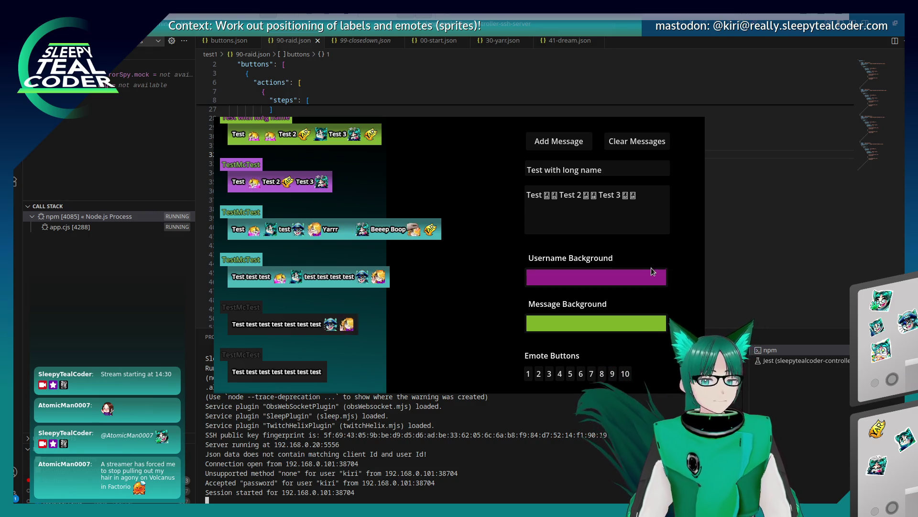
pyautogui.hotkey('alt', 'Tab')
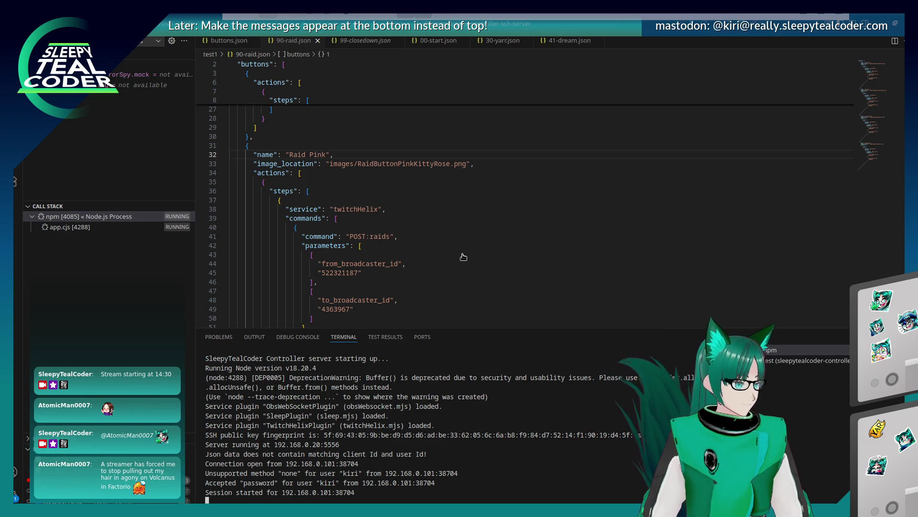
pyautogui.hotkey('alt', 'Tab')
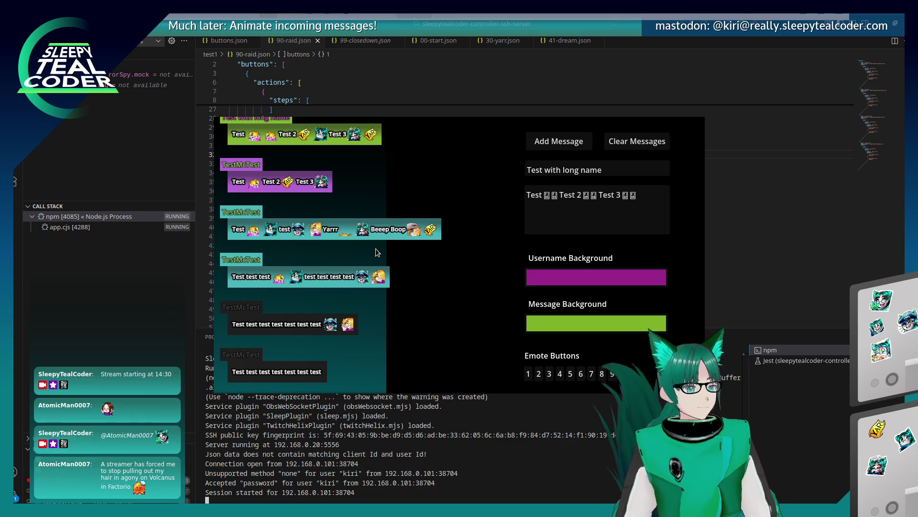
pyautogui.press('Tab')
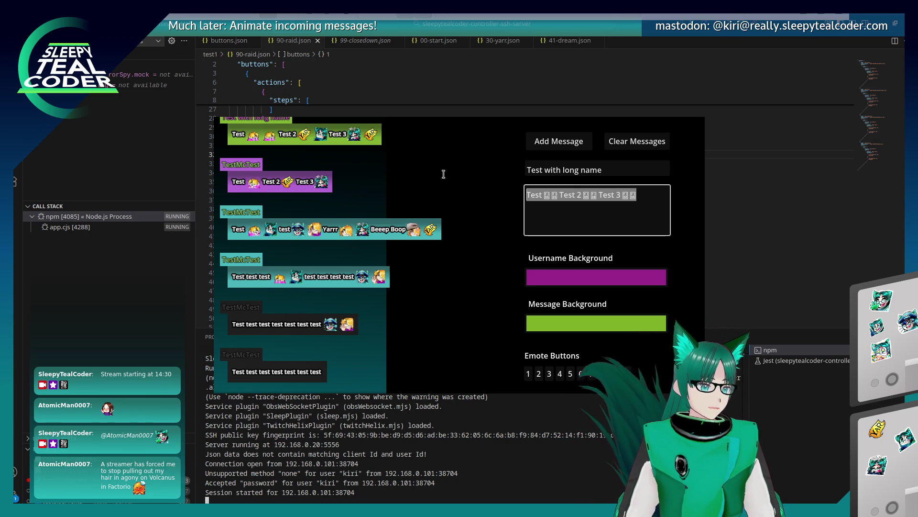
# Post the long 'Test test test test Aaaa…' message into the chat prototype
pyautogui.write('Test test test ')
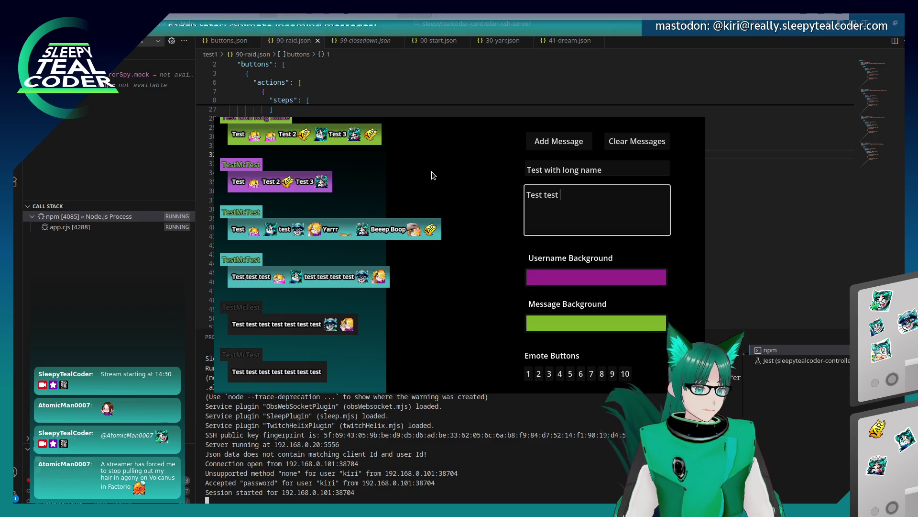
pyautogui.write('test Aa')
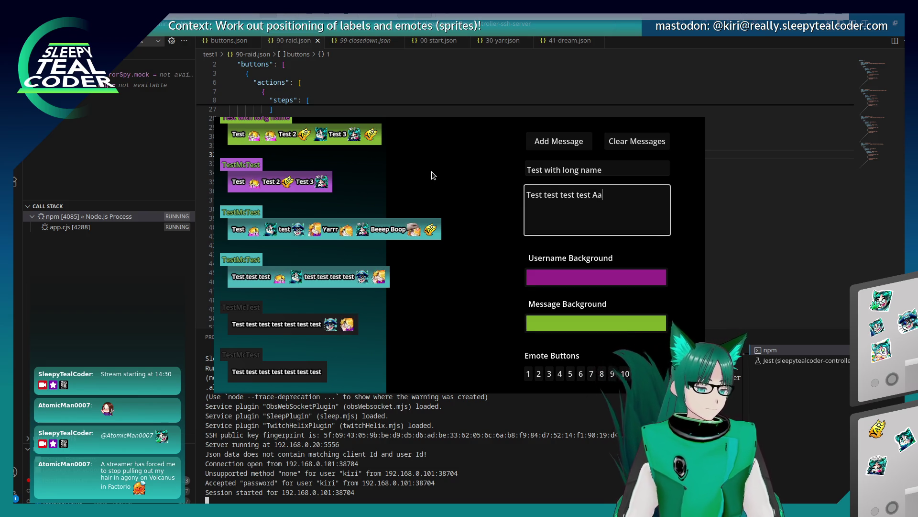
pyautogui.write('aaaaaaaaaaaaaaaaaaaaaaaaaaaaaaaaaaaaaaaaaaaaaaaaaaaaaaaaaaaaaa')
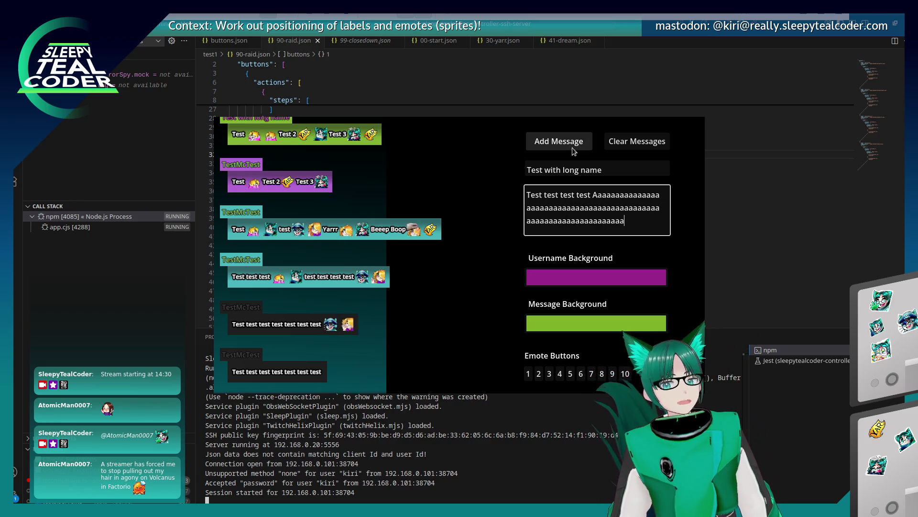
pyautogui.click(573, 149)
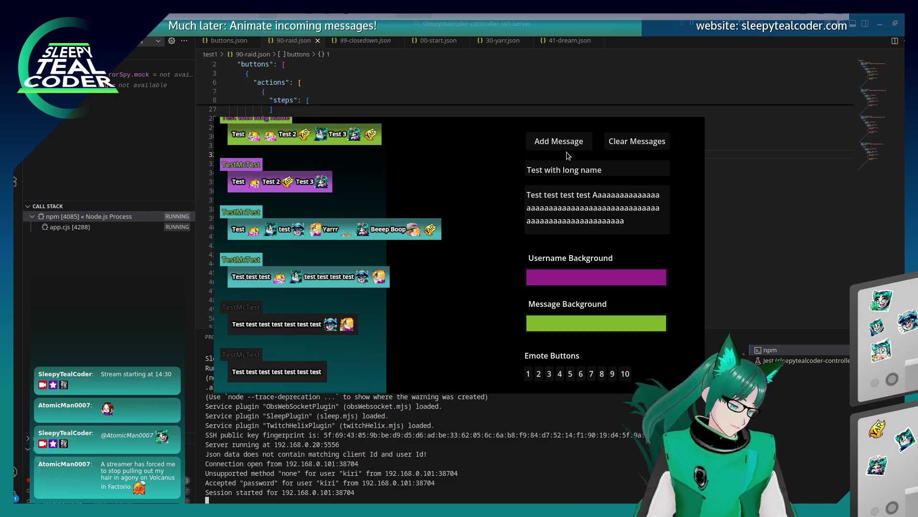
pyautogui.click(566, 151)
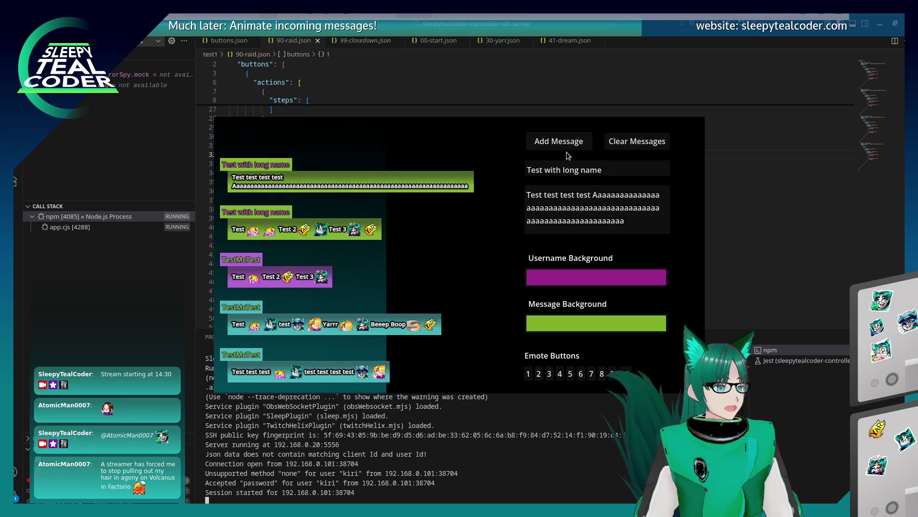
pyautogui.click(566, 151)
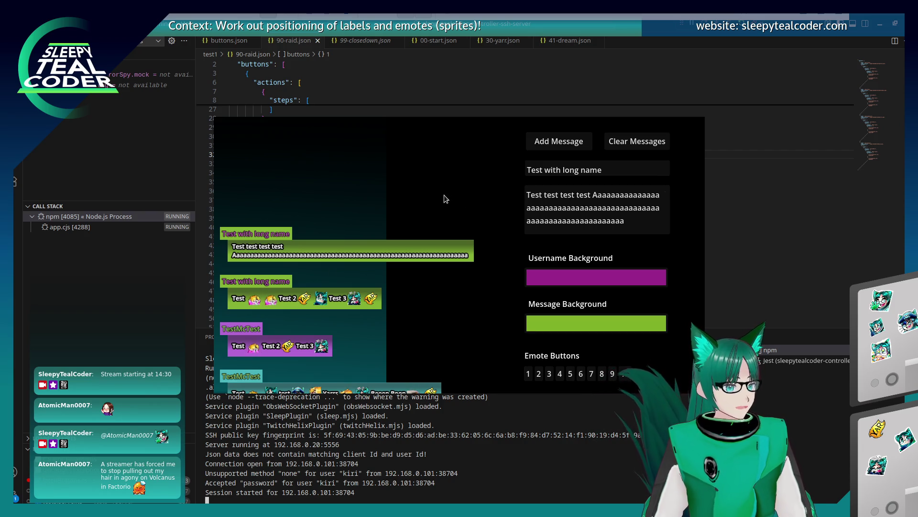
# Return to the Godot editor and show the 3D scene view
pyautogui.hotkey('alt', 'Tab')
pyautogui.press('Tab')
pyautogui.press('Tab')
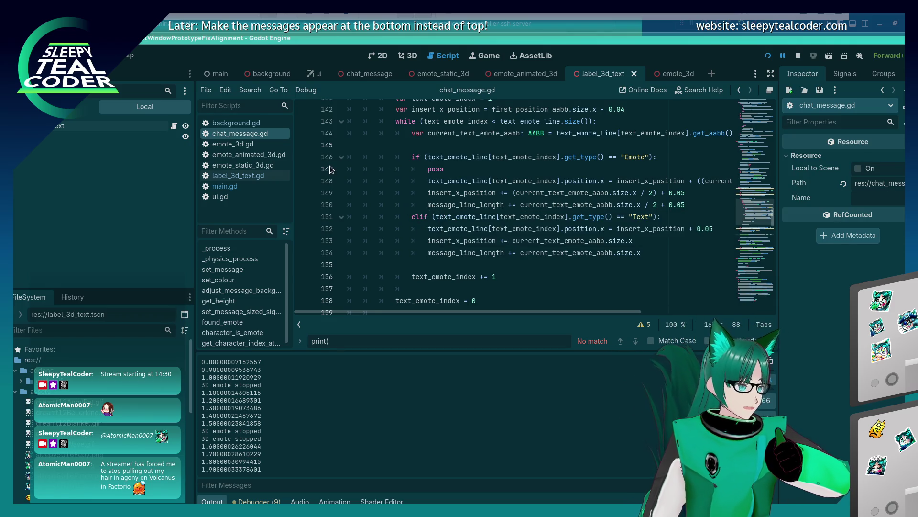
pyautogui.click(411, 53)
# Select and inspect the Text label in the label_3d_text scene
pyautogui.scroll(3, 360, 219)
pyautogui.scroll(-4, 358, 216)
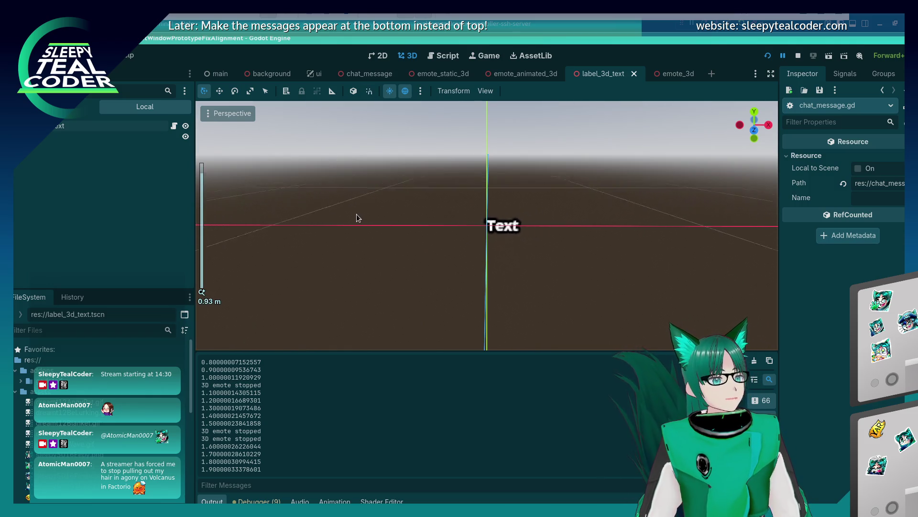
pyautogui.click(492, 230)
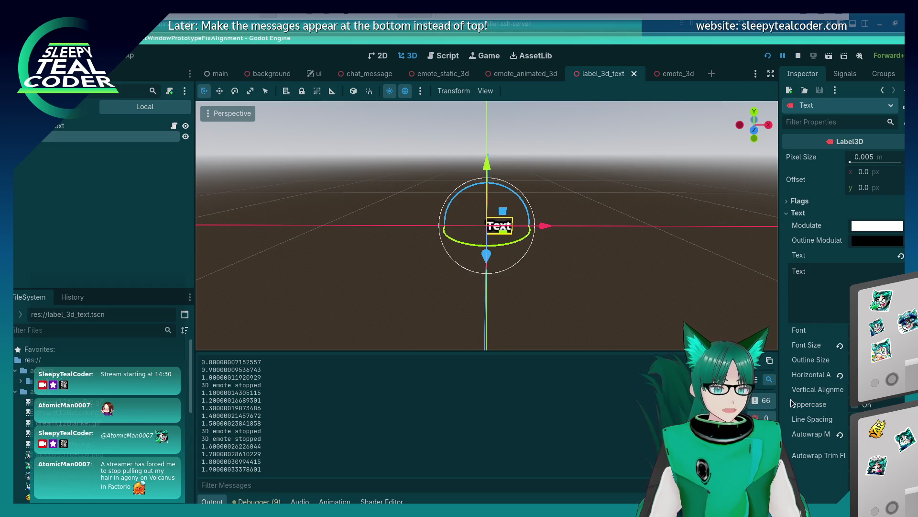
pyautogui.scroll(-5, 794, 409)
pyautogui.scroll(-8, 794, 411)
pyautogui.scroll(5, 792, 407)
pyautogui.scroll(6, 792, 407)
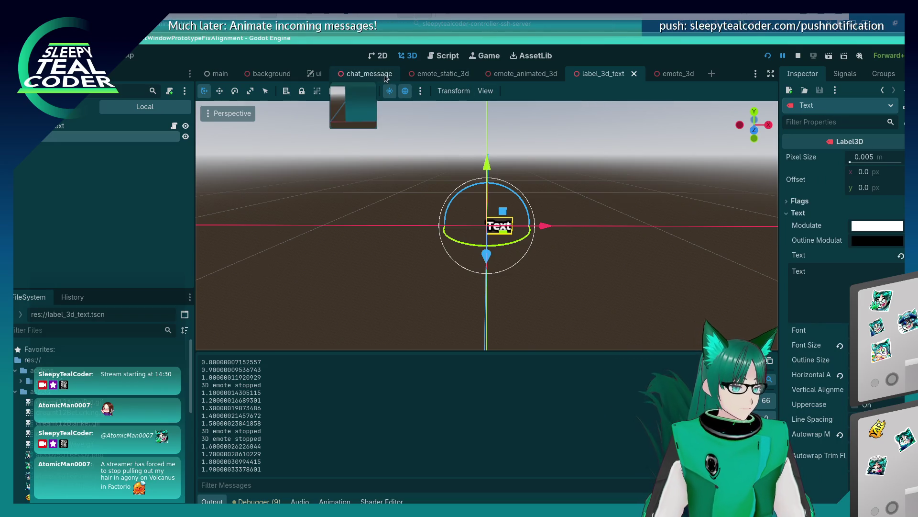
# Inspect the MessageBackground mesh and Message label in the chat_message scene
pyautogui.click(369, 73)
pyautogui.click(546, 216)
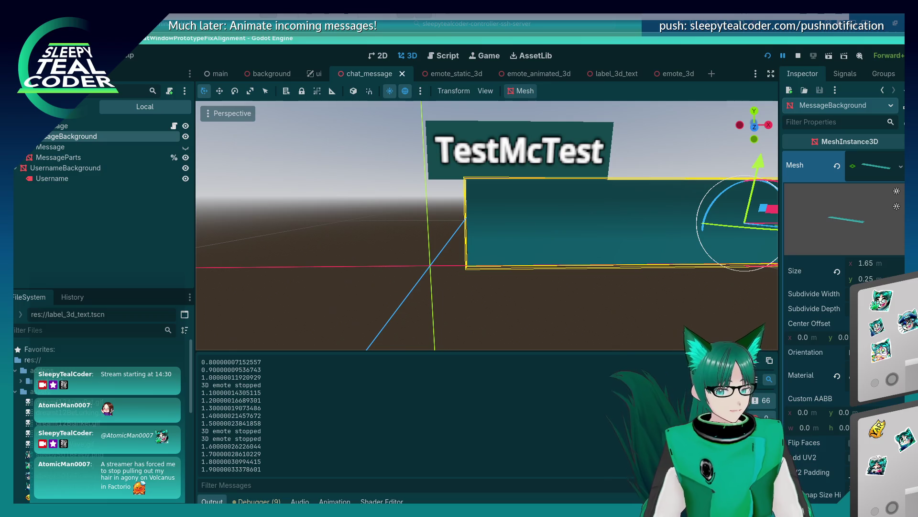
pyautogui.scroll(-5, 811, 392)
pyautogui.scroll(-10, 811, 393)
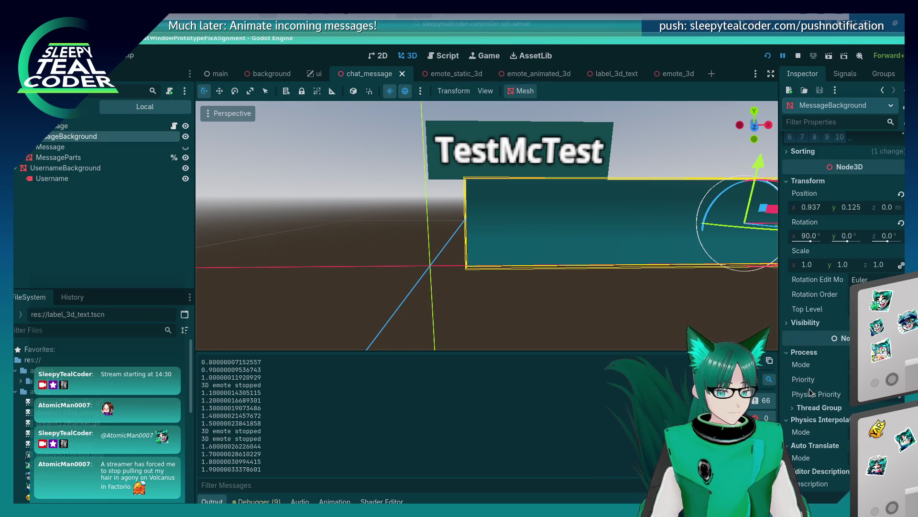
pyautogui.click(462, 259)
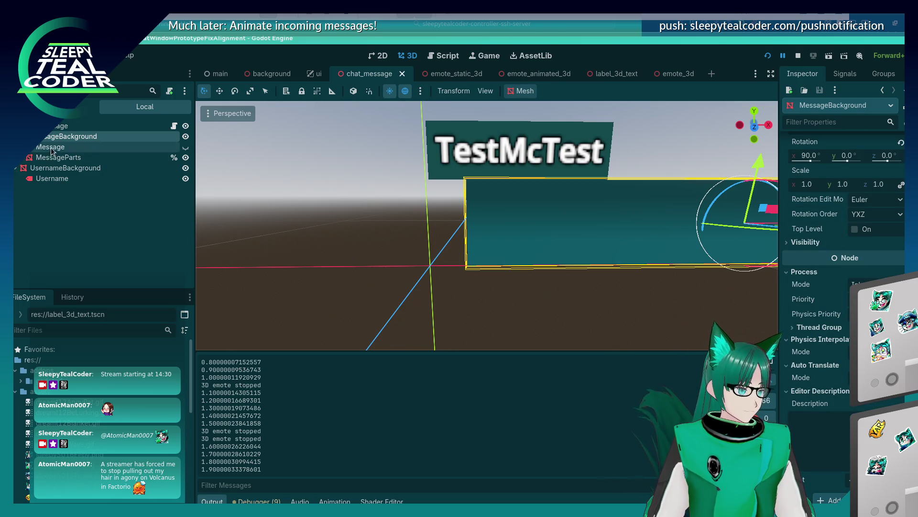
pyautogui.scroll(-6, 808, 304)
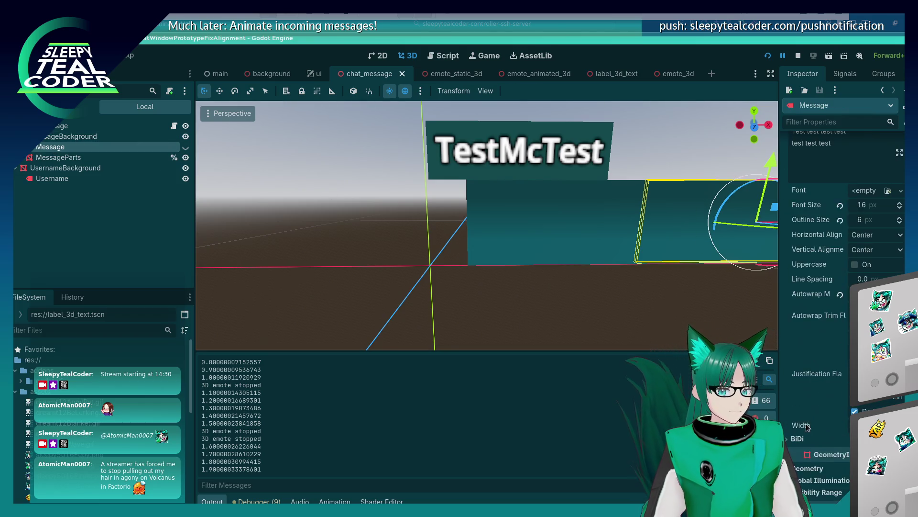
pyautogui.scroll(6, 807, 304)
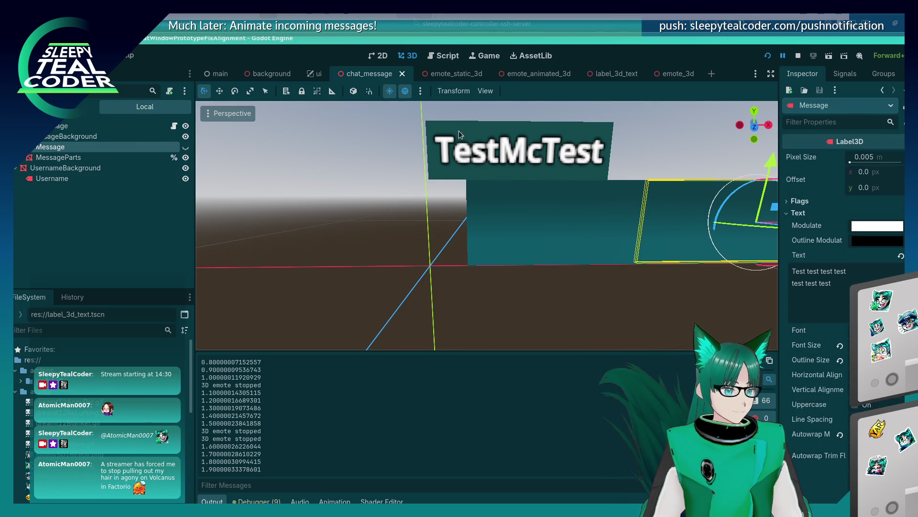
# Change the label_3d_text Text node's Autowrap Mode and run the project
pyautogui.click(600, 76)
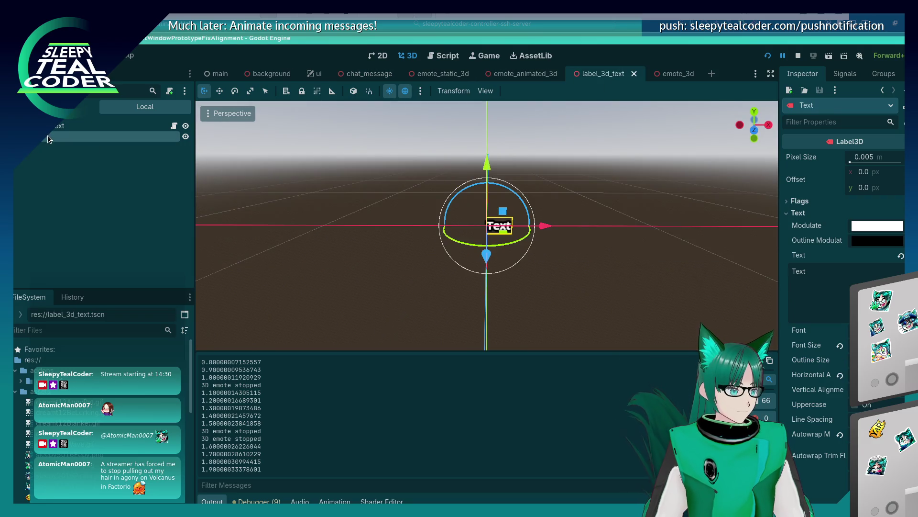
pyautogui.scroll(-3, 819, 434)
pyautogui.scroll(-2, 819, 434)
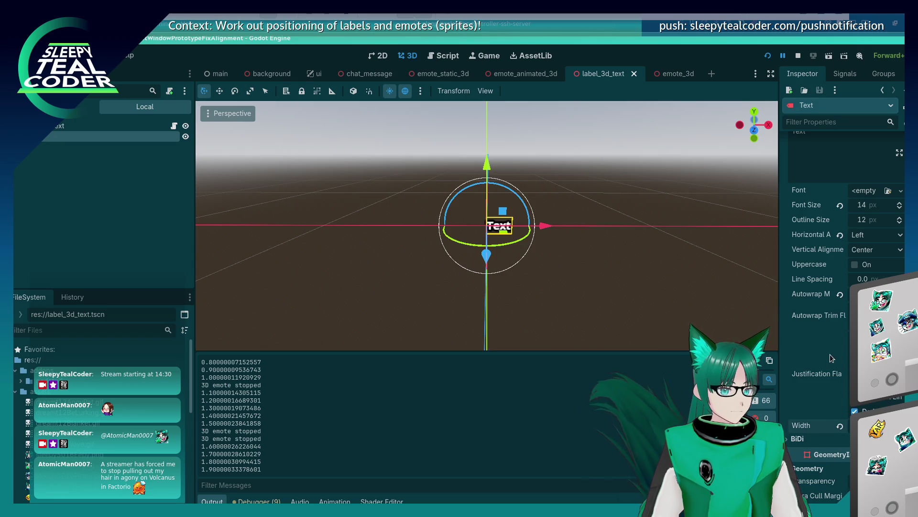
pyautogui.click(815, 341)
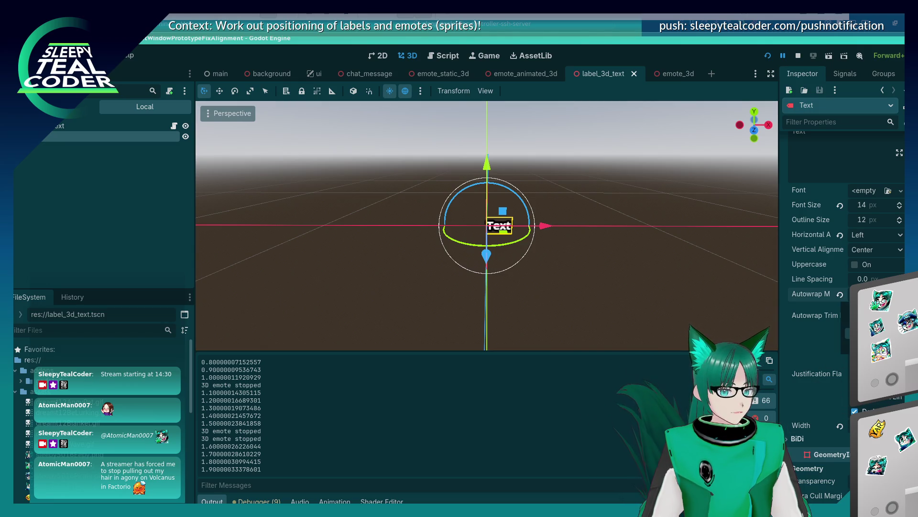
pyautogui.press('F5')
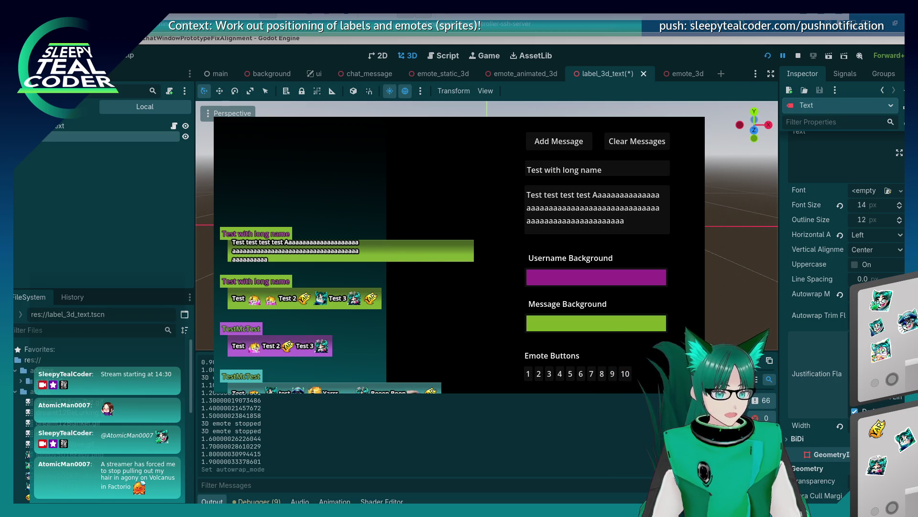
# Stop the prototype, save label_3d_text, and run the project again
pyautogui.press('F8')
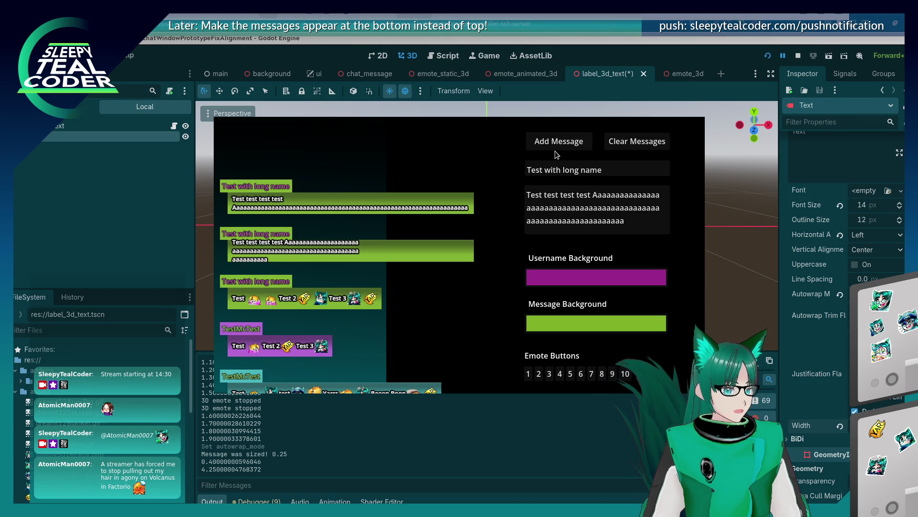
pyautogui.press('F8')
pyautogui.hotkey('ctrl', 's')
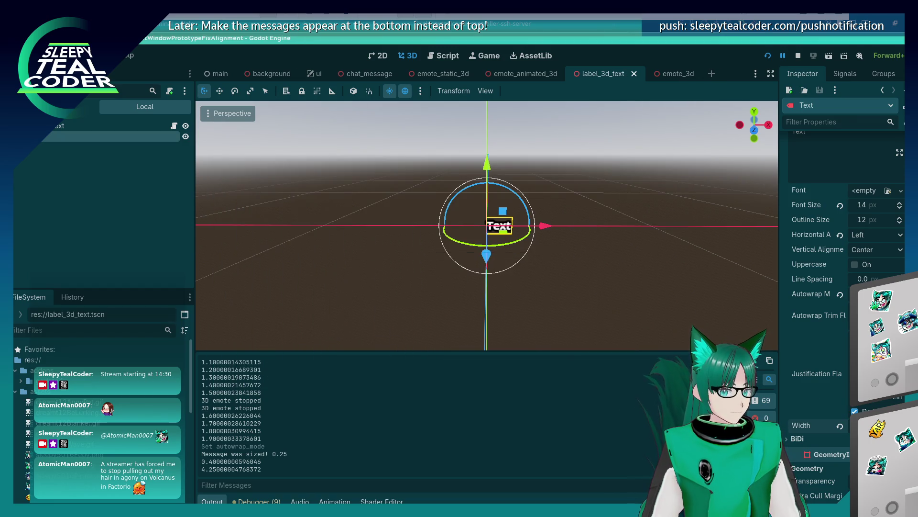
pyautogui.press('F5')
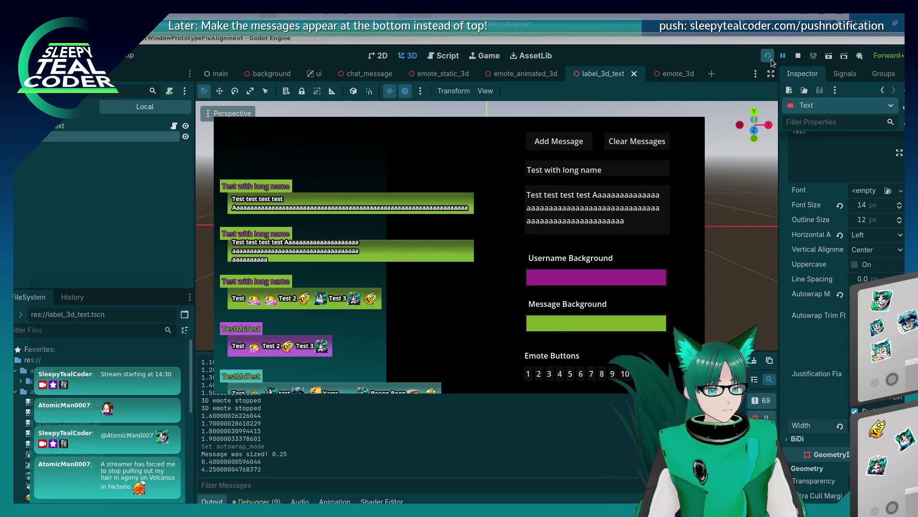
# Restart the game and post 'Test Test Test A' as a text-only message
pyautogui.press('F8')
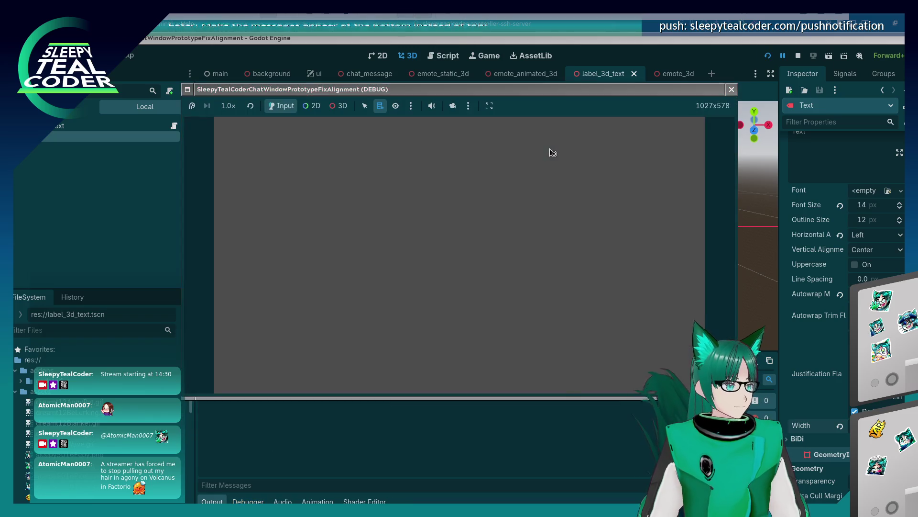
pyautogui.click(442, 171)
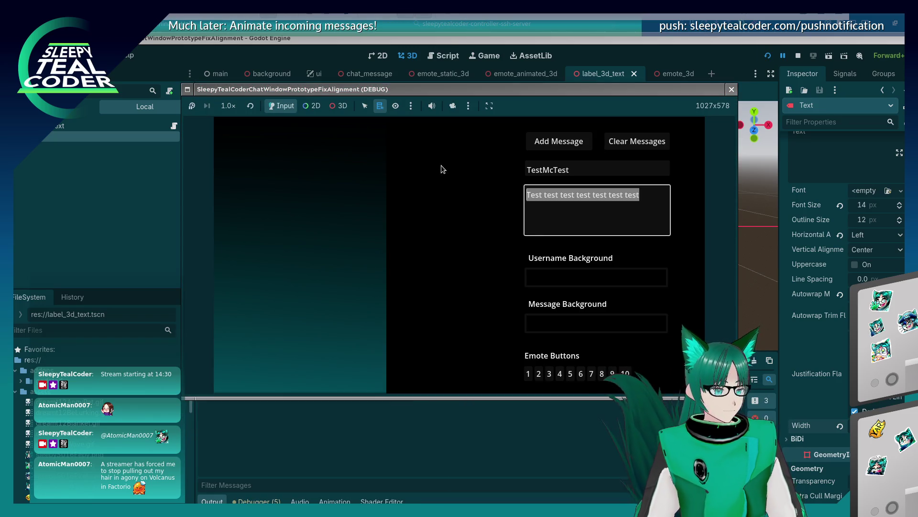
pyautogui.write('Test Test Test Aaaaaaaaaaaaaaaaaaaaaaaaaaaaaaaaaaaaaaaaaaaaaaaaaaaaaaaaaa T')
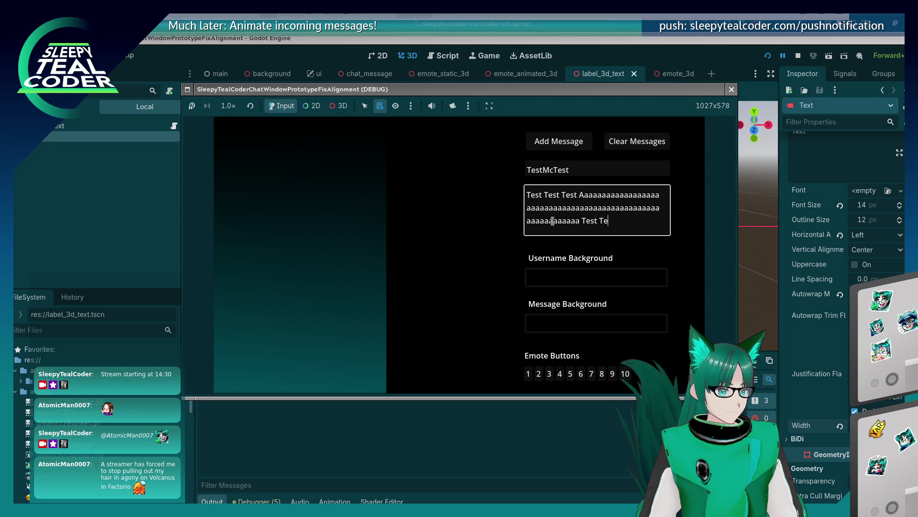
pyautogui.click(569, 142)
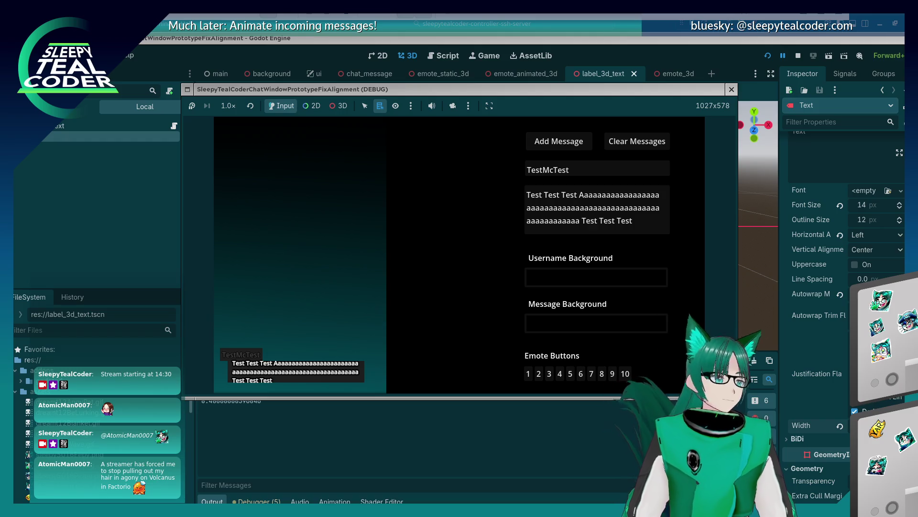
pyautogui.click(600, 226)
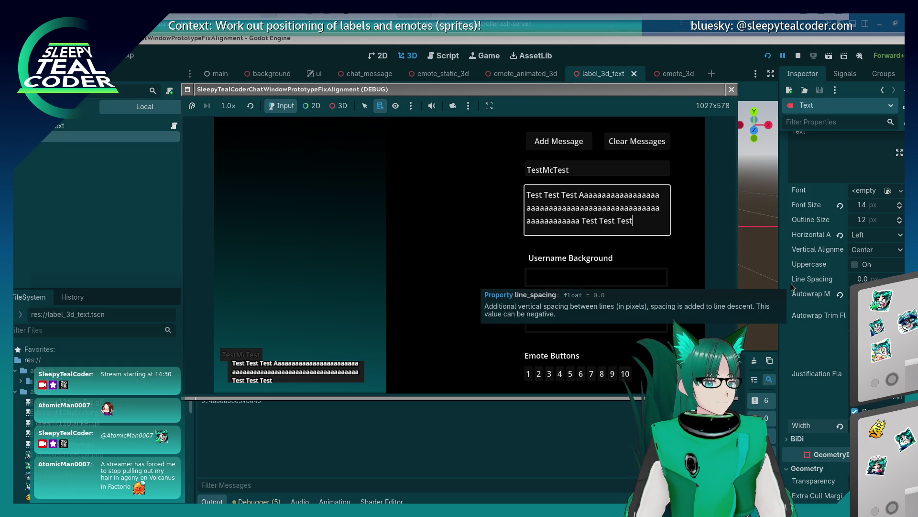
# Set the label's Vertical Alignment to Top, then return to the running game
pyautogui.click(873, 252)
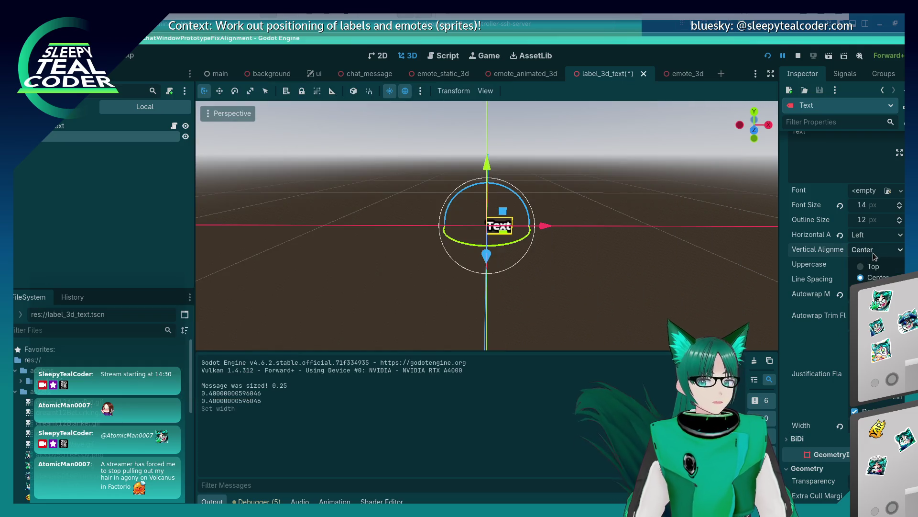
pyautogui.click(870, 262)
pyautogui.hotkey('alt', 'Tab')
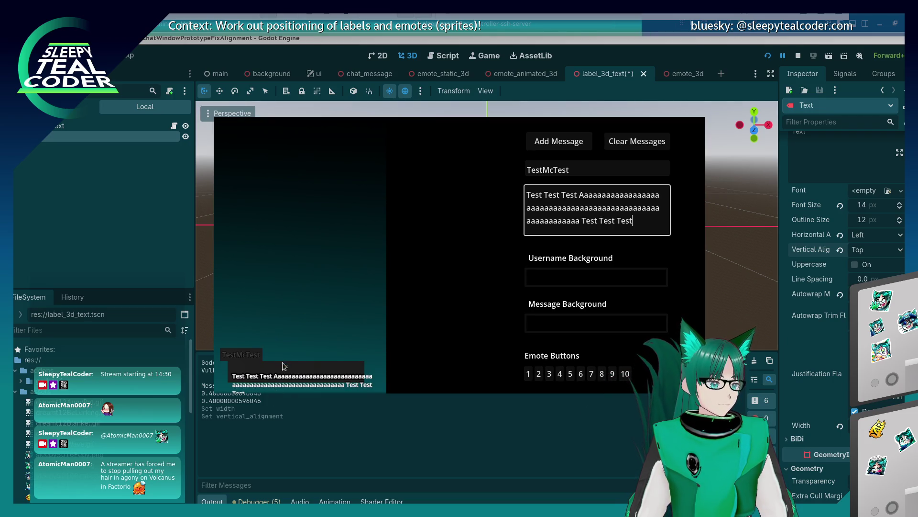
# Trim the message text, add three emotes, and post it
pyautogui.moveTo(633, 220); pyautogui.dragTo(550, 196)
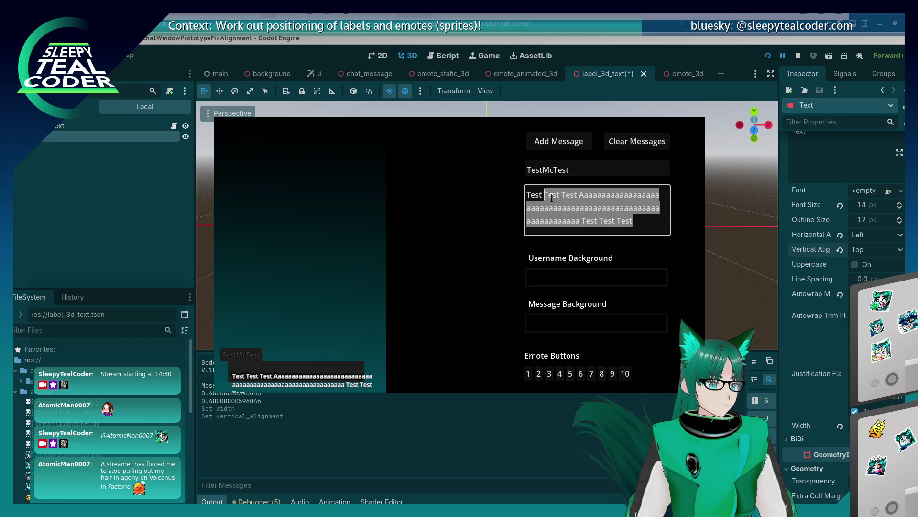
pyautogui.press('BackSpace')
pyautogui.click(539, 374)
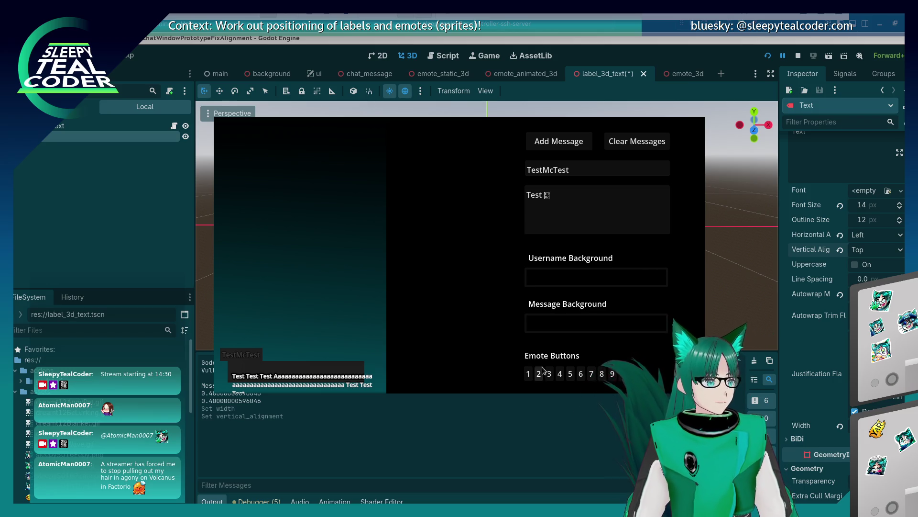
pyautogui.click(550, 374)
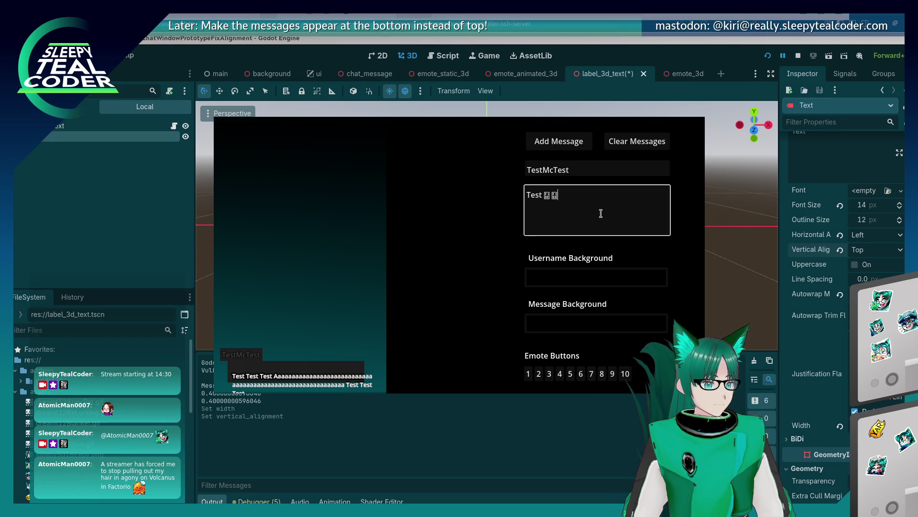
pyautogui.click(557, 374)
pyautogui.click(576, 143)
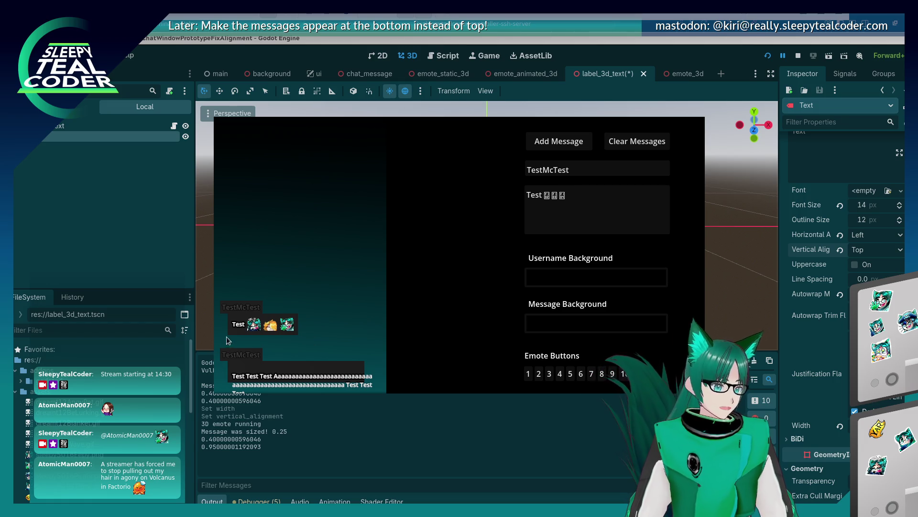
# Post the message ending in 'Beeep Boooop', then save the scene and relaunch
pyautogui.click(606, 201)
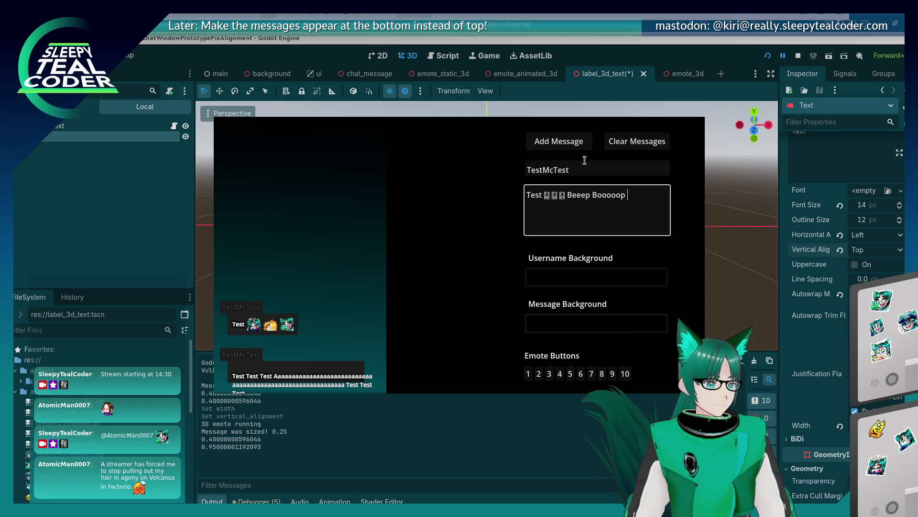
pyautogui.click(575, 144)
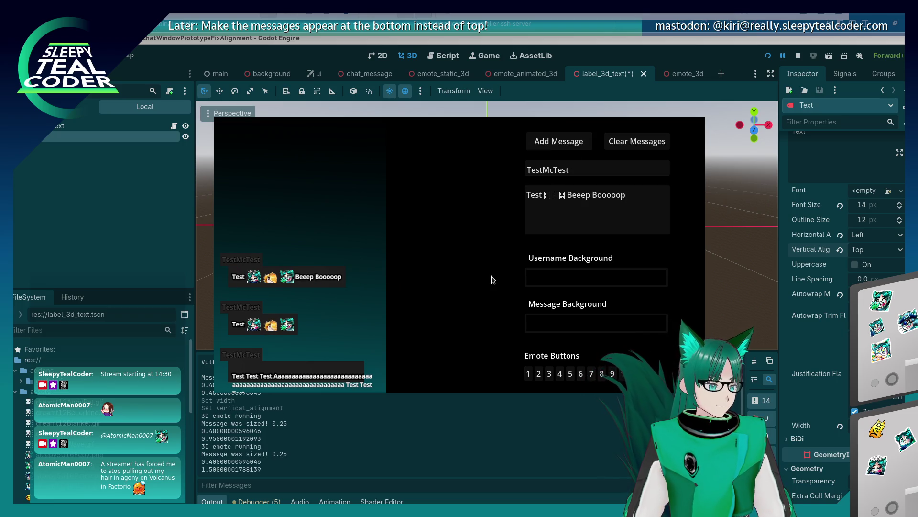
pyautogui.click(769, 54)
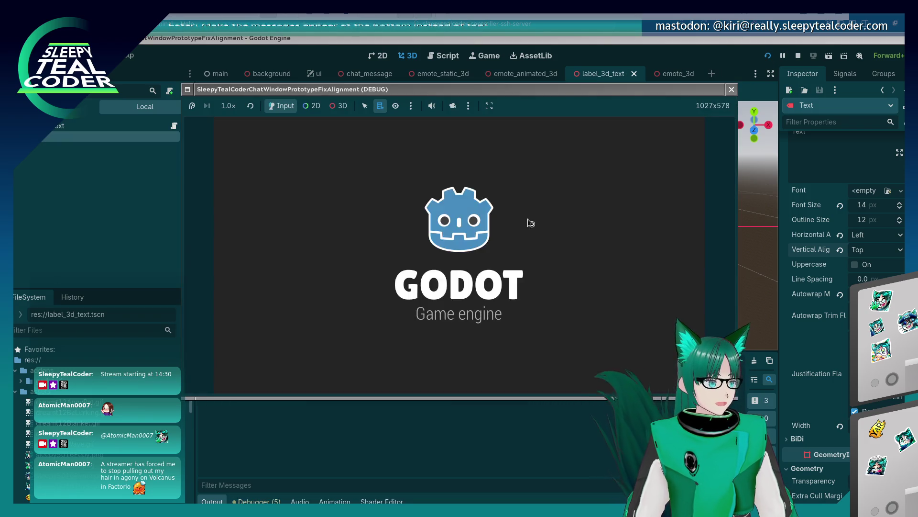
# Post the default test message, then a 'Test' message with three emotes
pyautogui.click(570, 144)
pyautogui.moveTo(639, 195); pyautogui.dragTo(547, 194)
pyautogui.press('BackSpace')
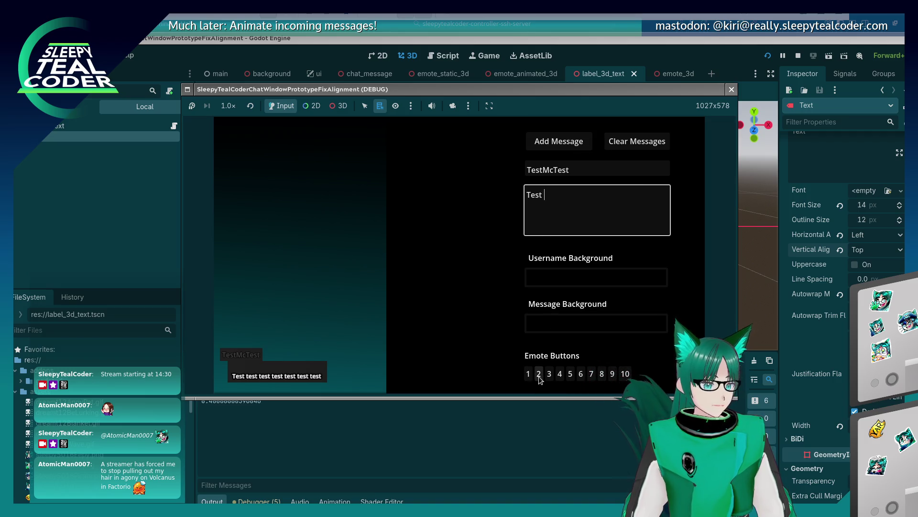
pyautogui.click(539, 375)
pyautogui.click(551, 373)
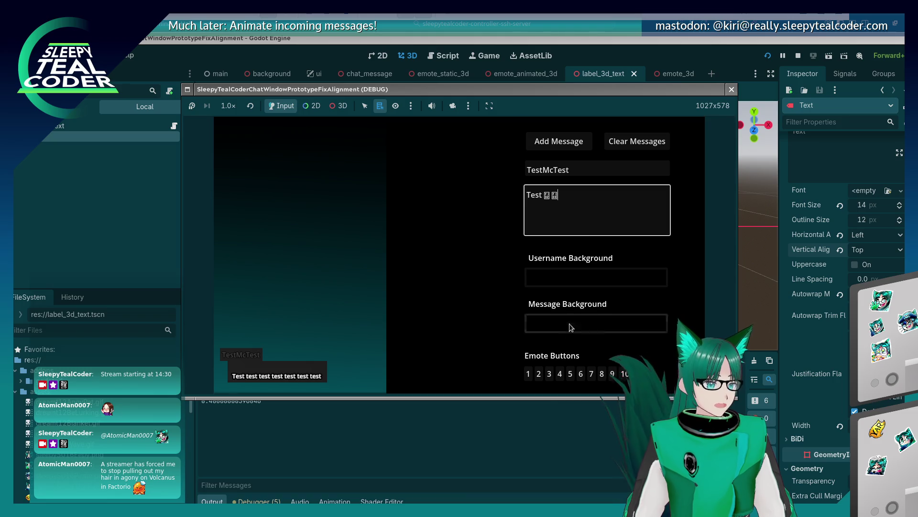
pyautogui.click(592, 374)
pyautogui.click(575, 136)
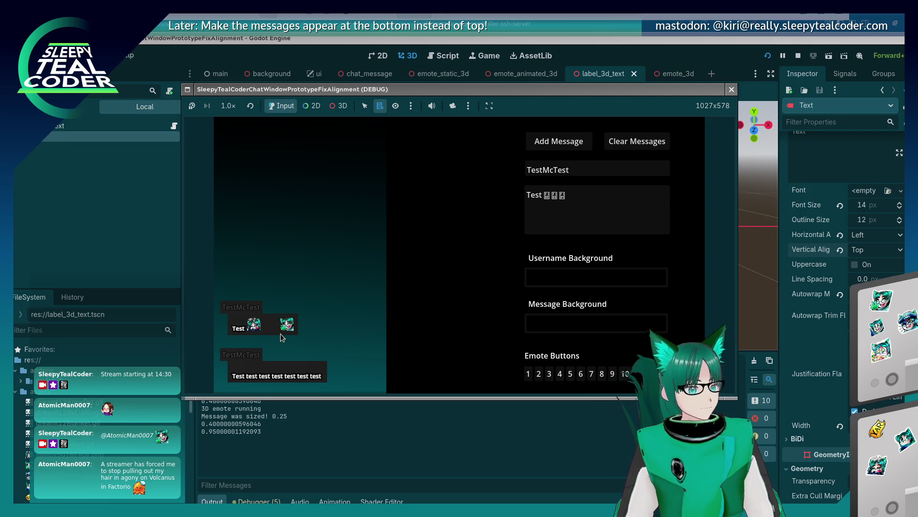
# Post the long 'Test test … Aaaa…' message, then close the game
pyautogui.moveTo(577, 198); pyautogui.dragTo(493, 182)
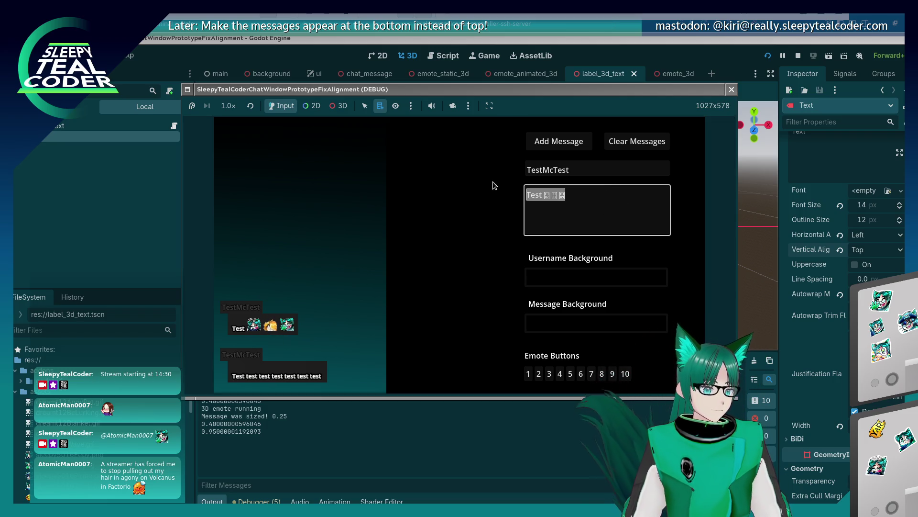
pyautogui.write('Test test test test test test test')
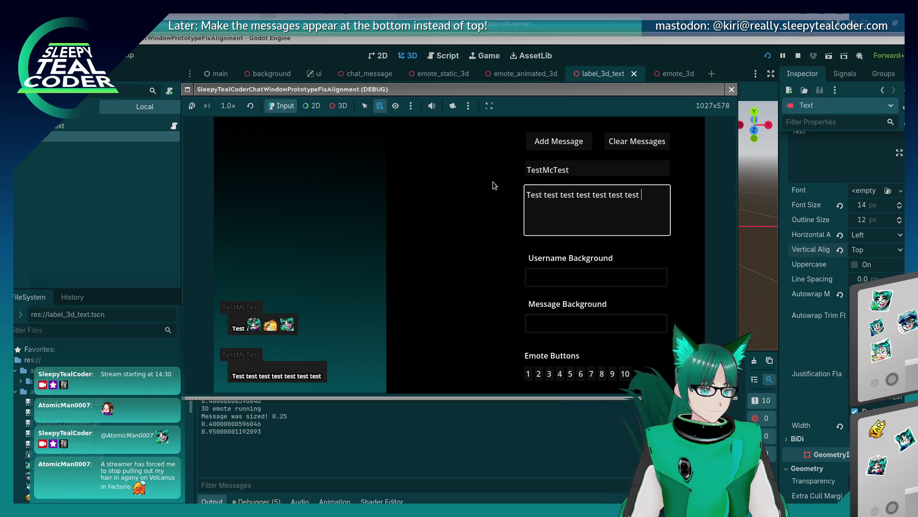
pyautogui.write(' test test')
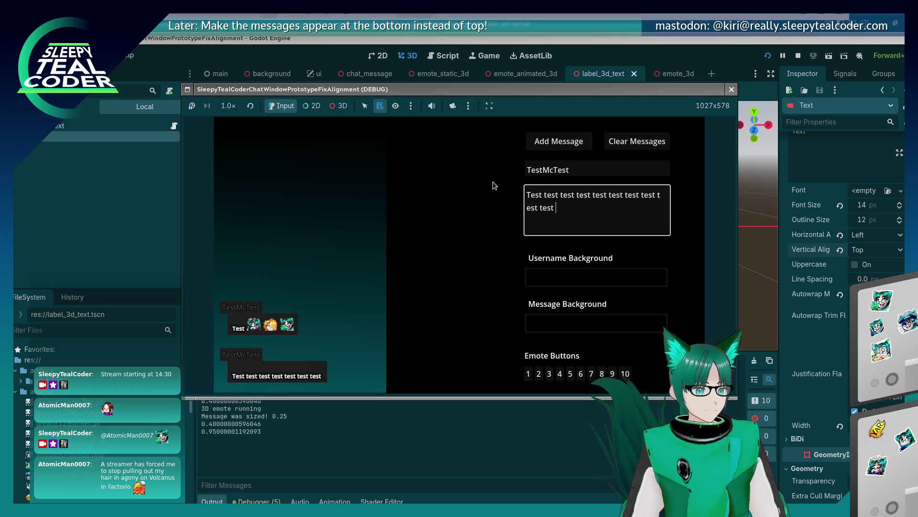
pyautogui.write('Aaaaaaaaaaaaaaaaaaaaaaaaaaaaaaaaaaaaaaaaaaaaaaaaaa')
pyautogui.click(577, 143)
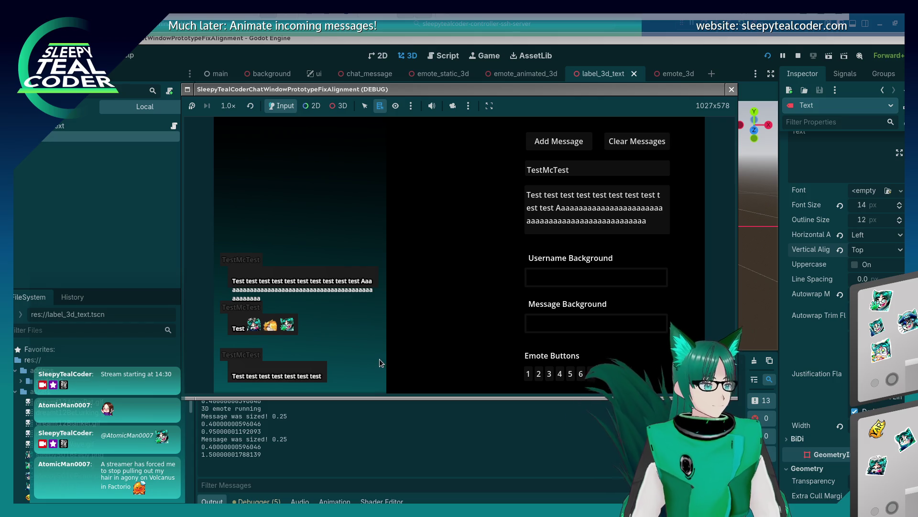
pyautogui.press('F8')
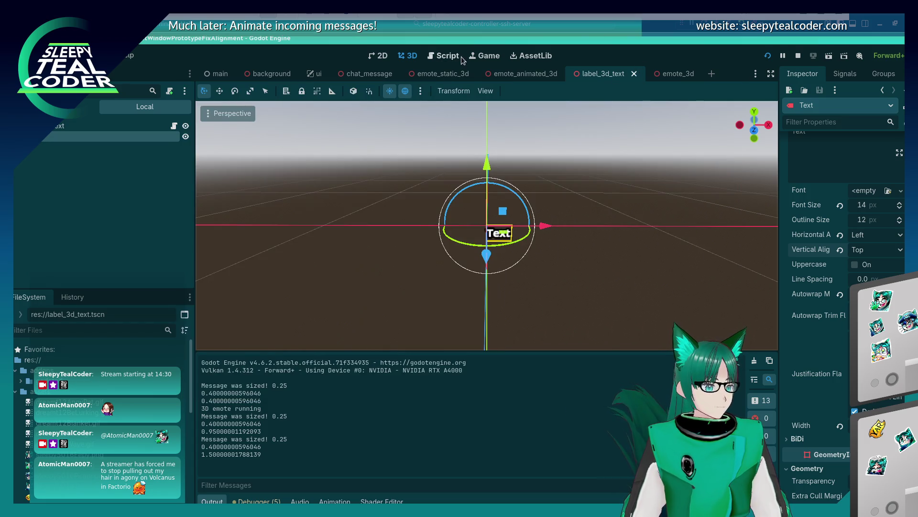
# Step through the '.y =' matches in chat_message.gd, then show the chat_message scene in 3D
pyautogui.click(461, 57)
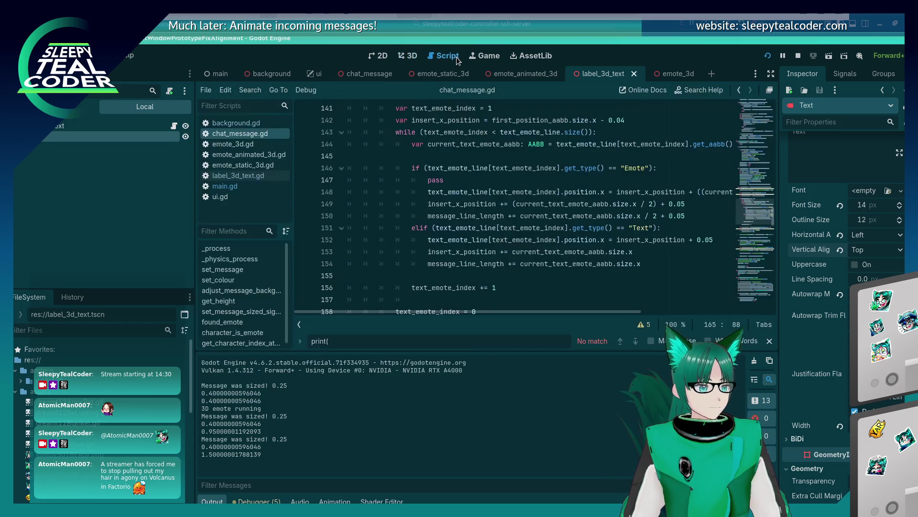
pyautogui.click(438, 168)
pyautogui.hotkey('ctrl', 'f')
pyautogui.write('.y =')
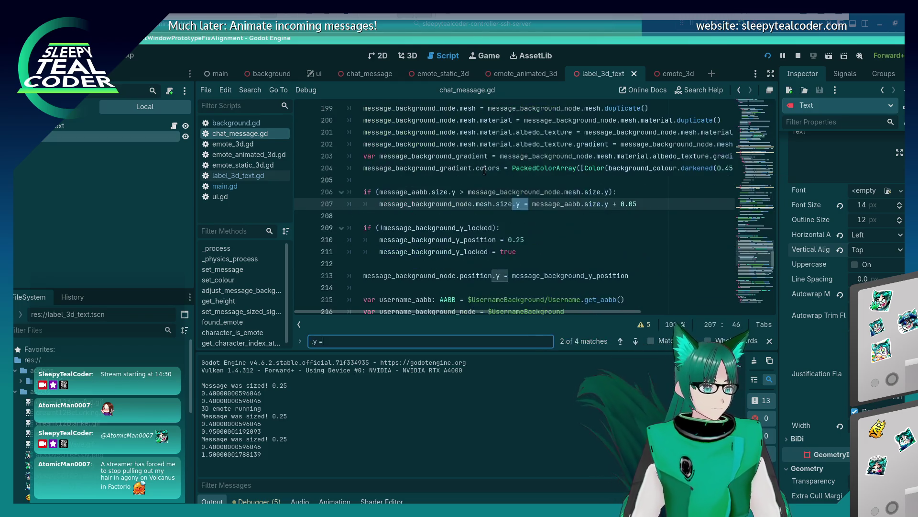
pyautogui.press('Return')
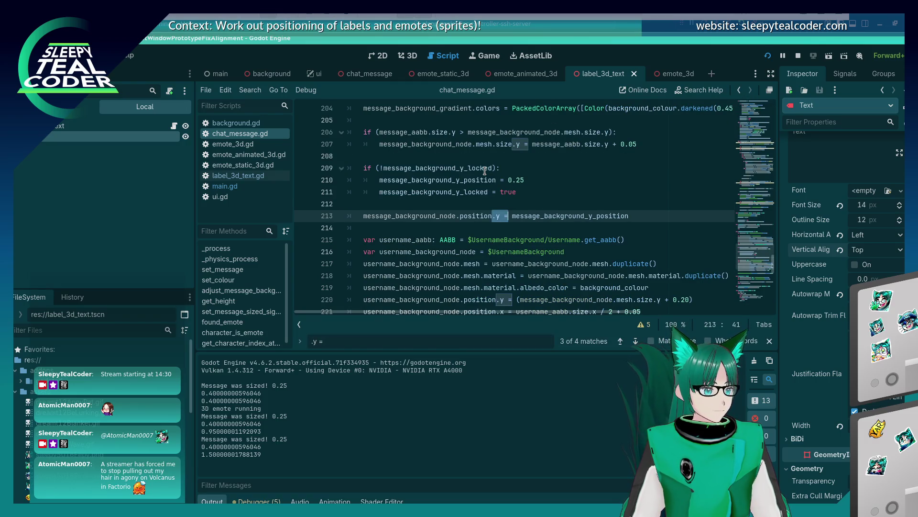
pyautogui.press('Return')
pyautogui.press('Return')
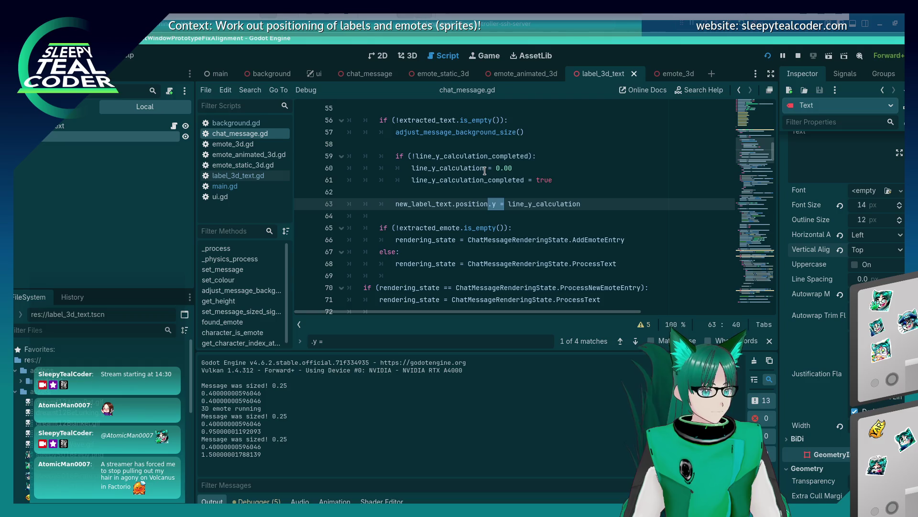
pyautogui.click(366, 76)
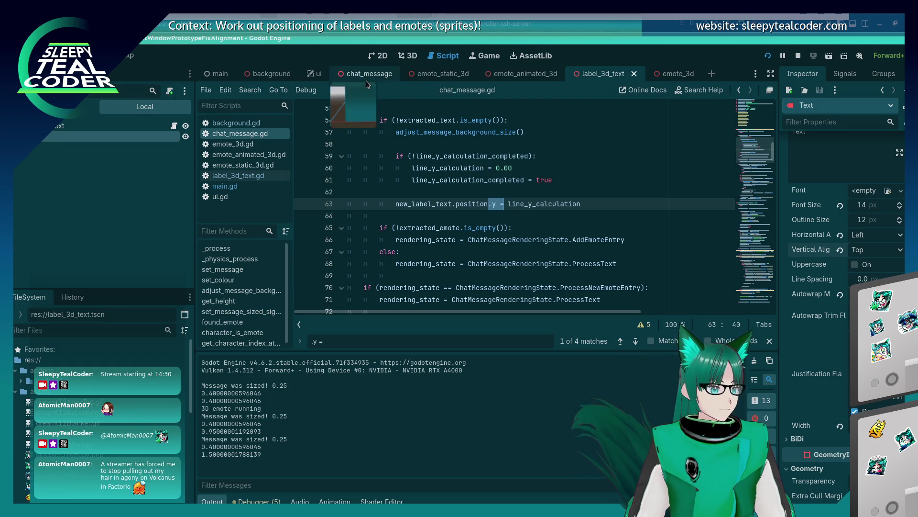
pyautogui.click(407, 56)
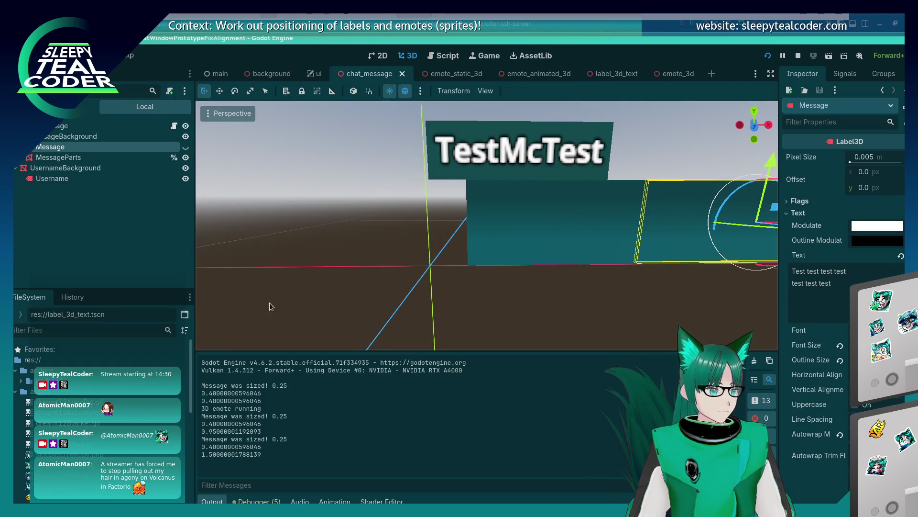
# In the Remote scene tree, expand ChatMessage > MessageBackground and select the MessageParts node
pyautogui.click(83, 155)
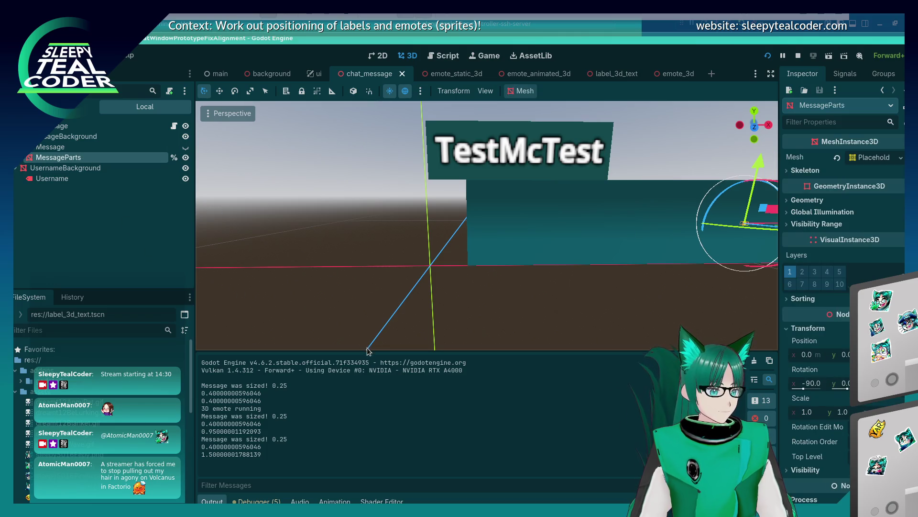
pyautogui.moveTo(478, 350); pyautogui.dragTo(488, 351)
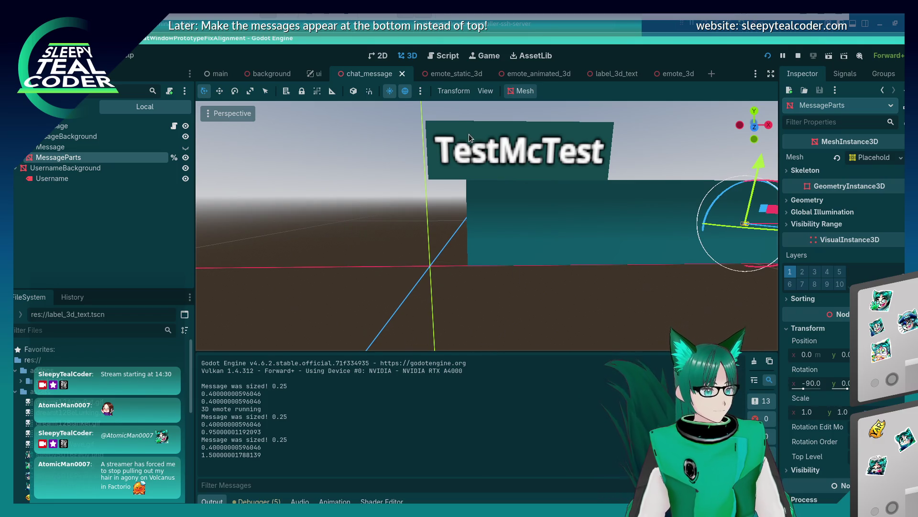
pyautogui.hotkey('alt', 'Tab')
pyautogui.click(72, 108)
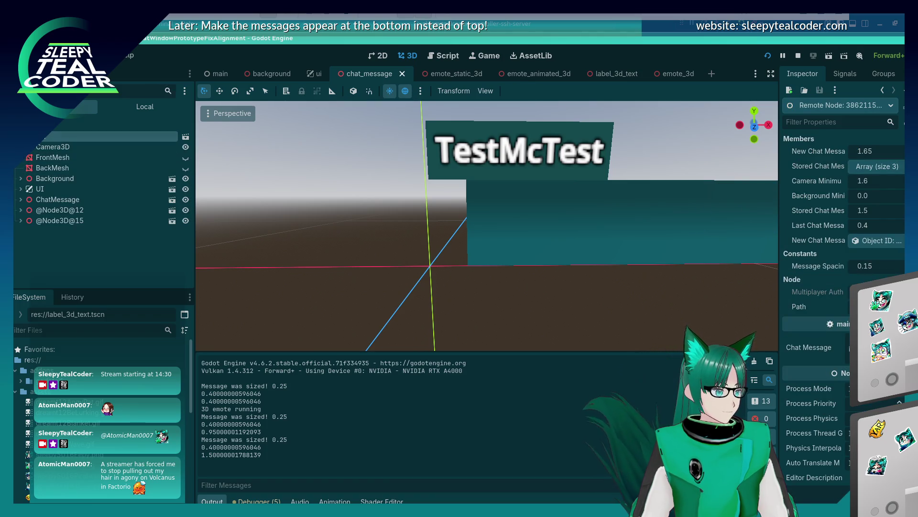
pyautogui.click(21, 180)
pyautogui.click(20, 179)
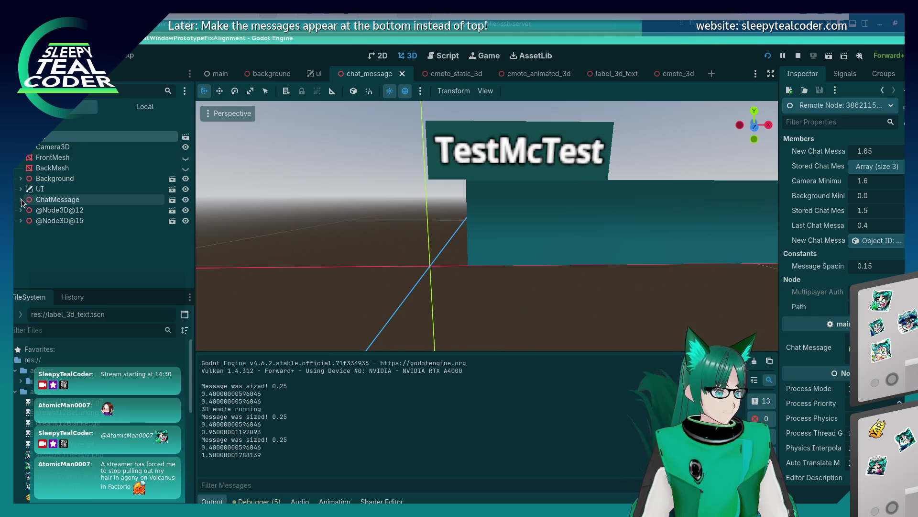
pyautogui.click(21, 200)
pyautogui.click(27, 210)
pyautogui.click(32, 231)
pyautogui.click(55, 231)
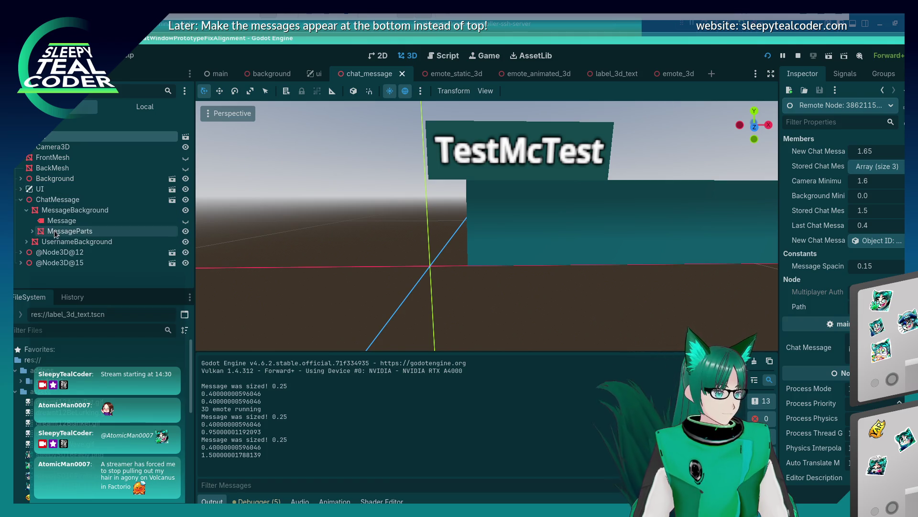
# Select the MessageBackground mesh in the 3D view, then return to the running chat test window
pyautogui.hotkey('alt', 'Tab')
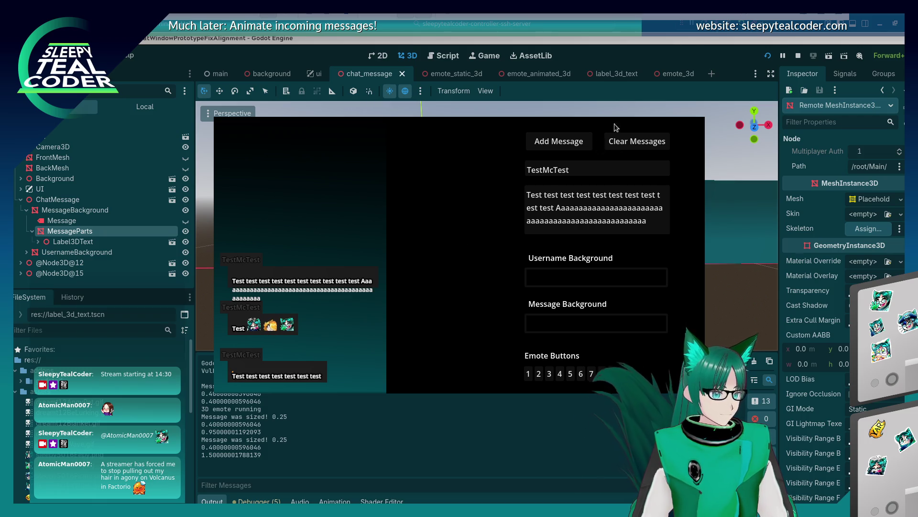
pyautogui.hotkey('alt', 'Tab')
pyautogui.click(595, 203)
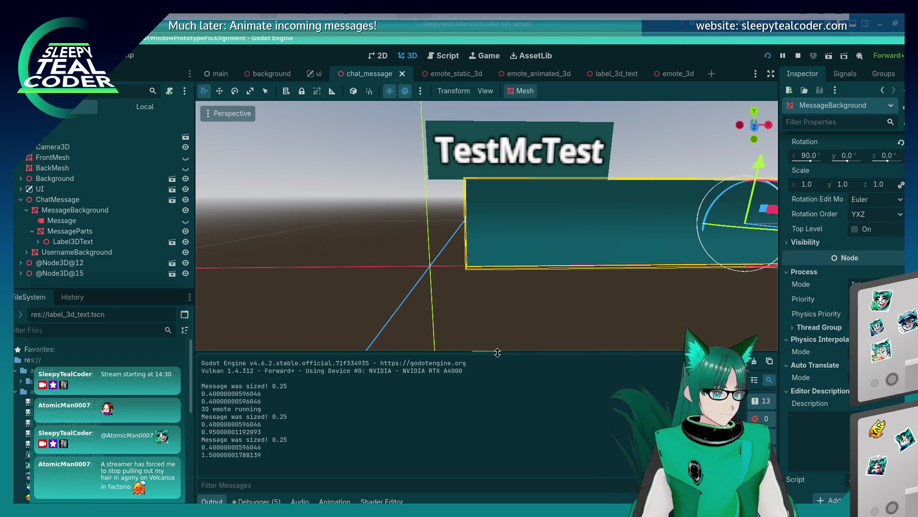
pyautogui.hotkey('alt', 'Tab')
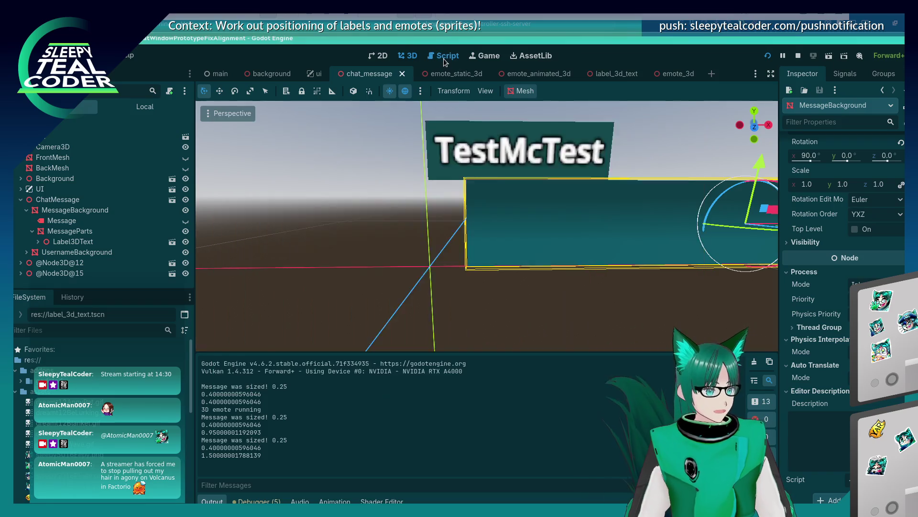
# Make the line 60 line_y_calculation offset negative and test-run it with a new chat message
pyautogui.click(439, 56)
pyautogui.click(536, 180)
pyautogui.click(523, 167)
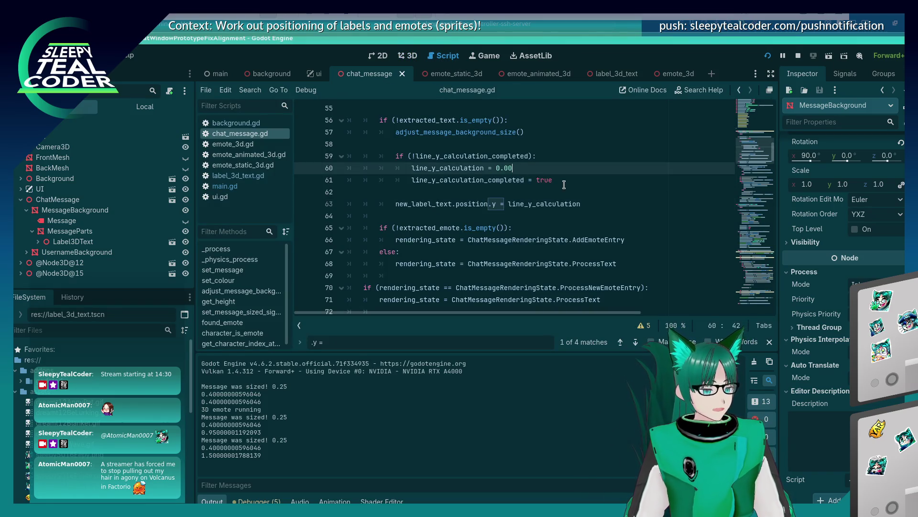
pyautogui.click(494, 169)
pyautogui.write('-')
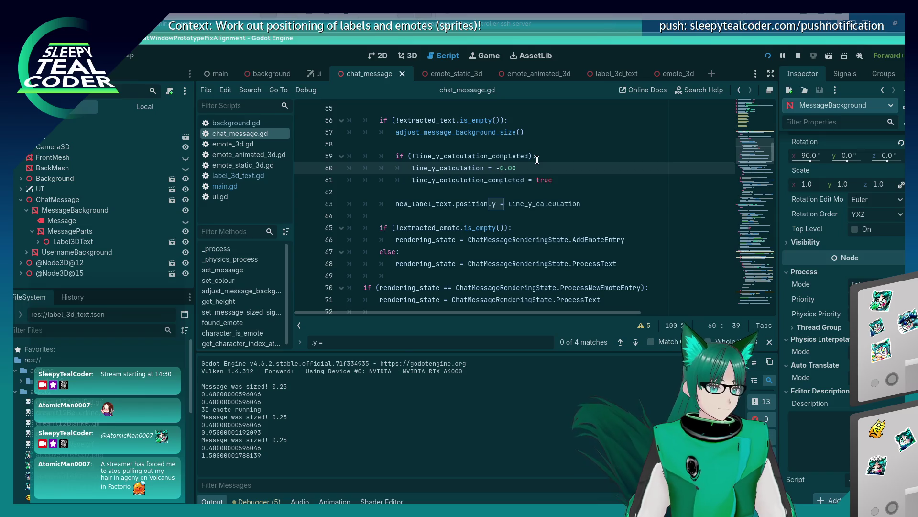
pyautogui.press('F5')
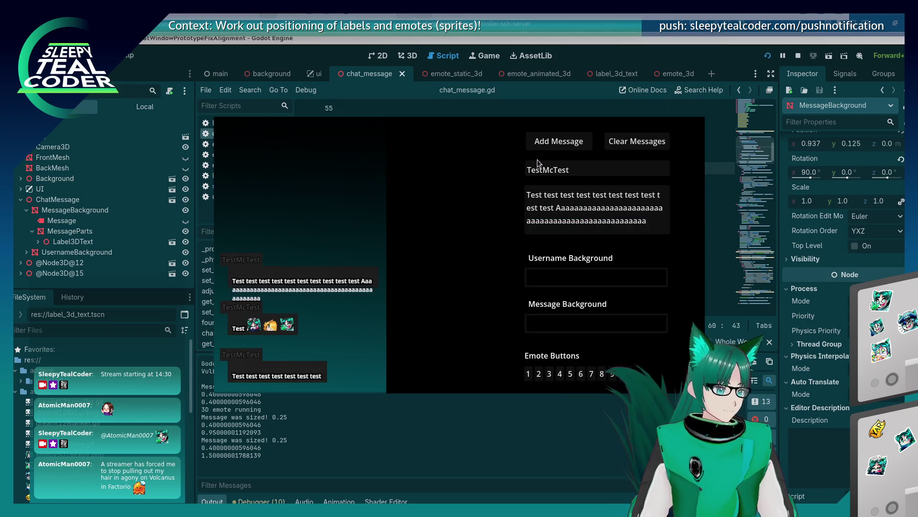
pyautogui.click(567, 138)
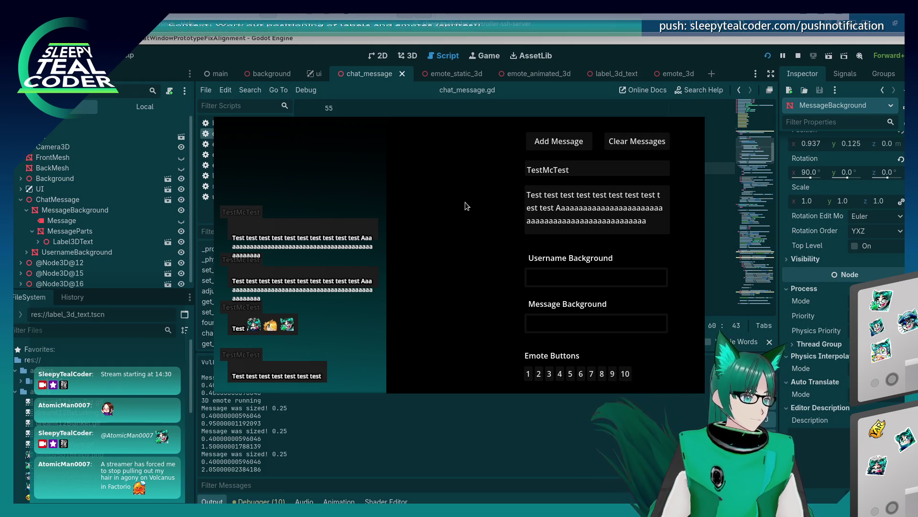
pyautogui.press('F8')
# Change the line 60 offset to +0.1, rerun the game and add several test messages
pyautogui.click(499, 168)
pyautogui.press('BackSpace')
pyautogui.write('+')
pyautogui.hotkey('ctrl', 's')
pyautogui.click(565, 138)
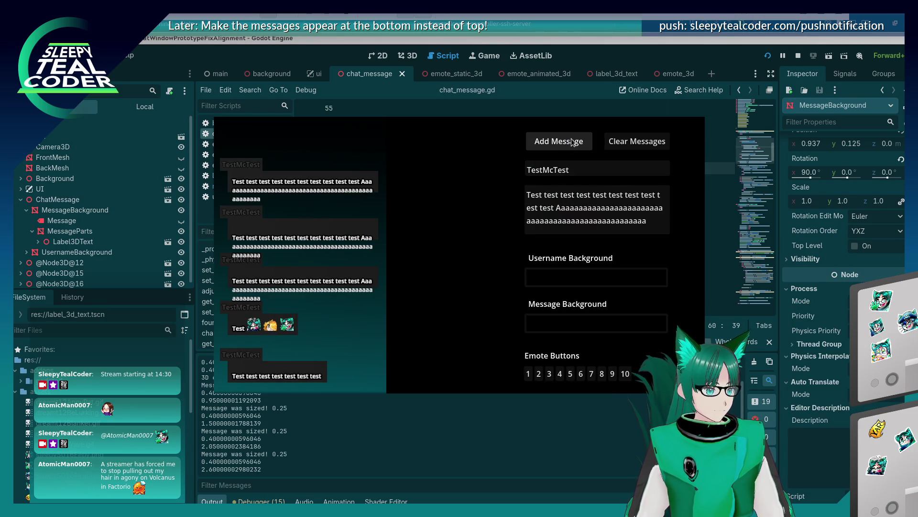
pyautogui.press('F8')
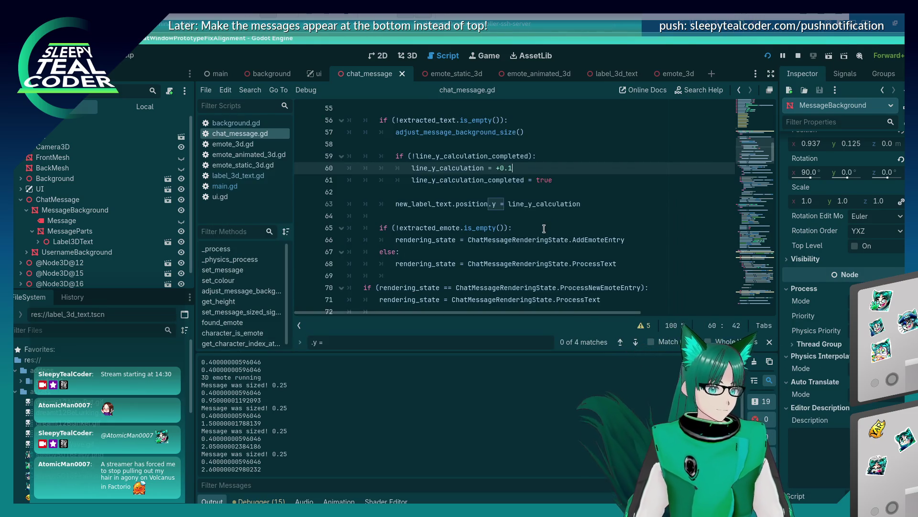
pyautogui.press('F5')
pyautogui.click(549, 143)
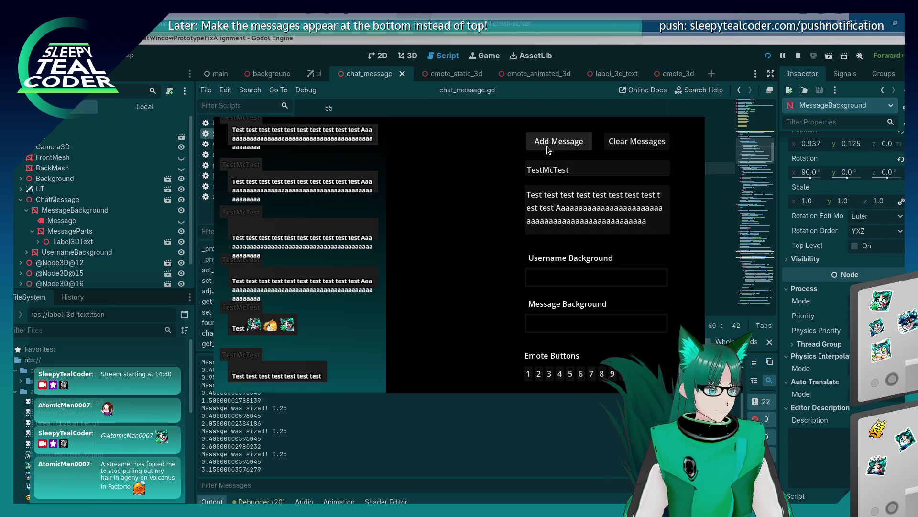
pyautogui.click(549, 151)
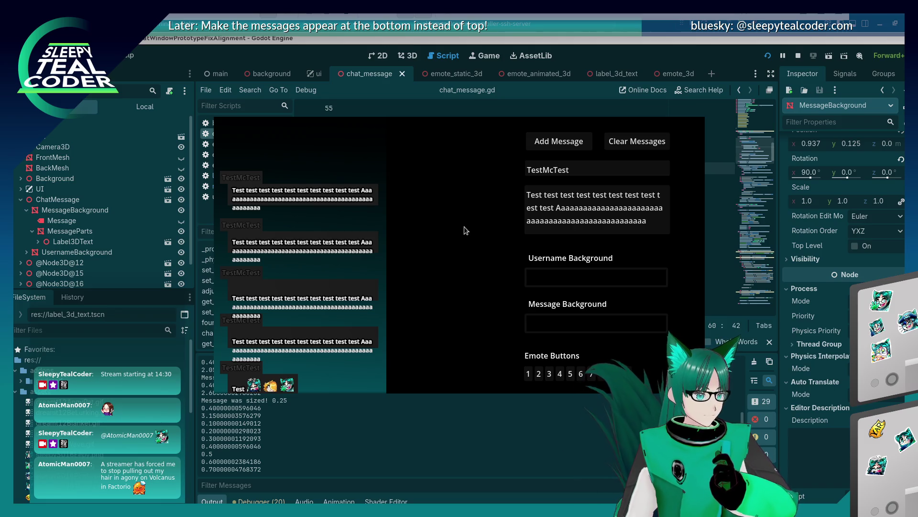
pyautogui.click(452, 196)
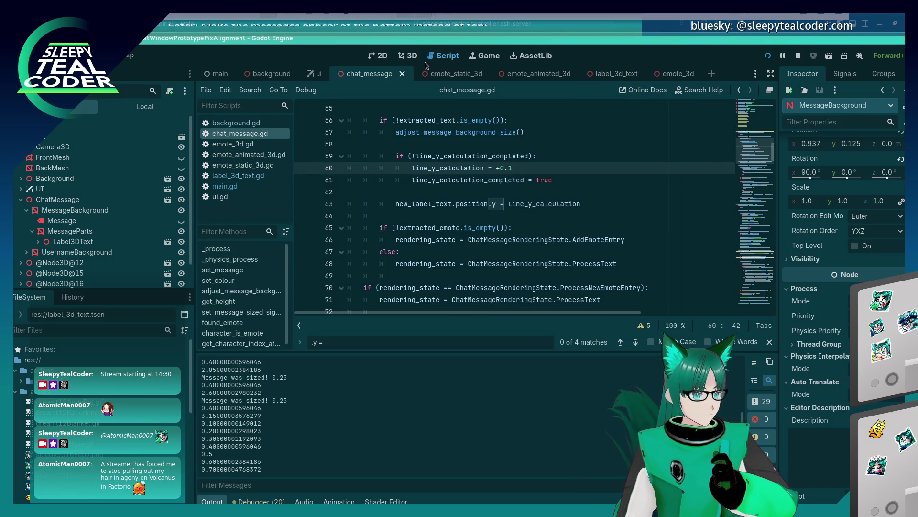
pyautogui.scroll(-14, 452, 197)
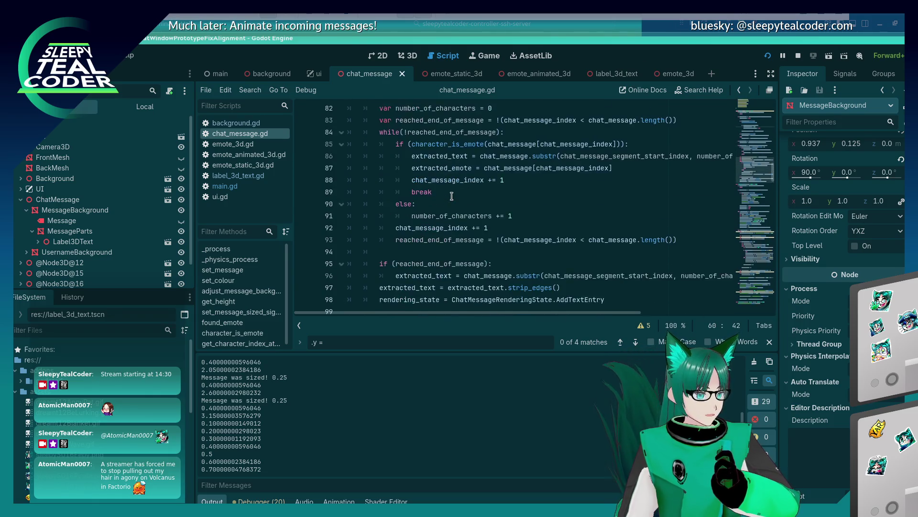
pyautogui.scroll(6, 452, 197)
pyautogui.scroll(-6, 452, 197)
pyautogui.scroll(-13, 451, 191)
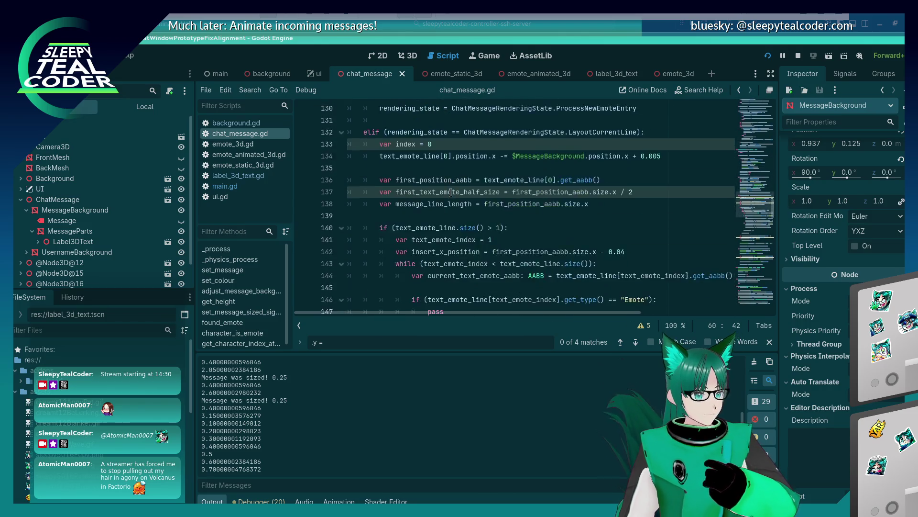
pyautogui.scroll(20, 450, 193)
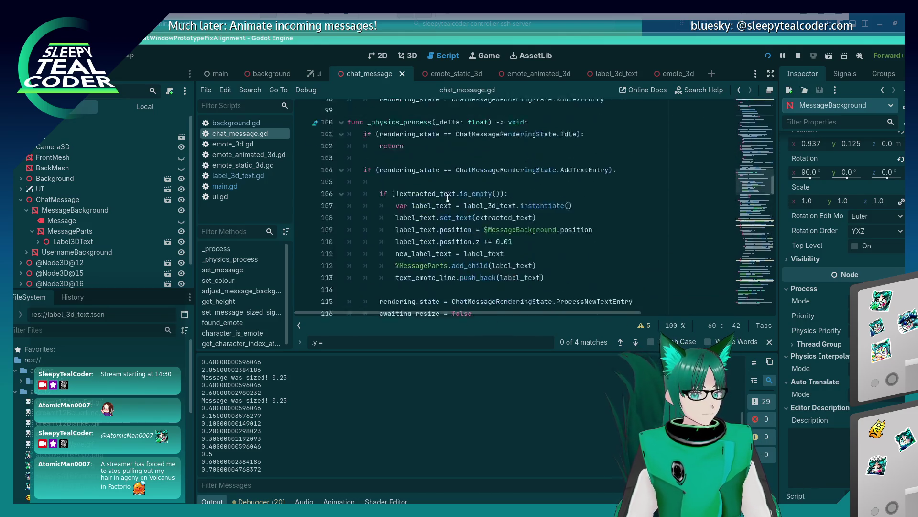
pyautogui.scroll(13, 443, 201)
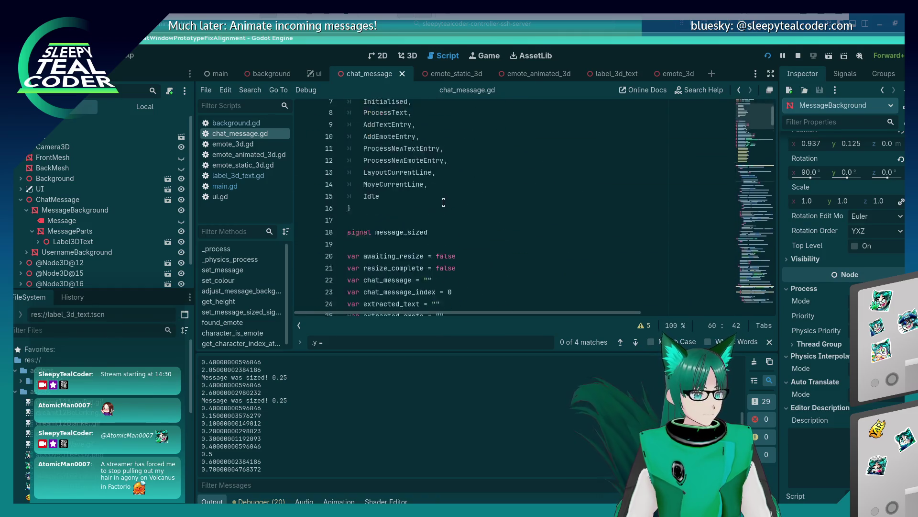
pyautogui.scroll(-8, 444, 201)
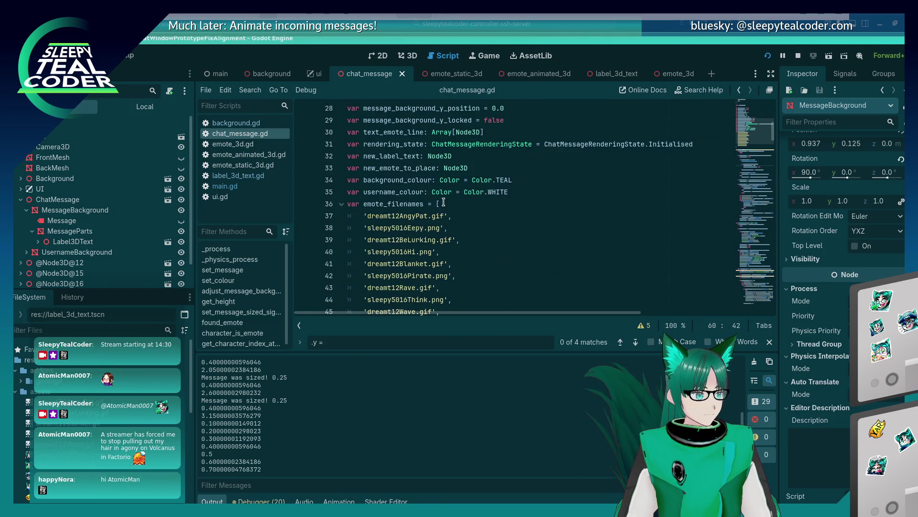
pyautogui.moveTo(518, 204); pyautogui.dragTo(519, 196)
pyautogui.click(519, 196)
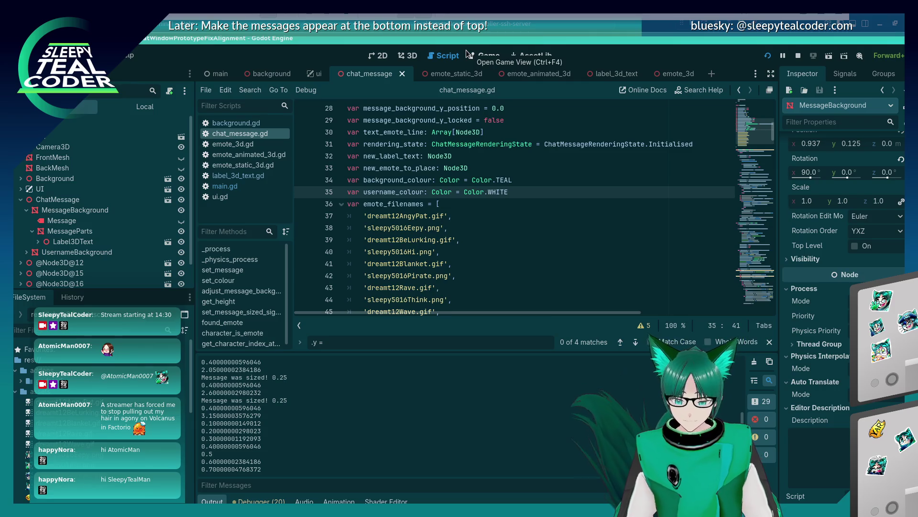
# Switch to the running Godot DEBUG chat window with Alt+Tab
pyautogui.hotkey('alt', 'Tab')
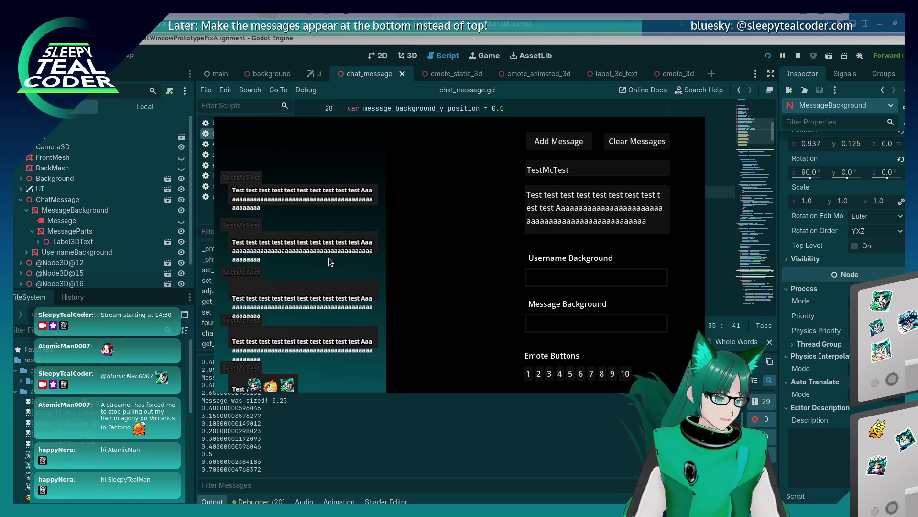
# Add a chat message with a yellow-green message background and a purple username background
pyautogui.click(610, 220)
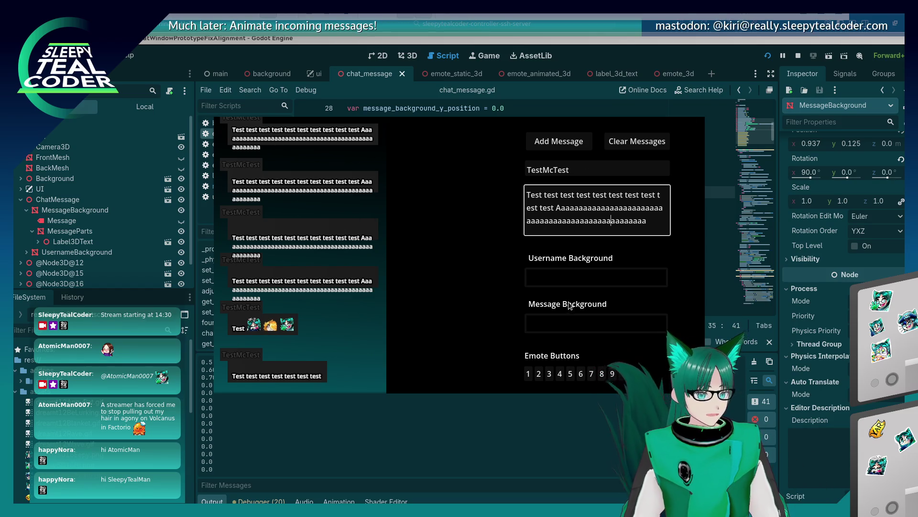
pyautogui.click(569, 322)
pyautogui.moveTo(659, 176); pyautogui.dragTo(662, 149)
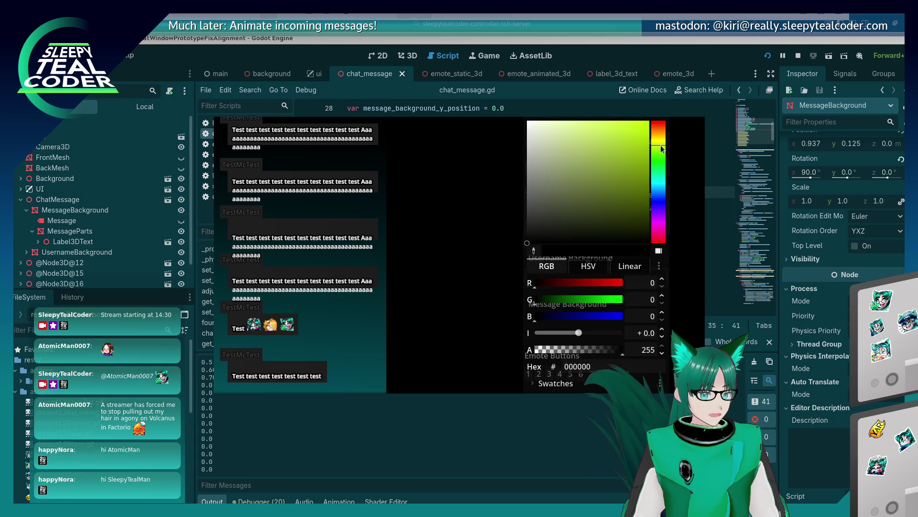
pyautogui.click(595, 143)
pyautogui.click(452, 216)
pyautogui.click(584, 277)
pyautogui.click(657, 218)
pyautogui.click(588, 147)
pyautogui.click(460, 208)
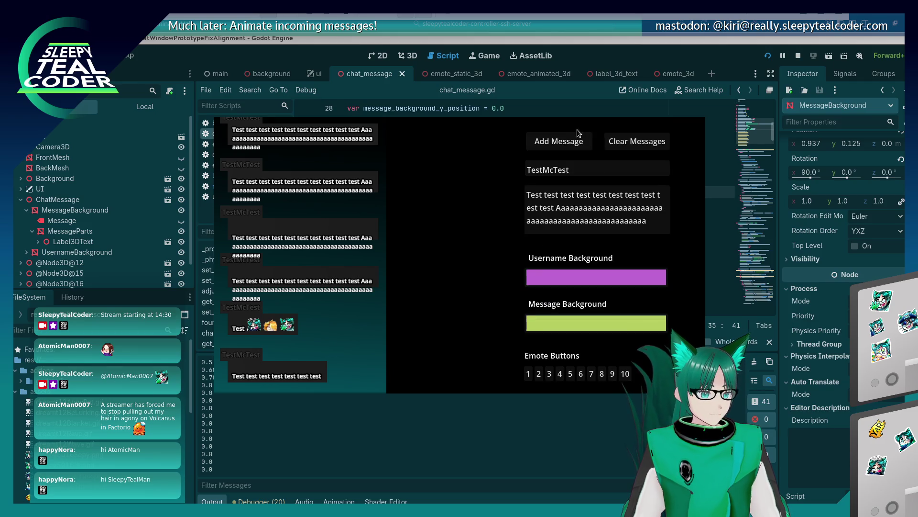
pyautogui.click(550, 150)
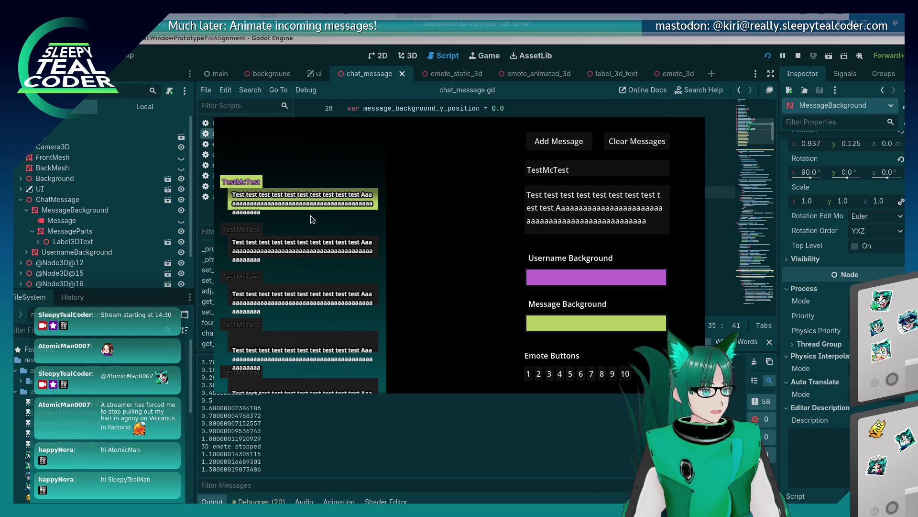
# Close the game and insert a new blank line after line 33 of chat_message.gd
pyautogui.click(623, 46)
pyautogui.scroll(2, 507, 234)
pyautogui.click(507, 233)
pyautogui.press('Return')
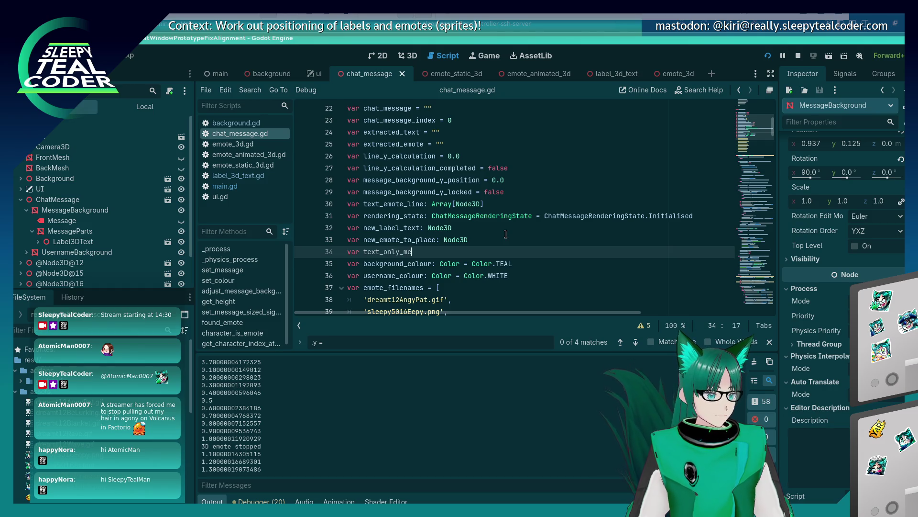
pyautogui.write('ssage = true')
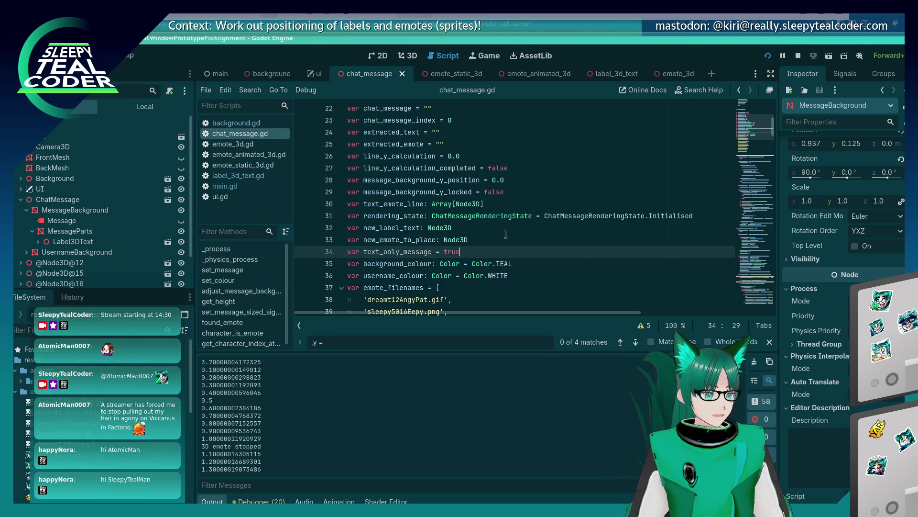
pyautogui.click(382, 259)
pyautogui.hotkey('ctrl', 'z')
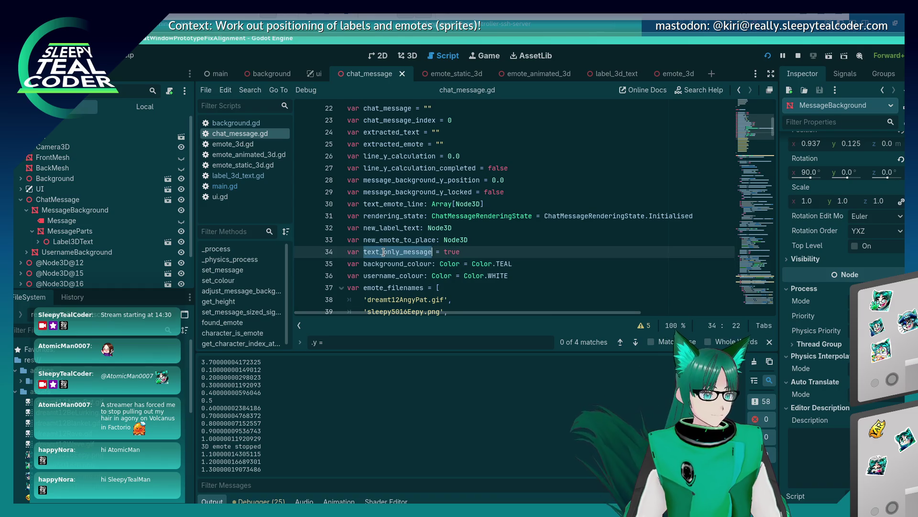
pyautogui.scroll(-12, 545, 244)
pyautogui.scroll(-15, 546, 242)
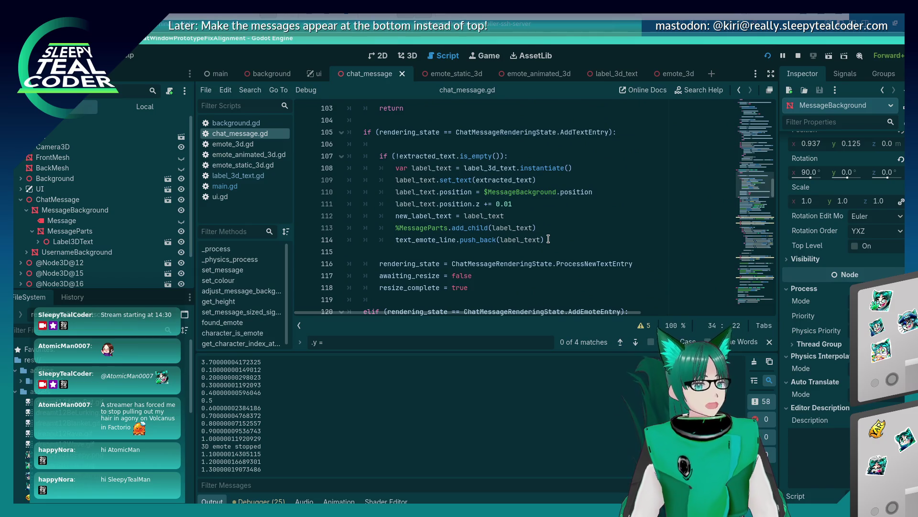
pyautogui.scroll(-11, 548, 239)
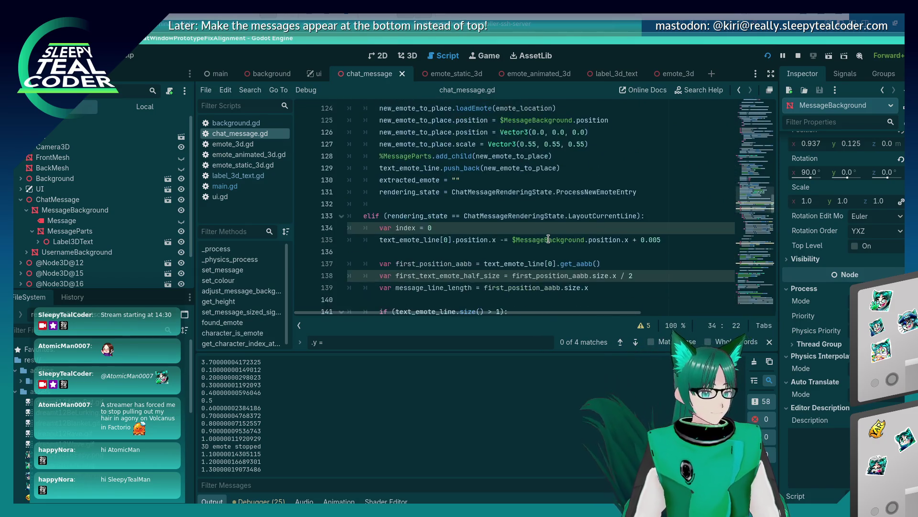
pyautogui.scroll(3, 549, 239)
pyautogui.scroll(-5, 549, 239)
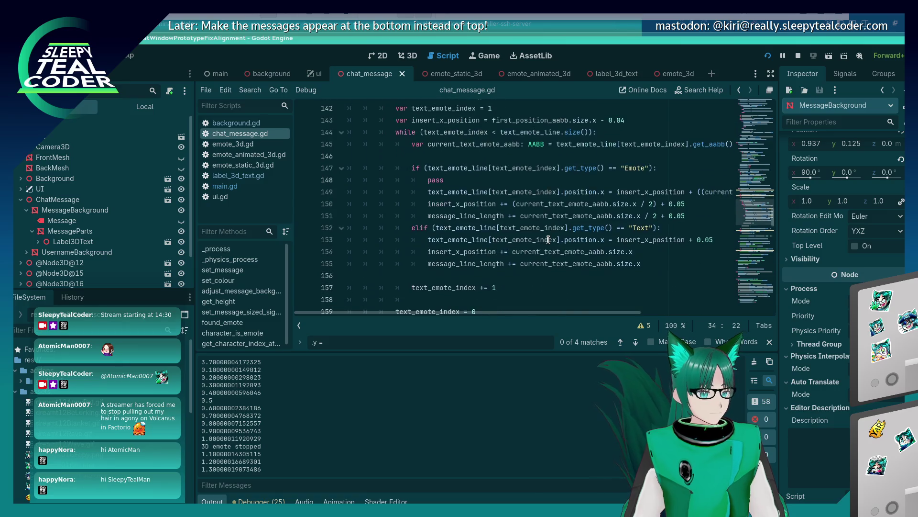
pyautogui.scroll(-3, 548, 239)
pyautogui.scroll(-5, 548, 239)
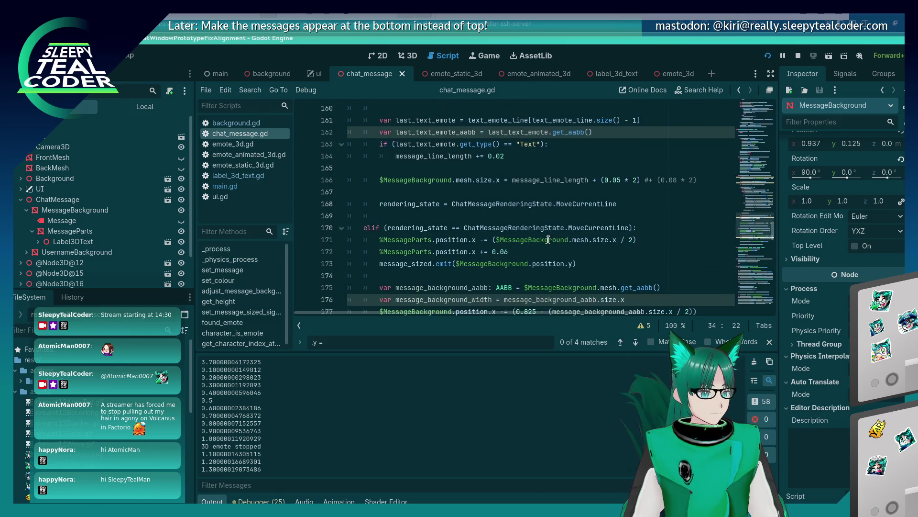
pyautogui.scroll(3, 548, 239)
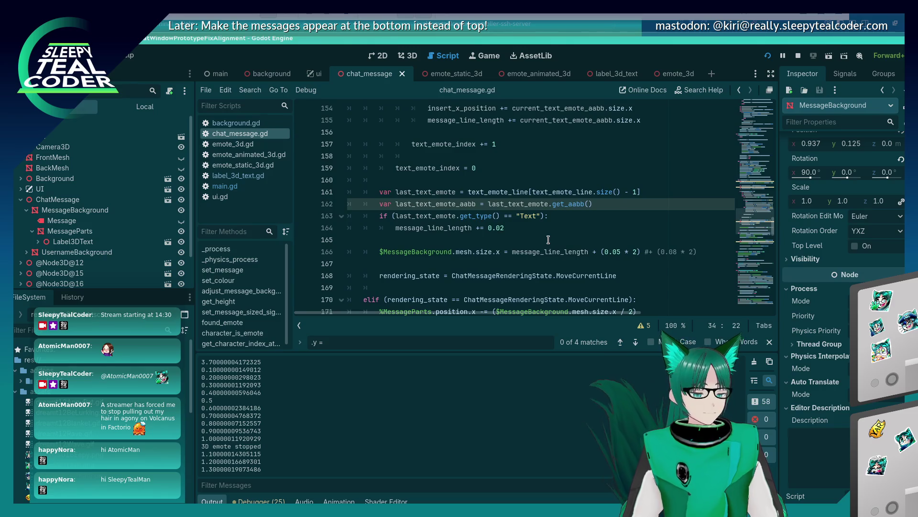
pyautogui.scroll(8, 548, 239)
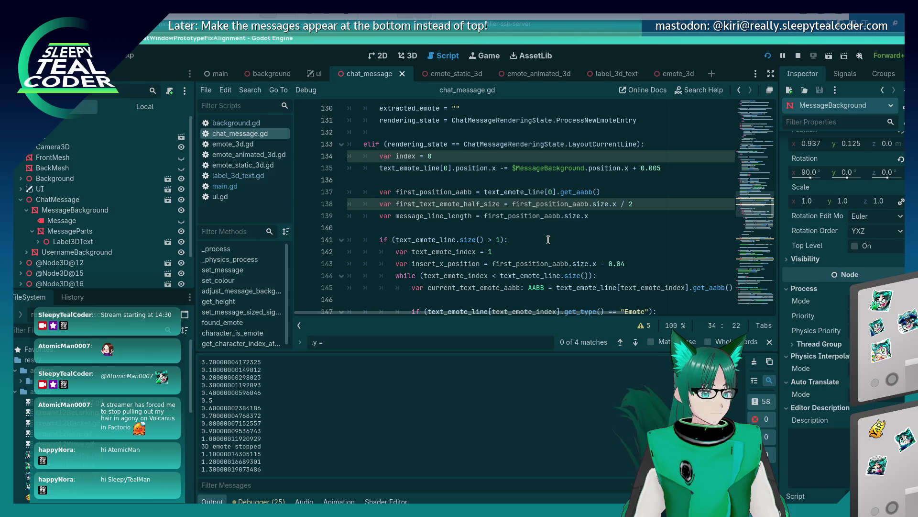
pyautogui.scroll(2, 549, 239)
pyautogui.scroll(-13, 549, 239)
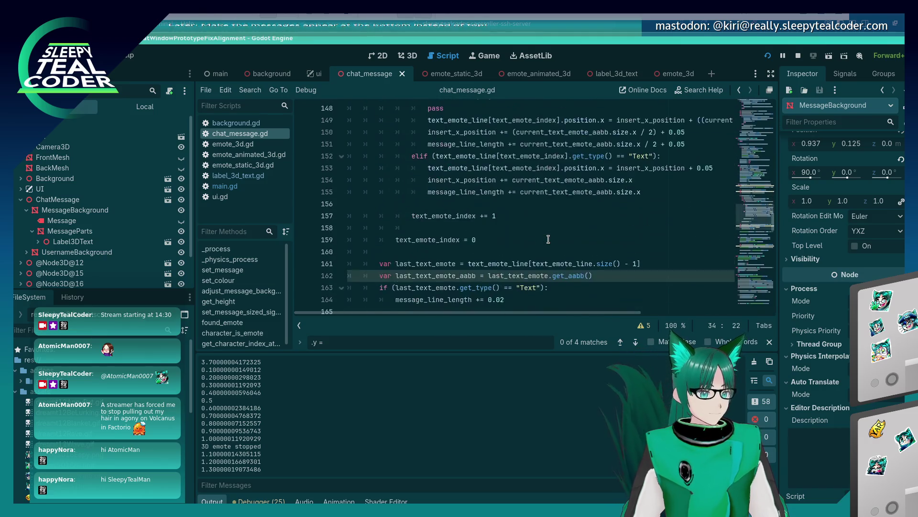
pyautogui.scroll(11, 548, 239)
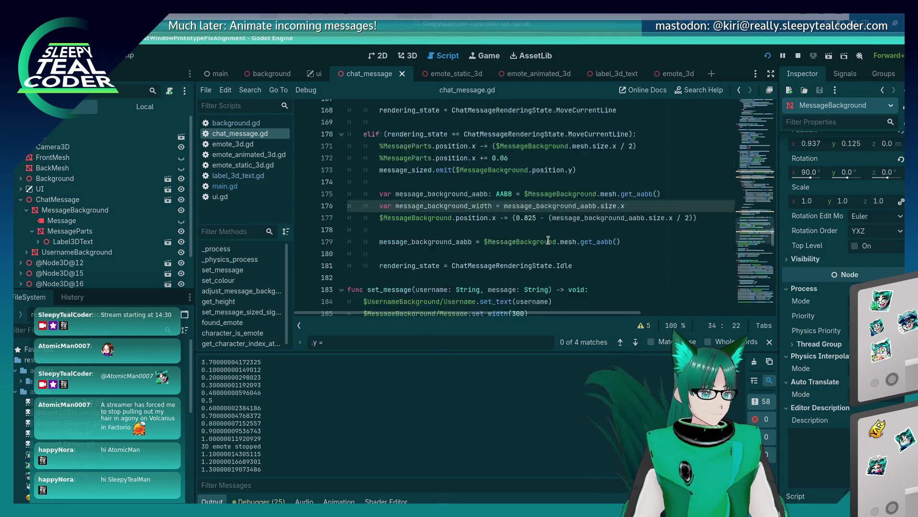
pyautogui.scroll(-2, 549, 240)
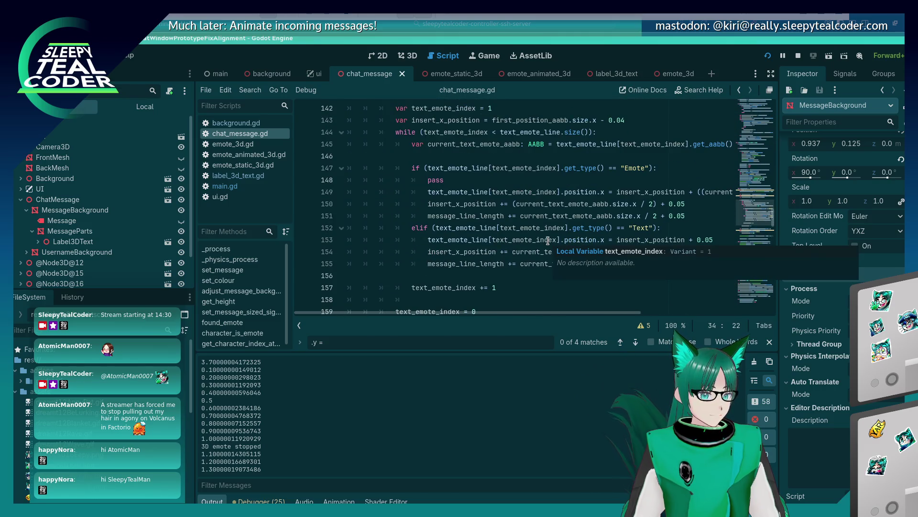
pyautogui.click(699, 215)
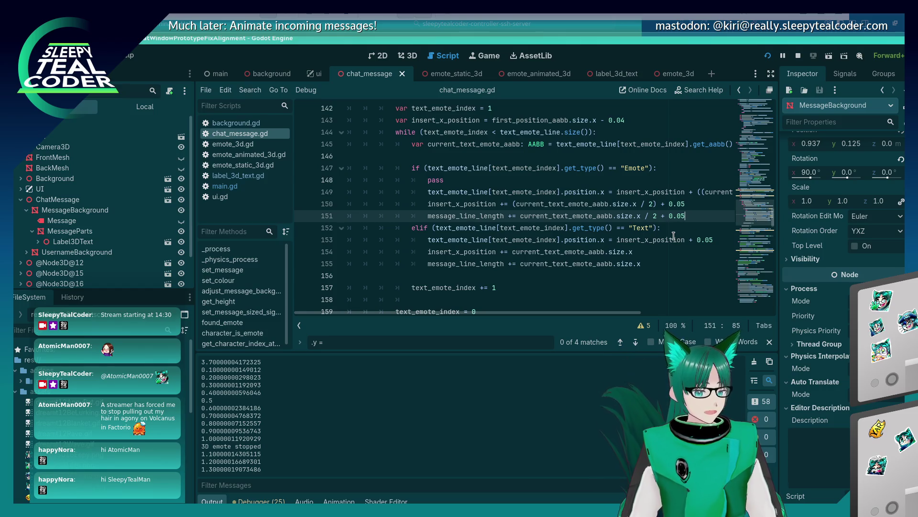
# Replace pass on line 148 with 'text_only_message = false', save, and run the project
pyautogui.click(489, 179)
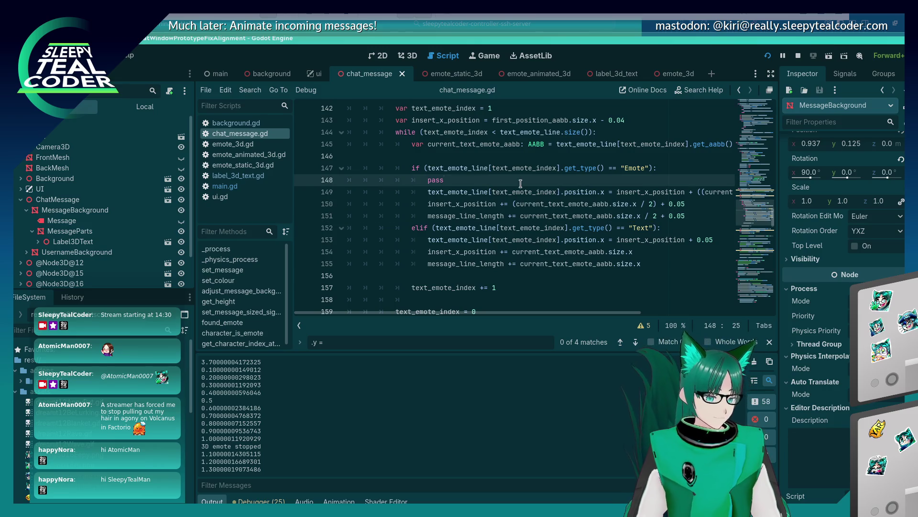
pyautogui.write('text_only_message')
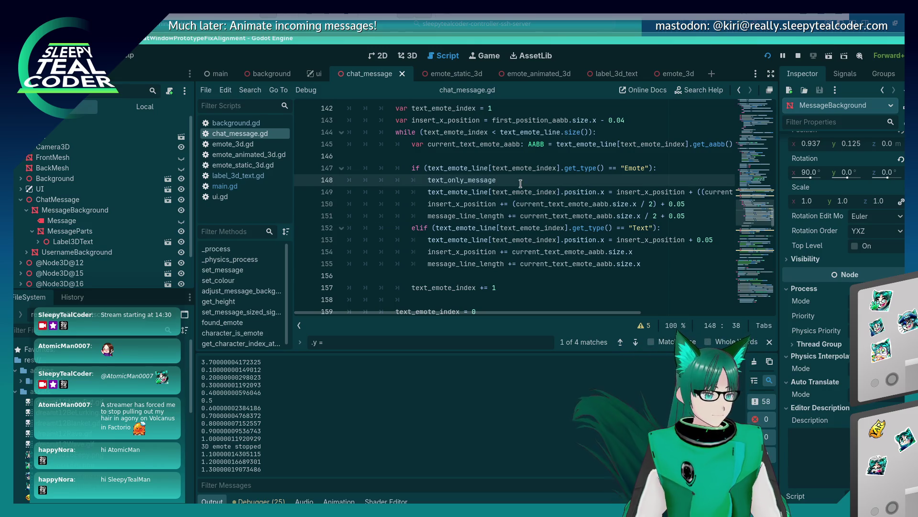
pyautogui.write(' = true')
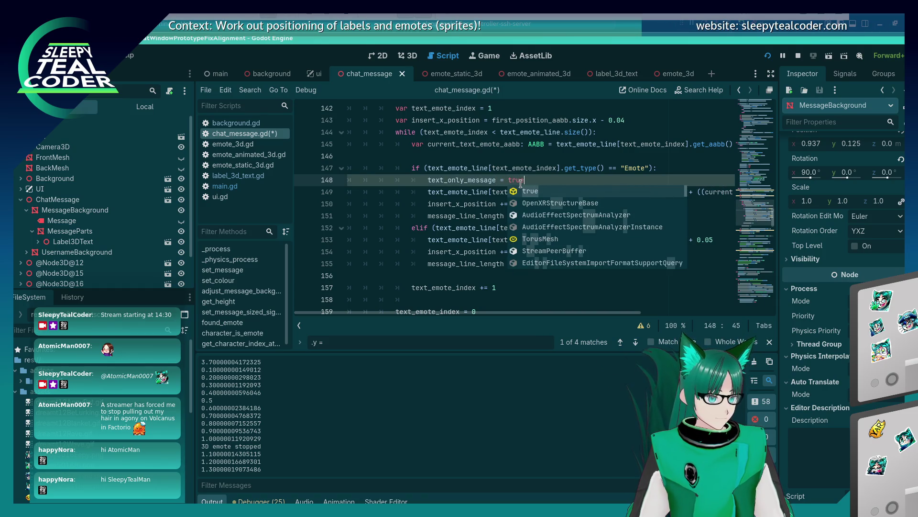
pyautogui.press('Escape')
pyautogui.hotkey('ctrl', 's')
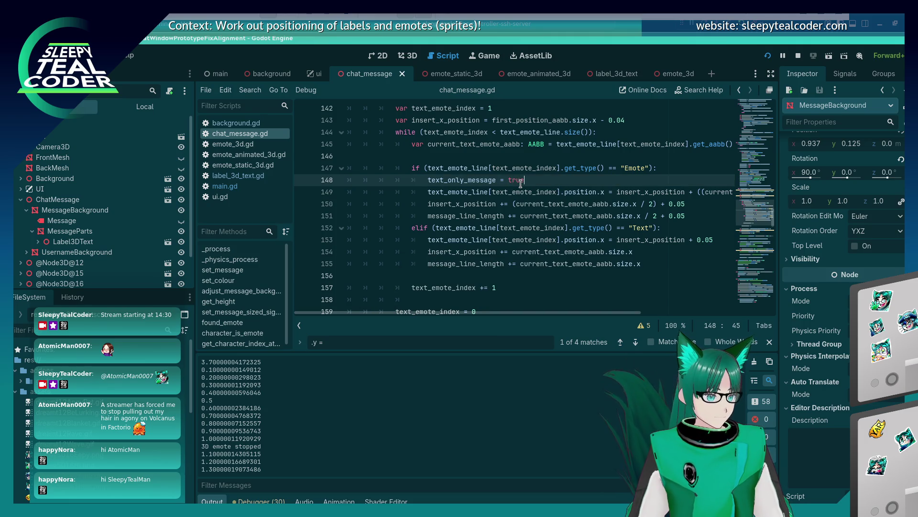
pyautogui.write('false')
pyautogui.press('F5')
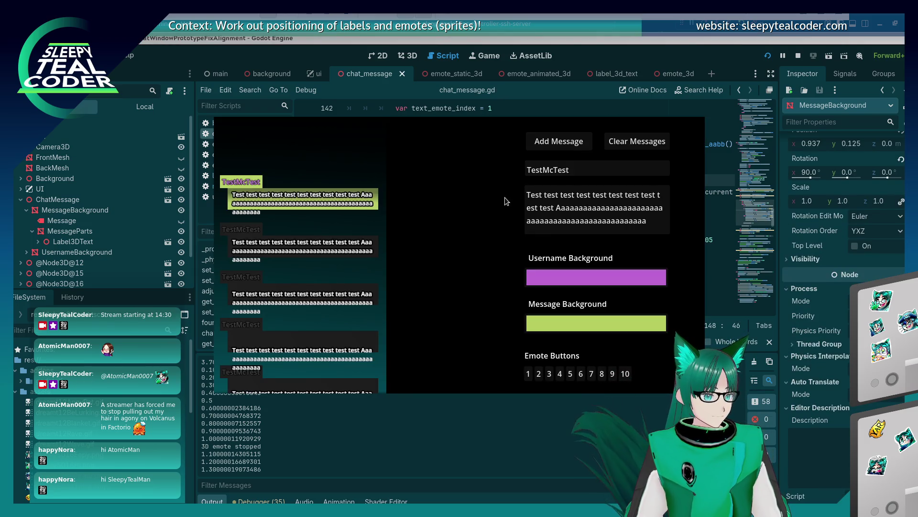
# Close the game and scroll chat_message.gd to lines 178–179 in the MoveCurrentLine branch
pyautogui.press('F8')
pyautogui.scroll(-4, 479, 215)
pyautogui.scroll(-2, 478, 216)
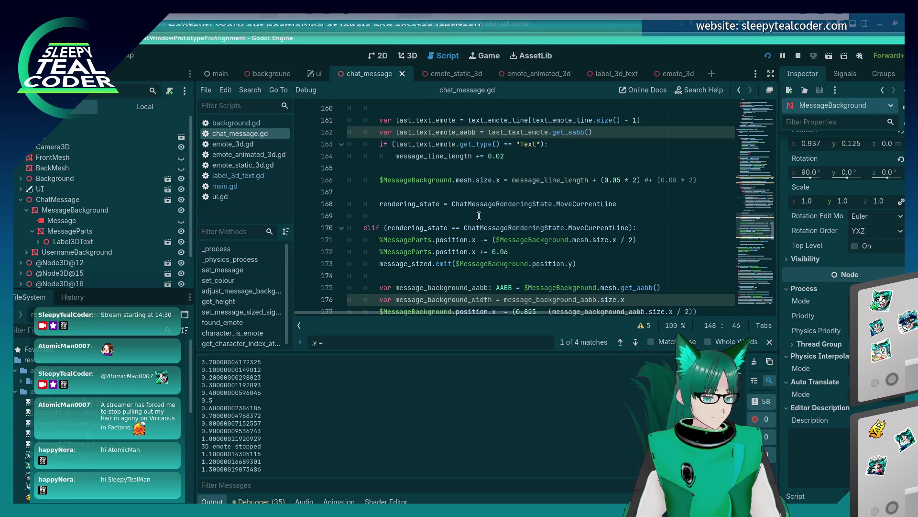
pyautogui.scroll(8, 479, 216)
pyautogui.scroll(-10, 479, 216)
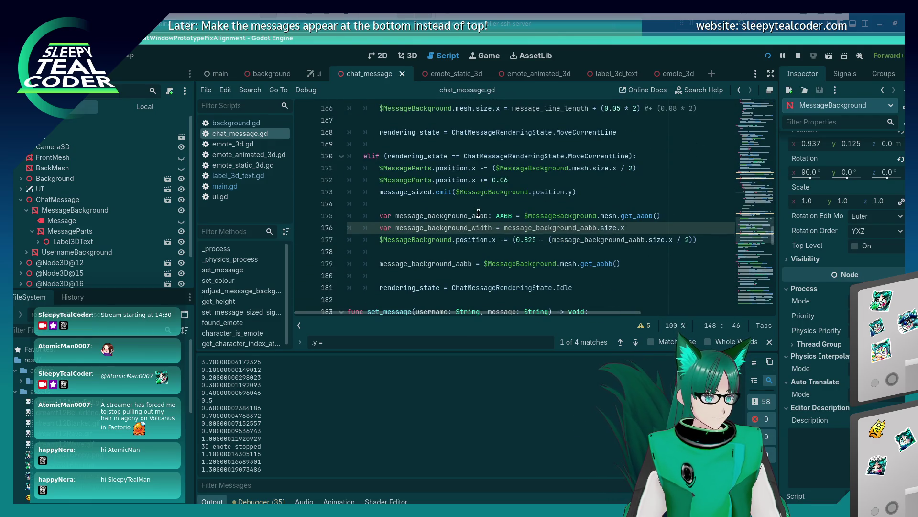
pyautogui.scroll(13, 479, 213)
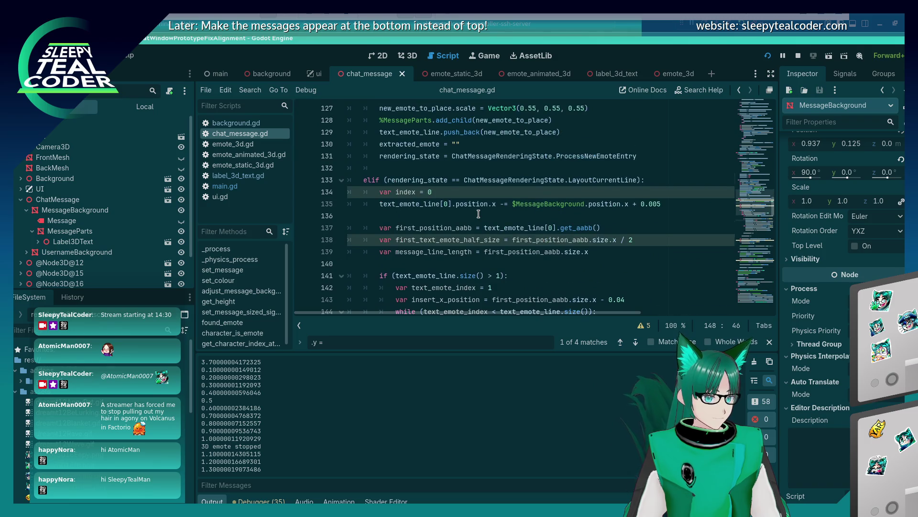
pyautogui.scroll(-14, 479, 214)
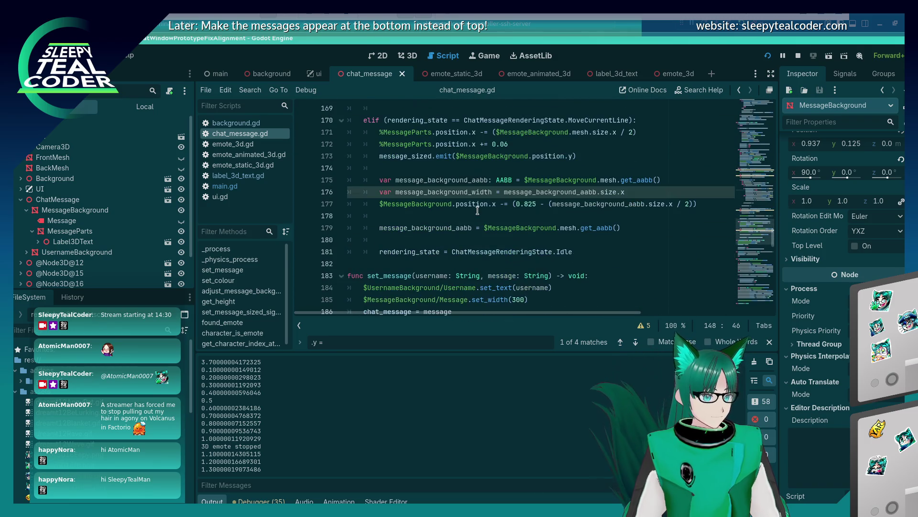
pyautogui.click(477, 216)
pyautogui.click(635, 225)
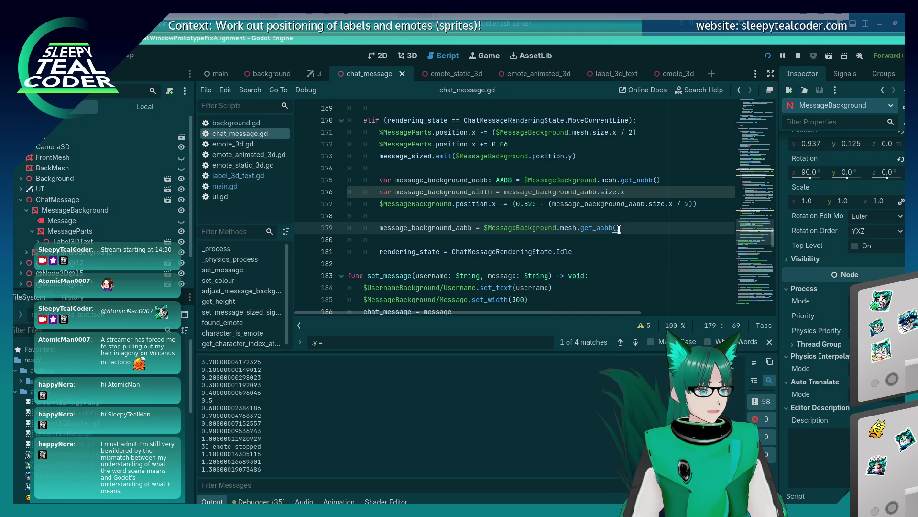
# Show the emote_animated_3d scene in 3D and select the live root Main node
pyautogui.click(451, 78)
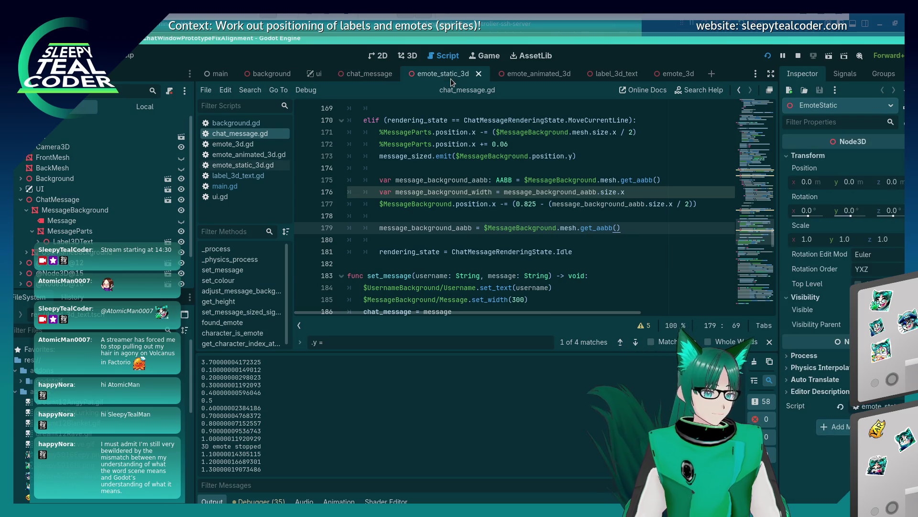
pyautogui.click(507, 75)
pyautogui.click(415, 57)
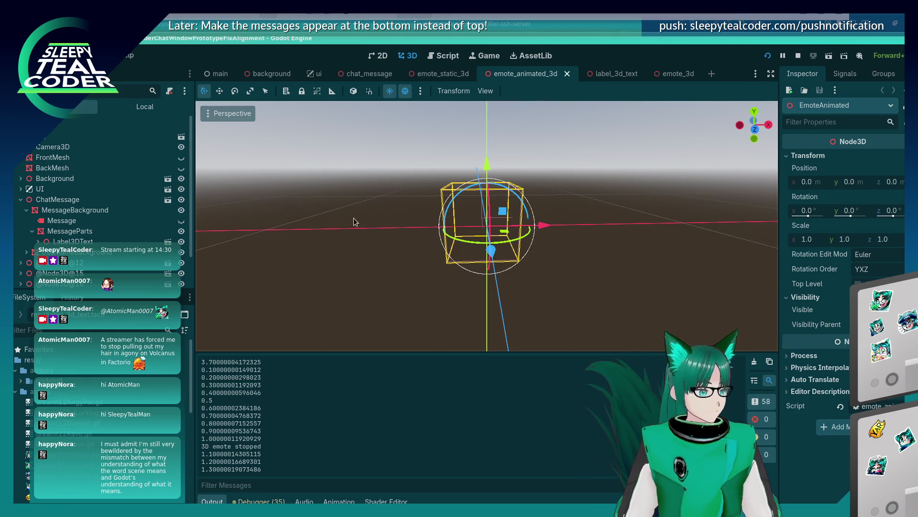
pyautogui.scroll(-2, 123, 231)
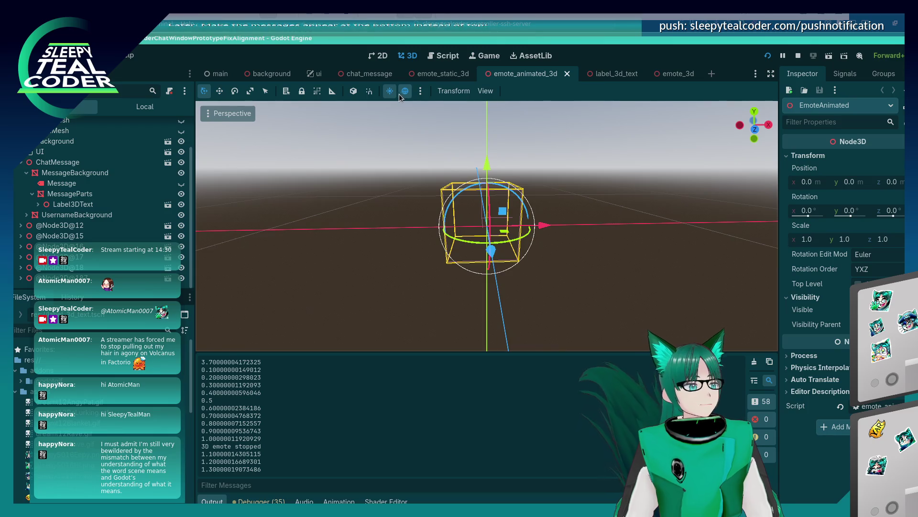
pyautogui.scroll(2, 93, 182)
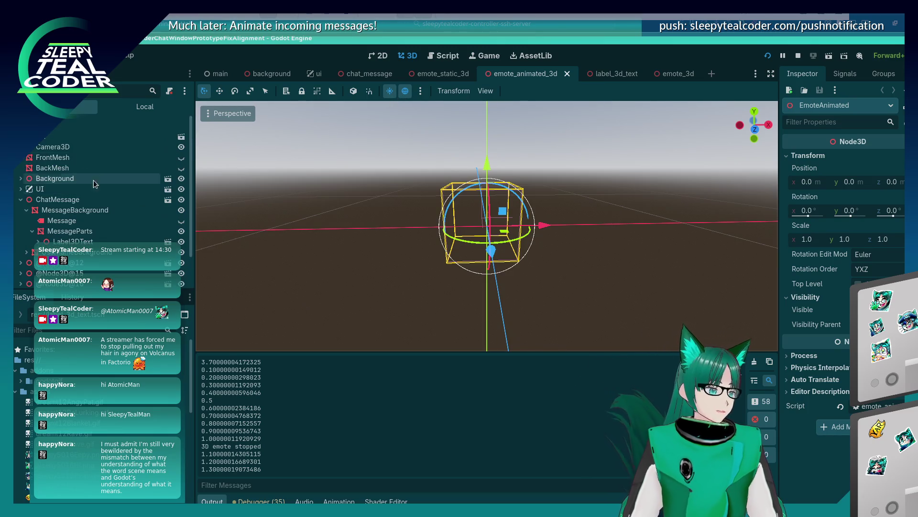
pyautogui.click(86, 130)
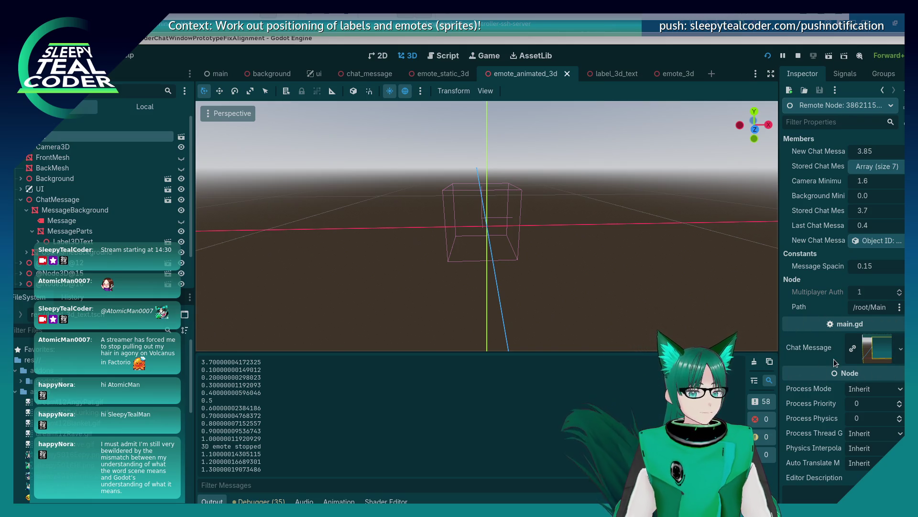
# In chat_message, select the TestMcTest label, username and message background meshes, and MessageParts, then return to the script
pyautogui.click(861, 336)
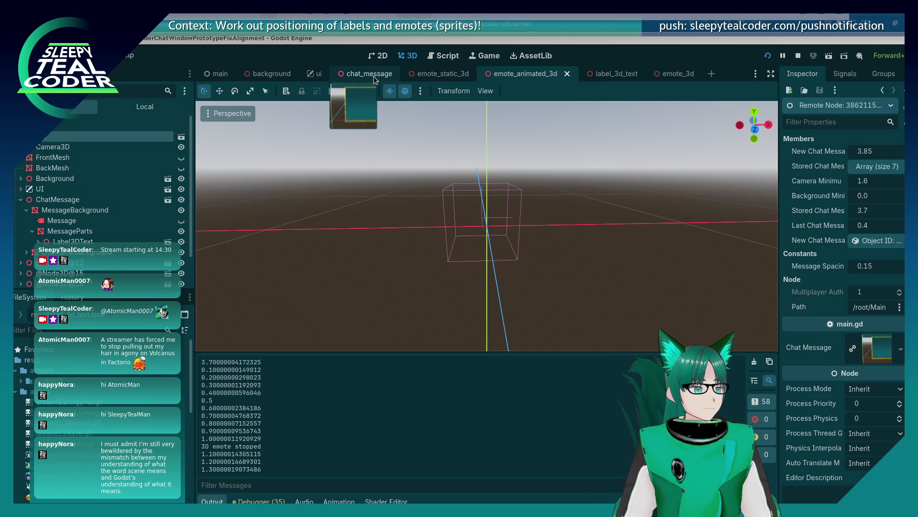
pyautogui.moveTo(598, 309)
pyautogui.mouseDown()
pyautogui.moveTo(502, 310)
pyautogui.moveTo(567, 308)
pyautogui.moveTo(548, 292)
pyautogui.moveTo(381, 269)
pyautogui.mouseUp()
pyautogui.scroll(-4, 385, 269)
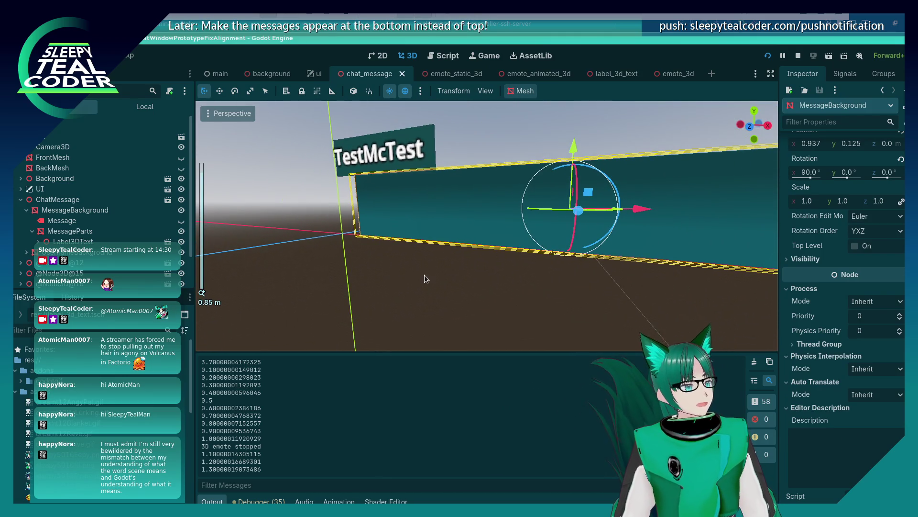
pyautogui.moveTo(517, 266)
pyautogui.mouseDown()
pyautogui.moveTo(486, 273)
pyautogui.moveTo(607, 265)
pyautogui.moveTo(354, 252)
pyautogui.moveTo(444, 258)
pyautogui.moveTo(422, 201)
pyautogui.mouseUp()
pyautogui.scroll(-2, 363, 251)
pyautogui.click(418, 189)
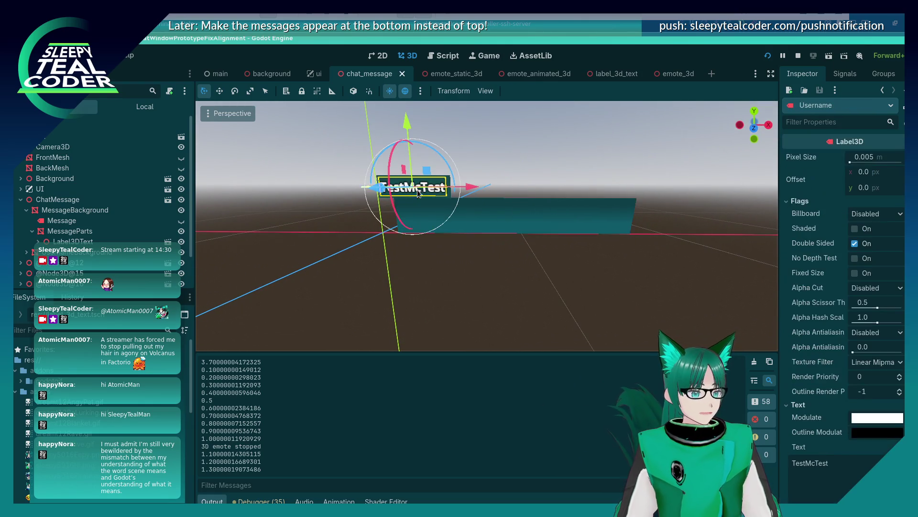
pyautogui.click(449, 195)
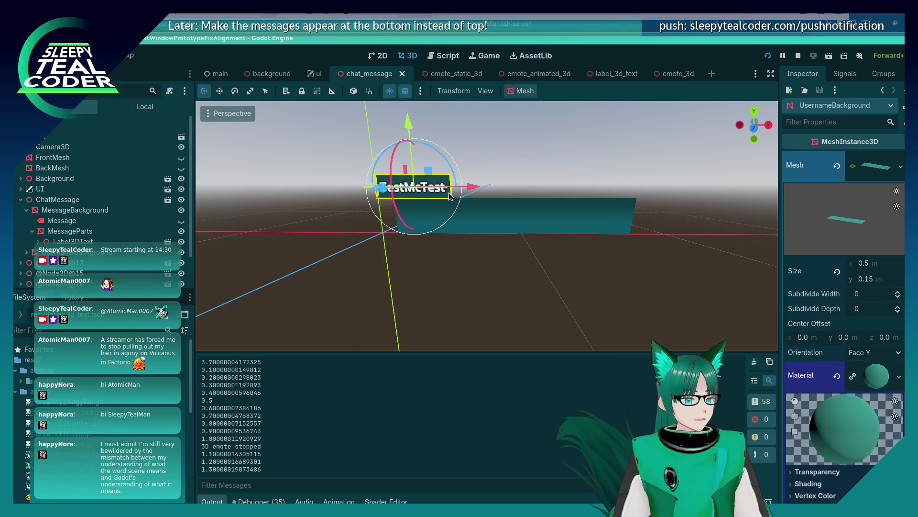
pyautogui.click(540, 221)
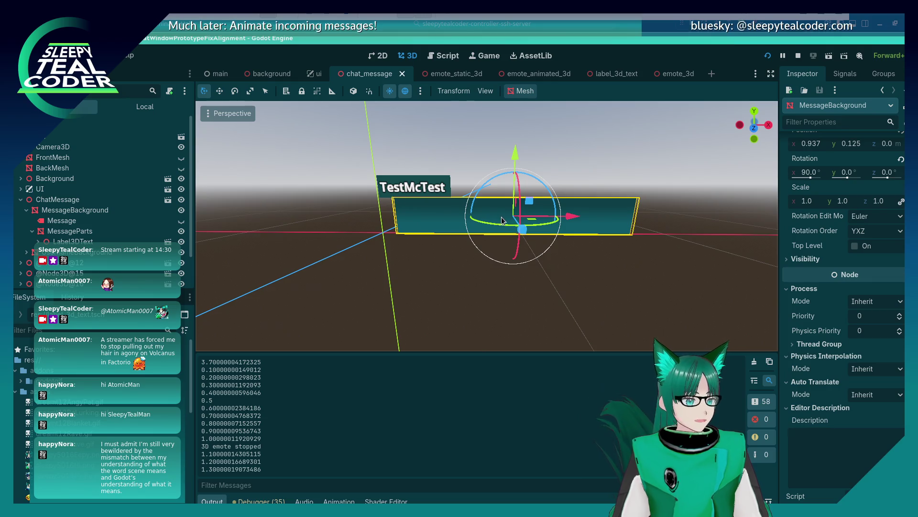
pyautogui.click(95, 234)
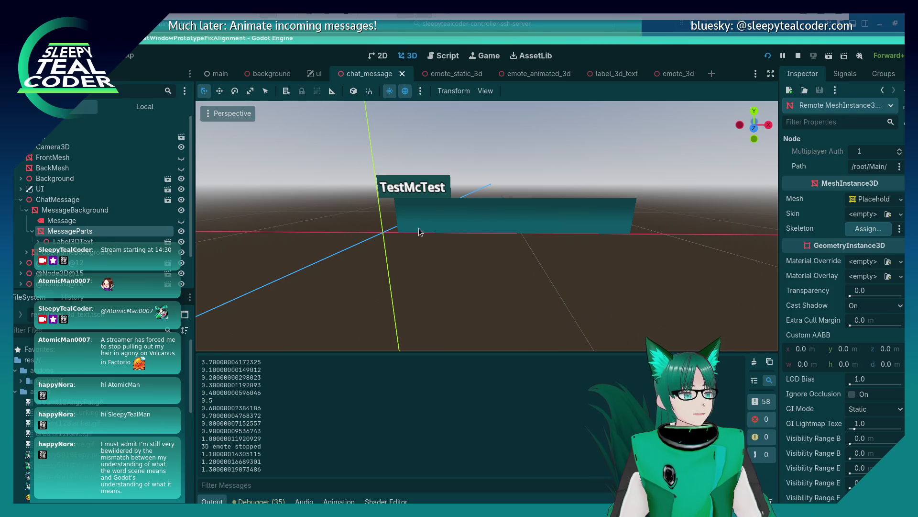
pyautogui.click(455, 55)
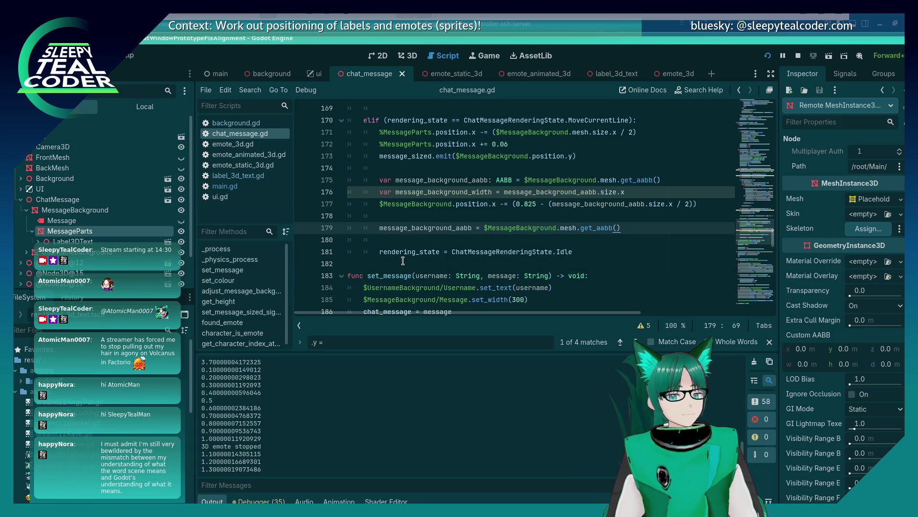
pyautogui.moveTo(400, 257)
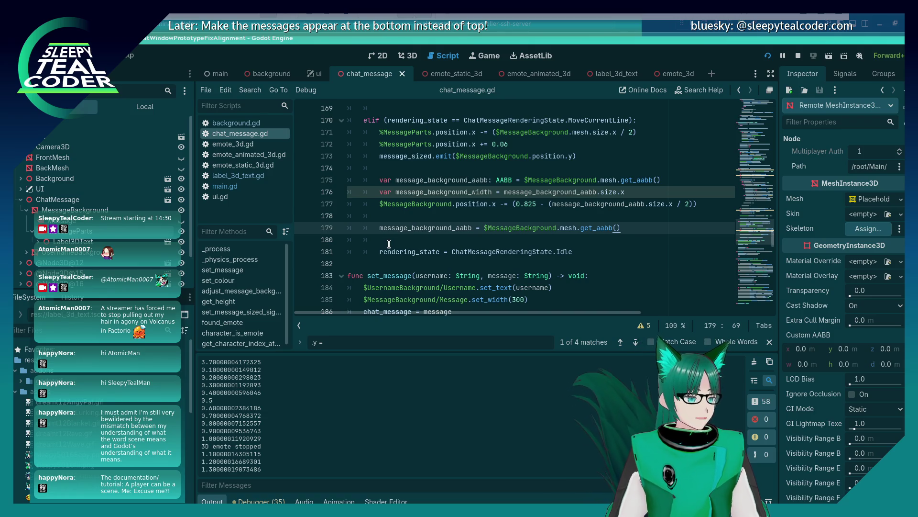
pyautogui.rightClick(93, 138)
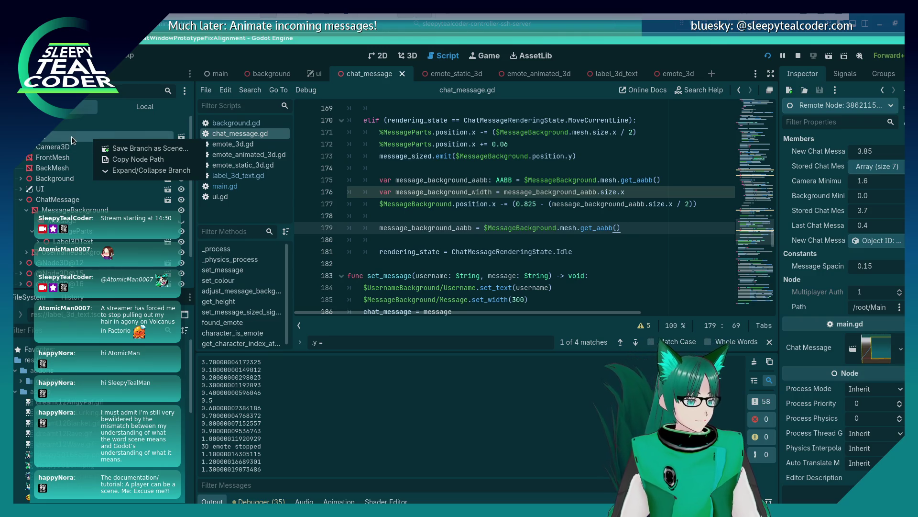
pyautogui.click(70, 136)
pyautogui.hotkey('ctrl', 'a')
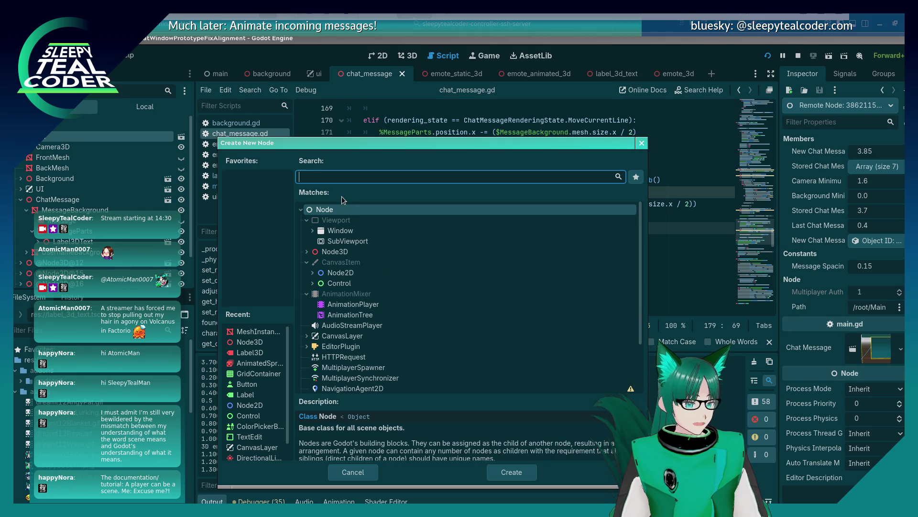
pyautogui.write('player')
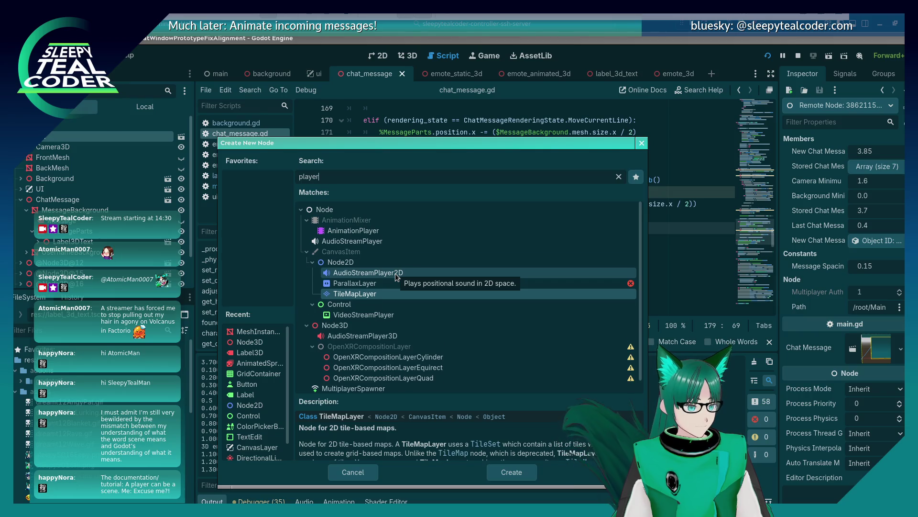
pyautogui.scroll(-1, 395, 273)
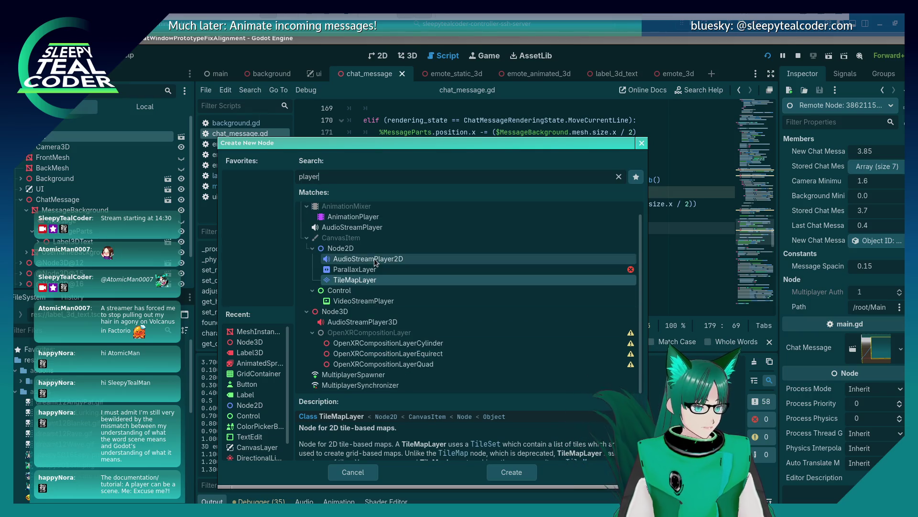
pyautogui.click(333, 471)
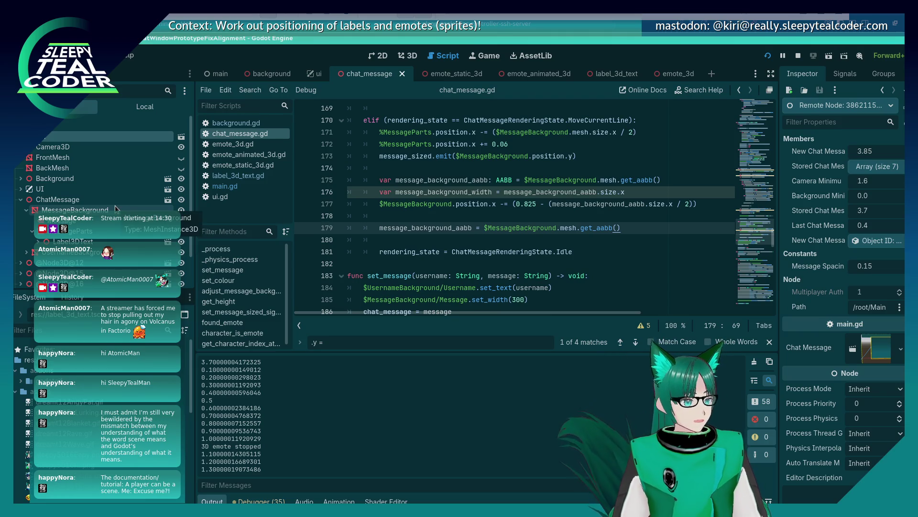
pyautogui.click(22, 55)
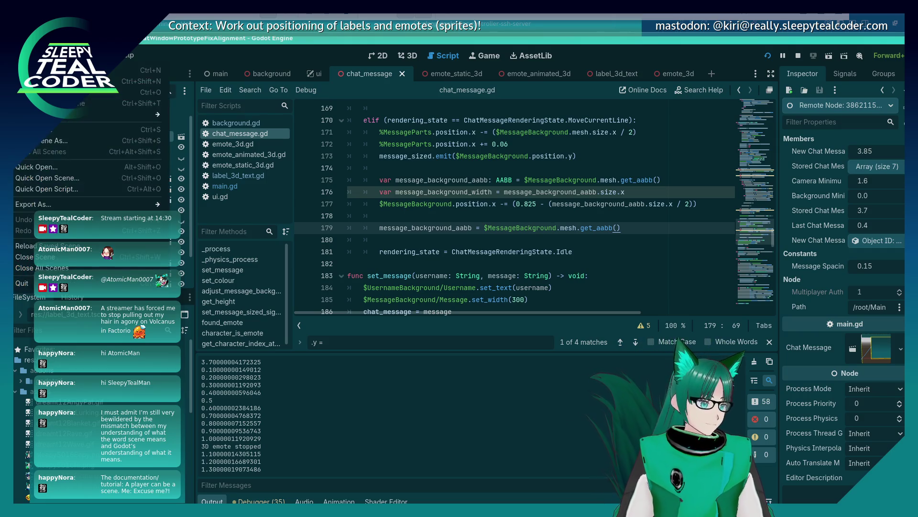
pyautogui.moveTo(48, 55)
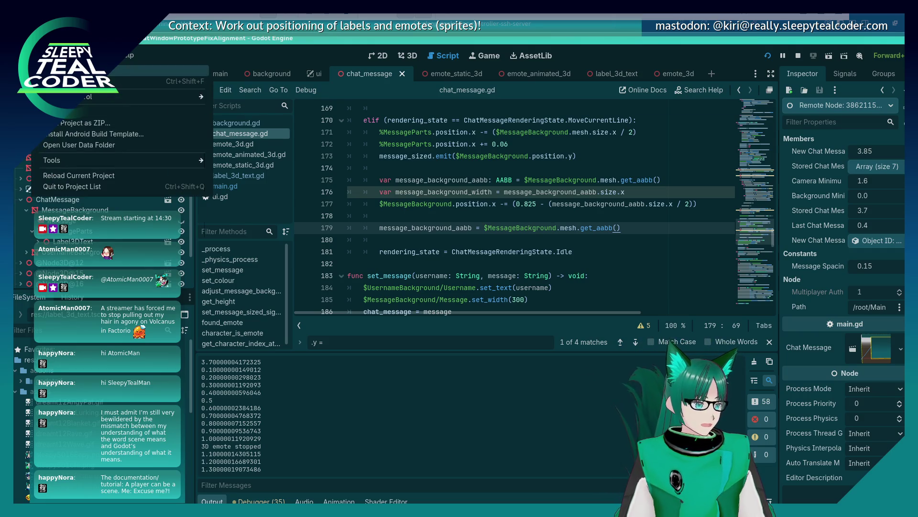
pyautogui.click(120, 70)
pyautogui.click(275, 138)
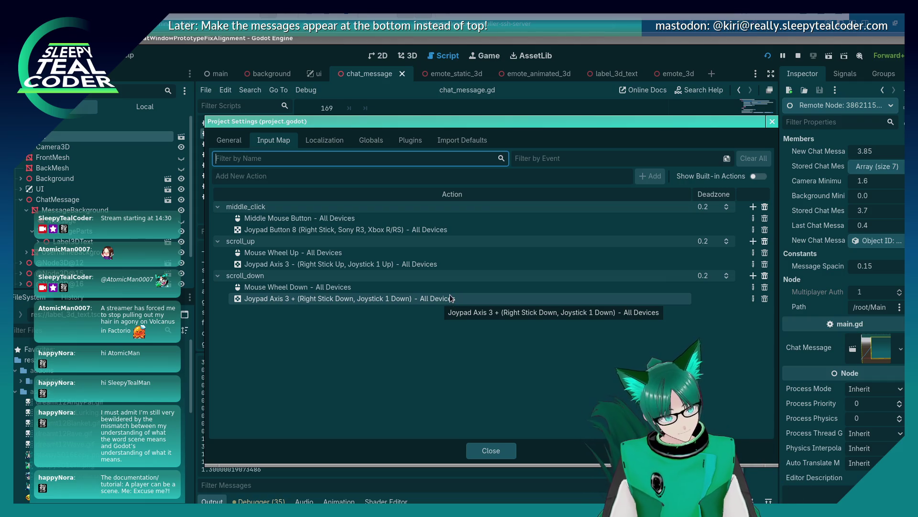
pyautogui.click(488, 449)
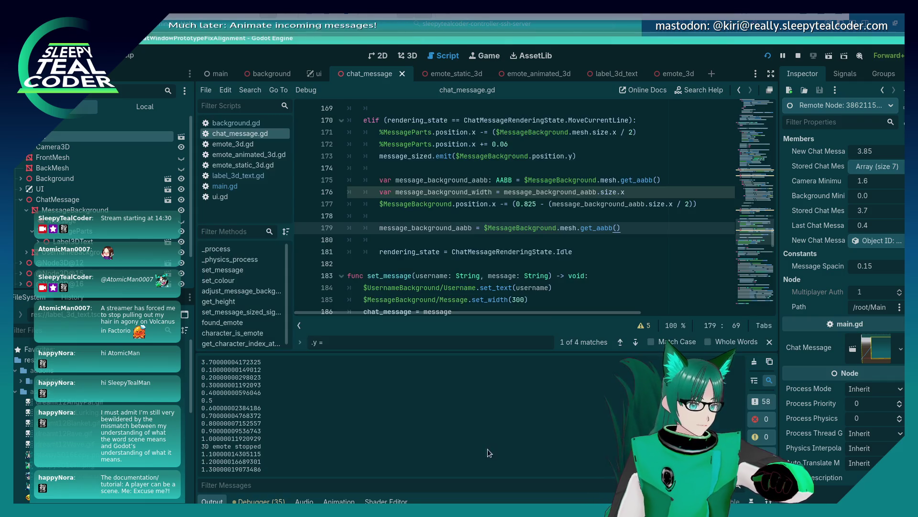
# Quit the chat-window project with Ctrl+Q, stopping the running game
pyautogui.click(383, 272)
pyautogui.moveTo(431, 241); pyautogui.dragTo(432, 252)
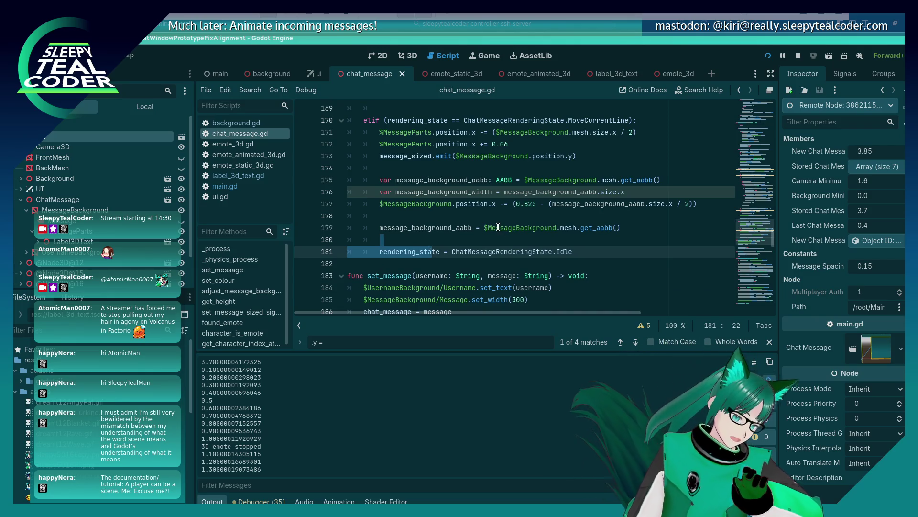
pyautogui.hotkey('ctrl', 'q')
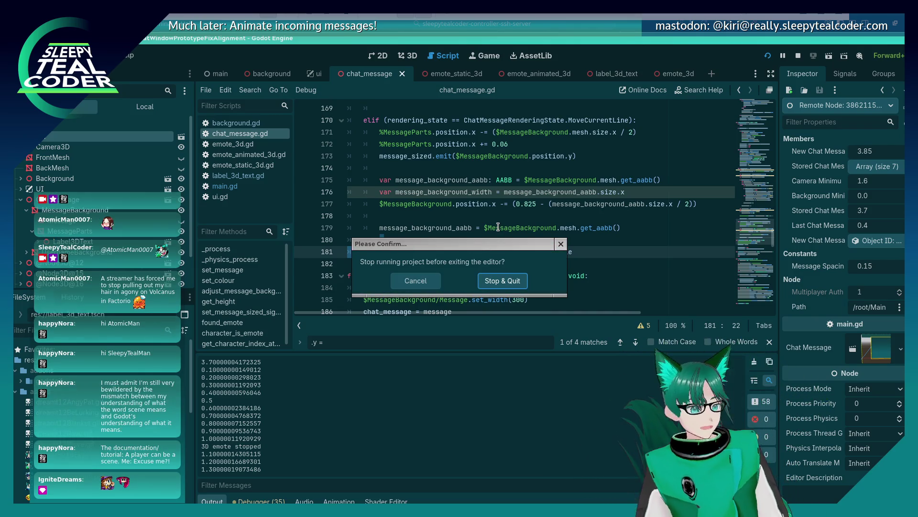
pyautogui.click(503, 282)
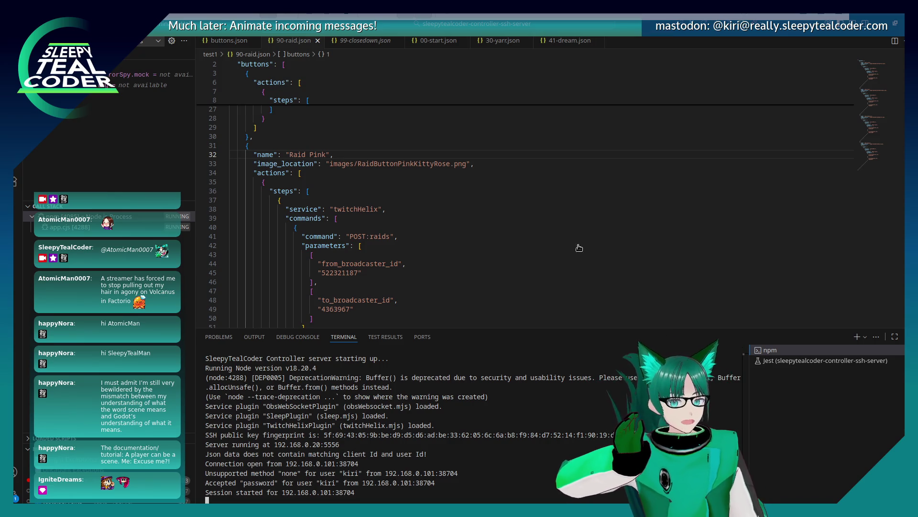
# Maximize the Project Manager window and open the Squash the Creeps 3D project
pyautogui.moveTo(444, 43); pyautogui.dragTo(350, 58)
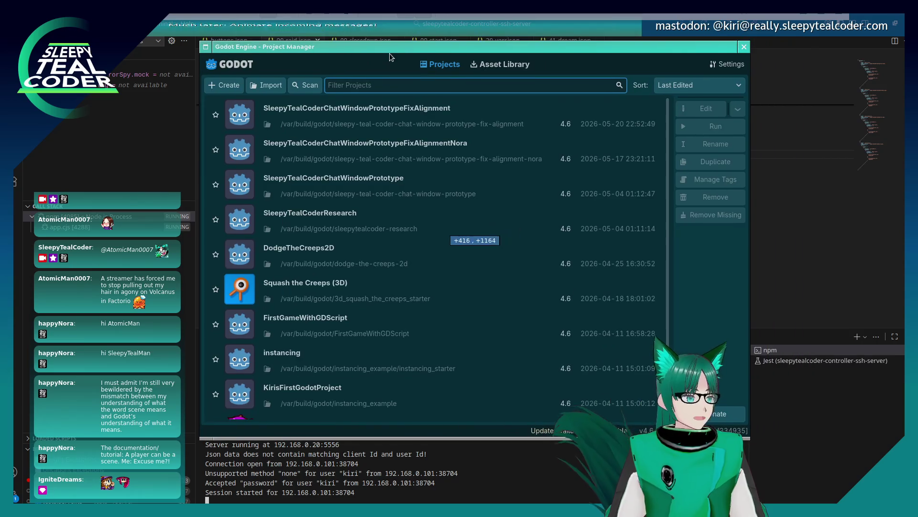
pyautogui.rightClick(392, 49)
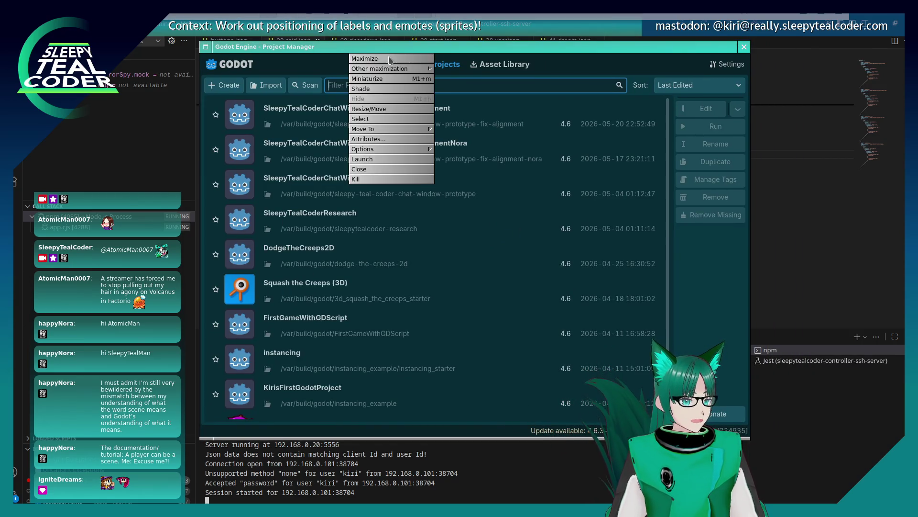
pyautogui.click(390, 59)
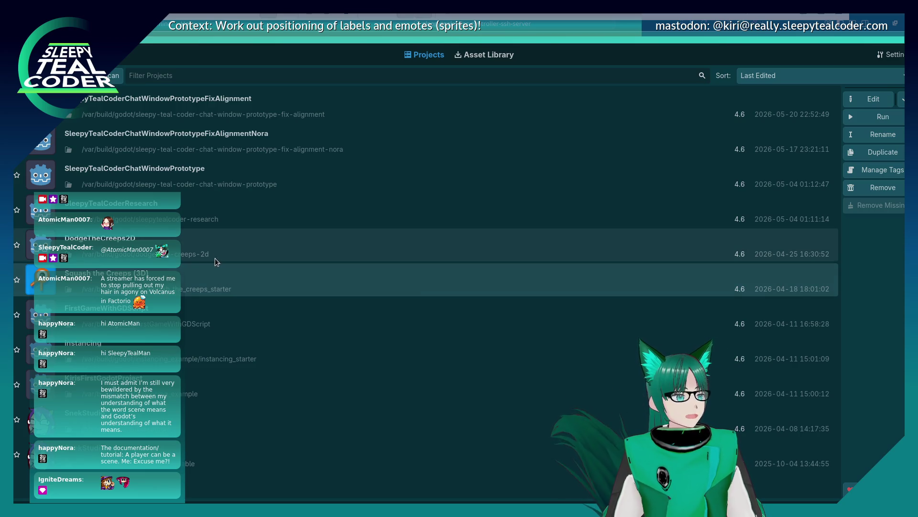
pyautogui.doubleClick(214, 261)
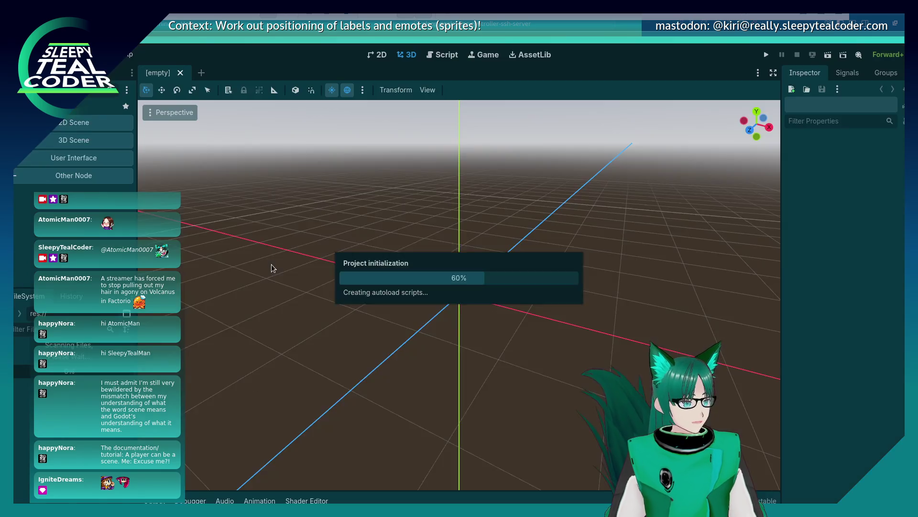
# Orbit around the mob model, then open Project Settings to the Input Map
pyautogui.scroll(-2, 465, 334)
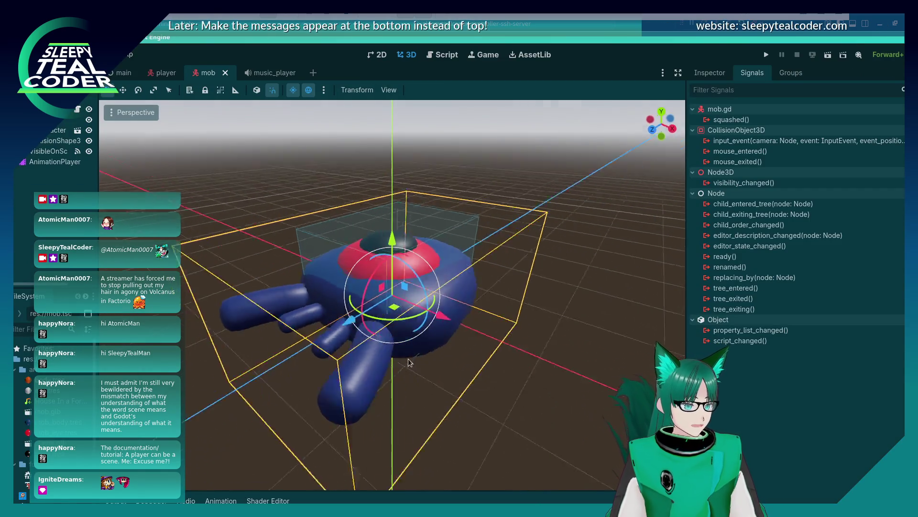
pyautogui.moveTo(466, 334); pyautogui.dragTo(361, 365)
pyautogui.scroll(-3, 362, 363)
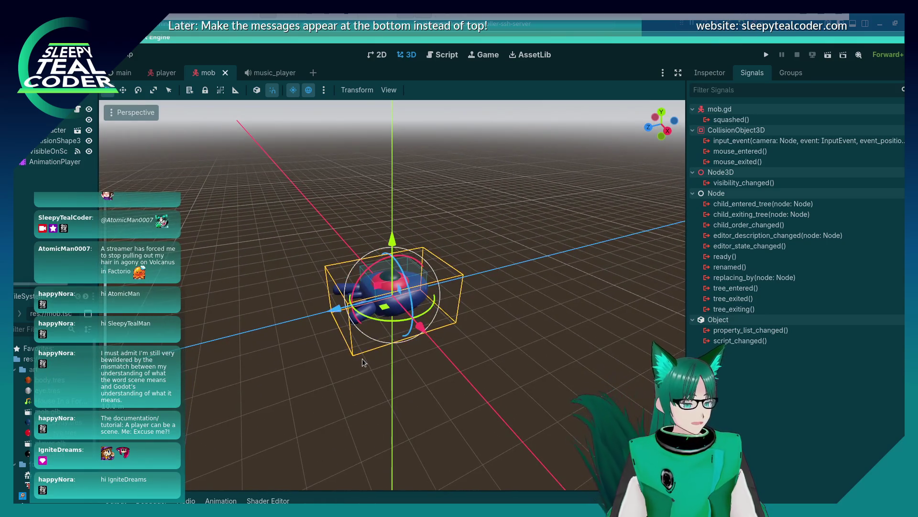
pyautogui.click(334, 372)
pyautogui.moveTo(334, 371); pyautogui.dragTo(327, 311)
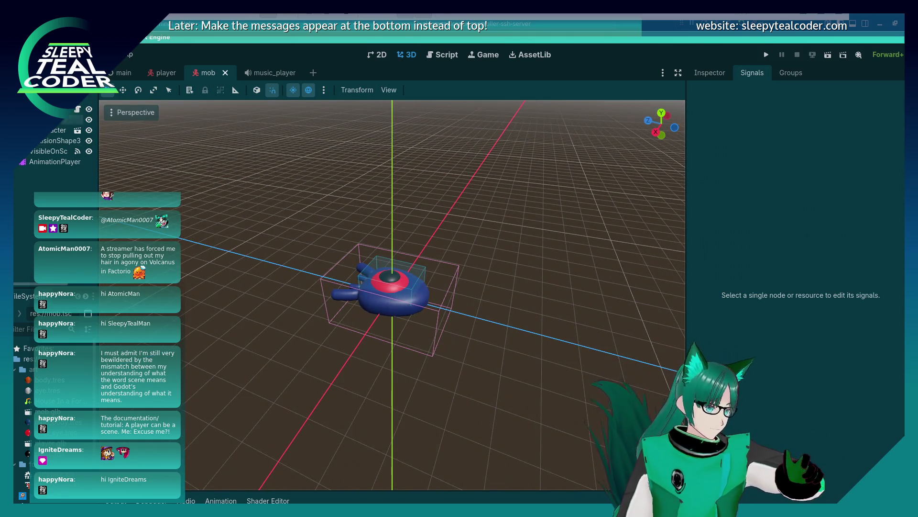
pyautogui.click(53, 54)
pyautogui.click(72, 69)
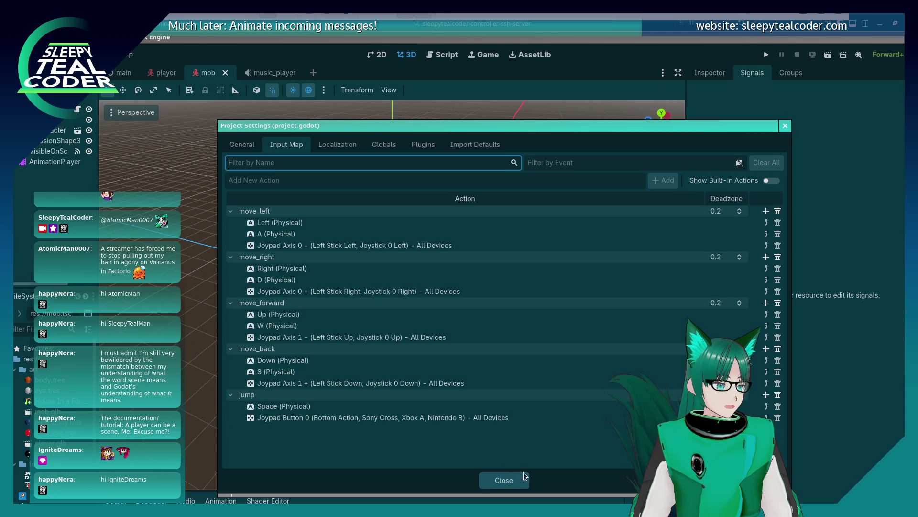
# Close Project Settings and open the mob's Character source model mob.glb anyway in its own tab
pyautogui.click(492, 485)
pyautogui.click(389, 287)
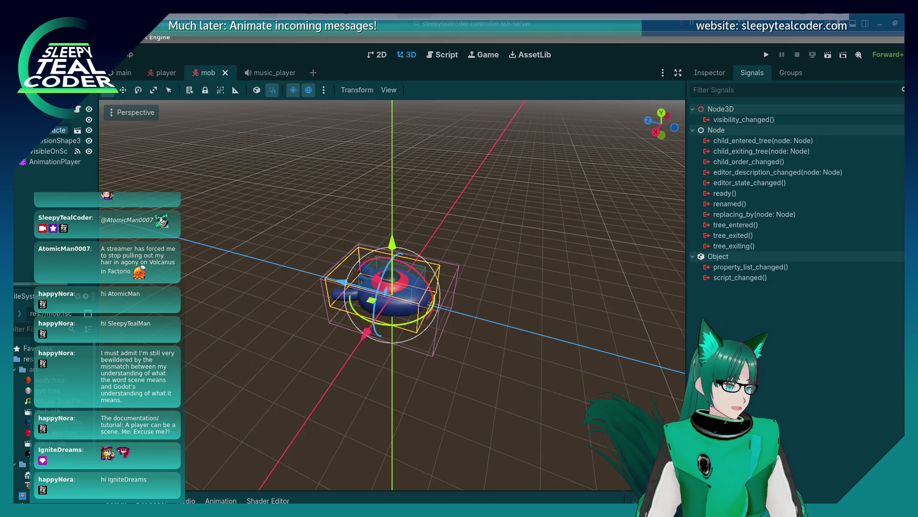
pyautogui.click(78, 132)
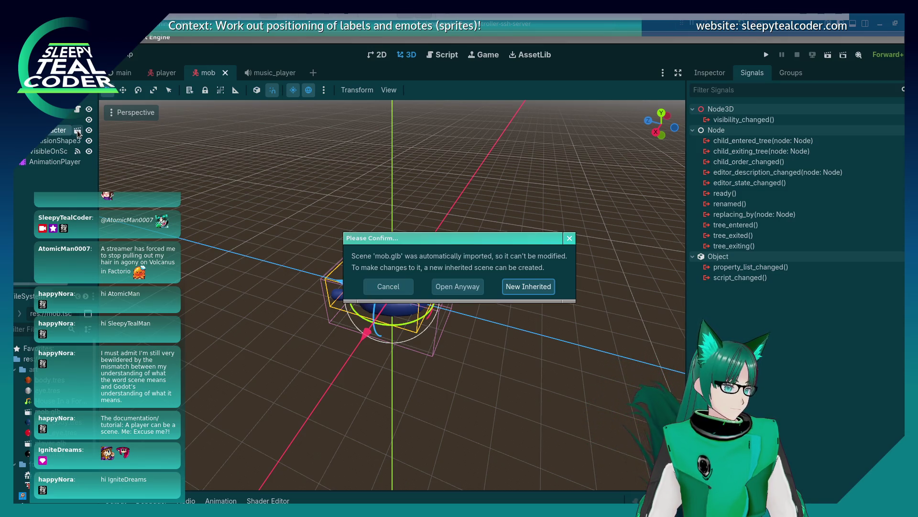
pyautogui.click(472, 290)
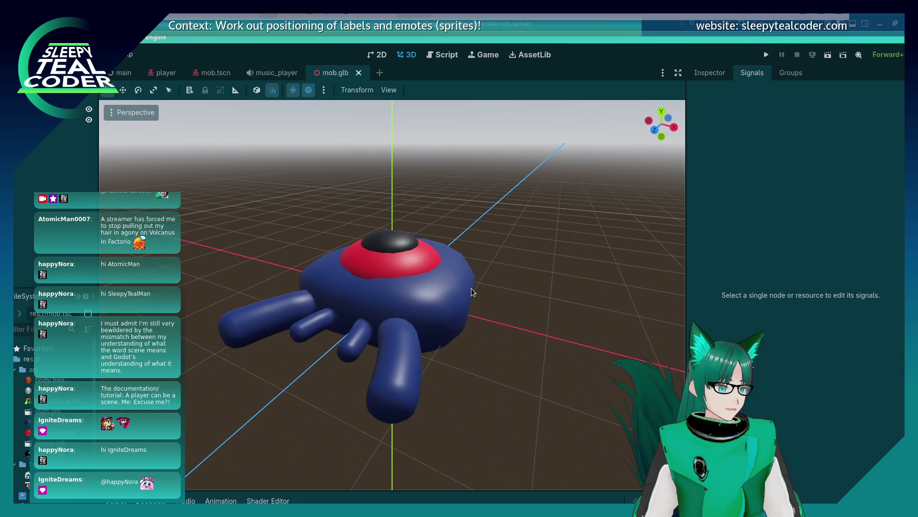
# Check the player.glb import settings, then switch to the player.gd script
pyautogui.scroll(-10, 435, 340)
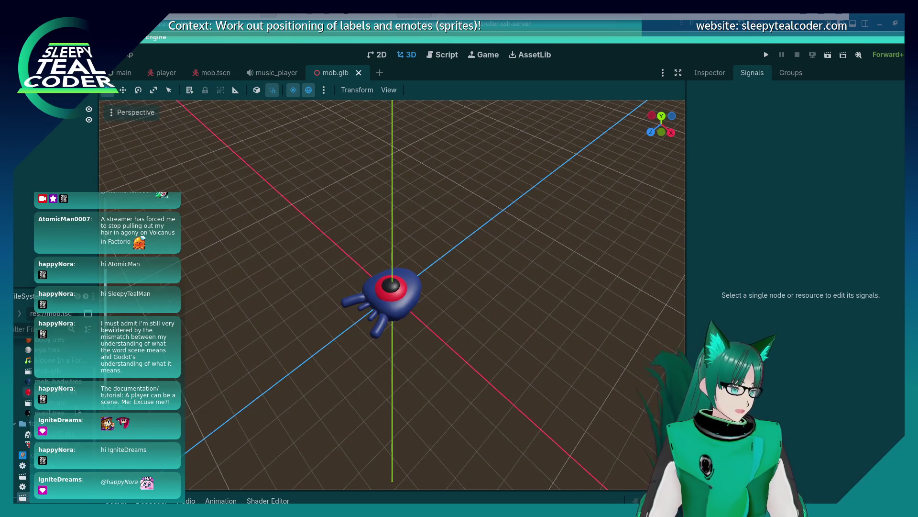
pyautogui.doubleClick(27, 398)
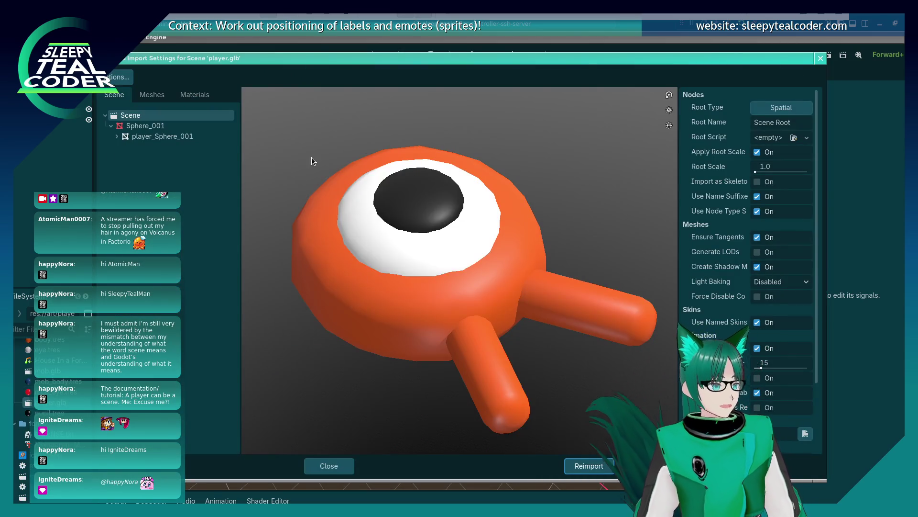
pyautogui.click(818, 61)
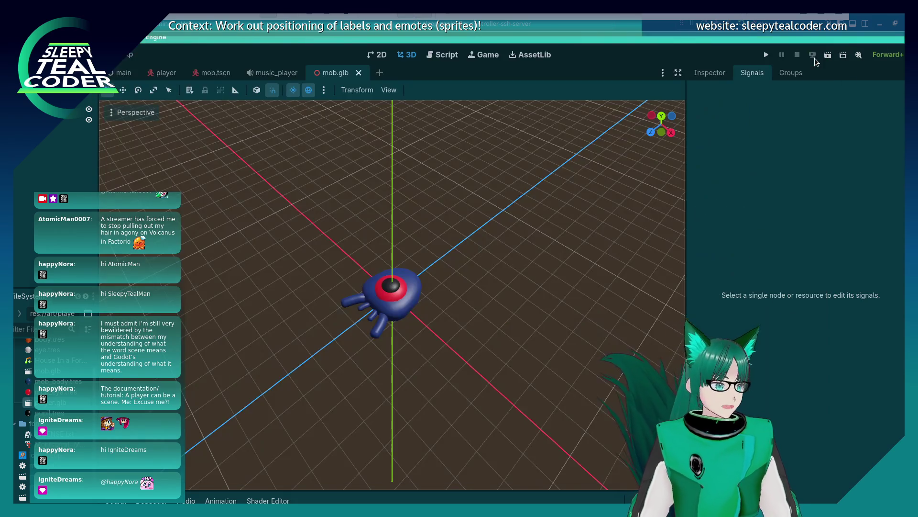
pyautogui.scroll(-3, 336, 256)
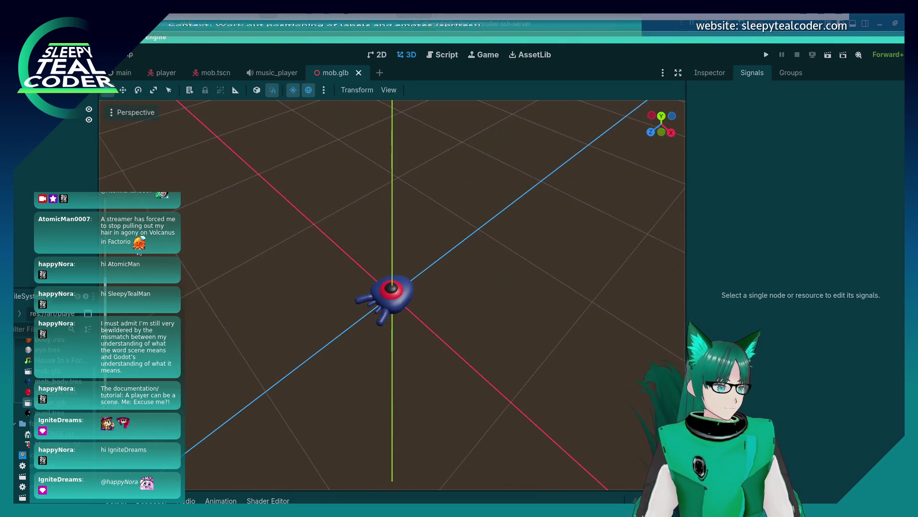
pyautogui.click(446, 54)
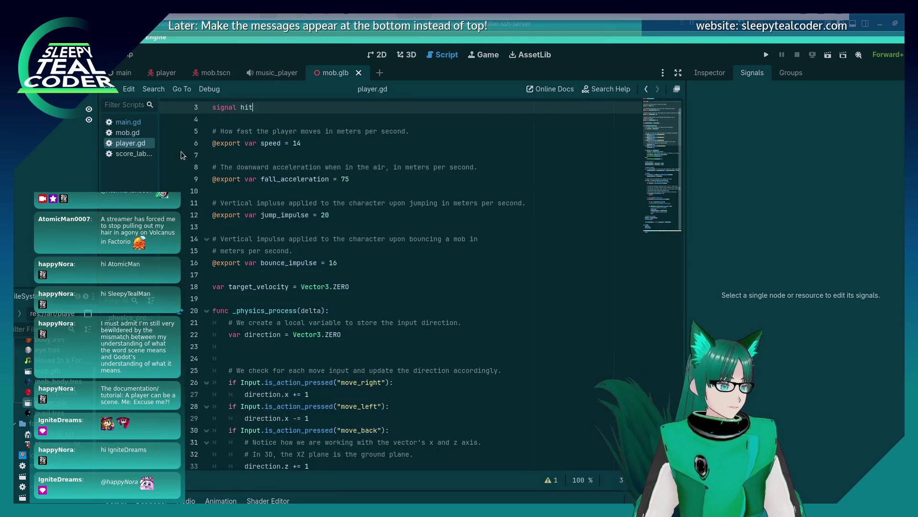
# Place the caret at the end of line 18 and scroll through the player.gd script
pyautogui.click(375, 291)
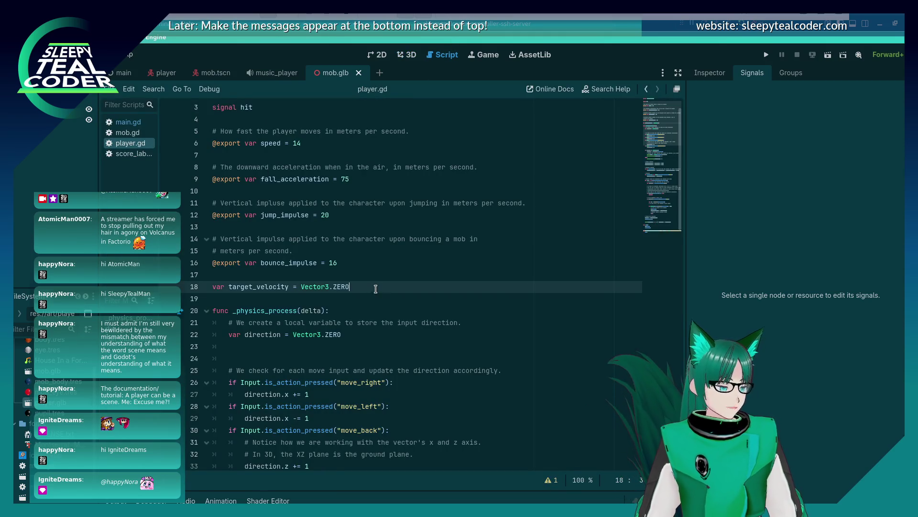
pyautogui.scroll(-3, 375, 287)
pyautogui.scroll(2, 375, 284)
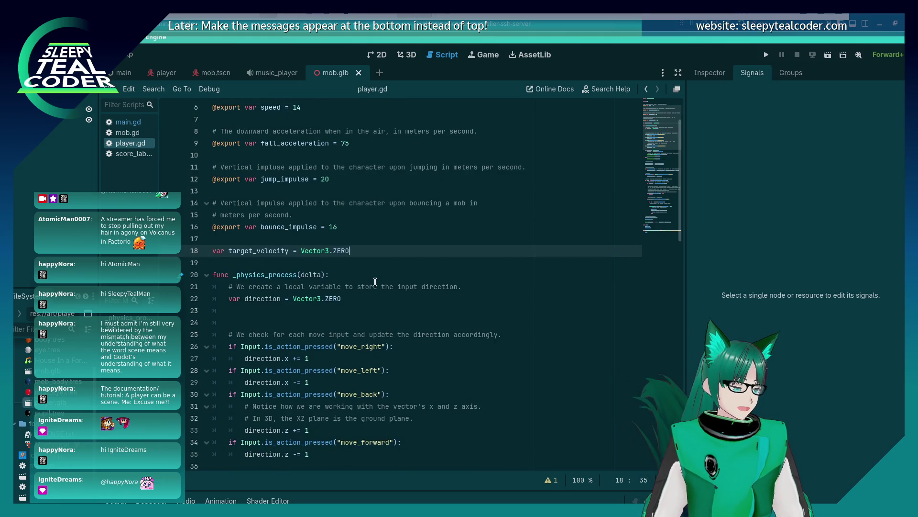
pyautogui.scroll(2, 375, 282)
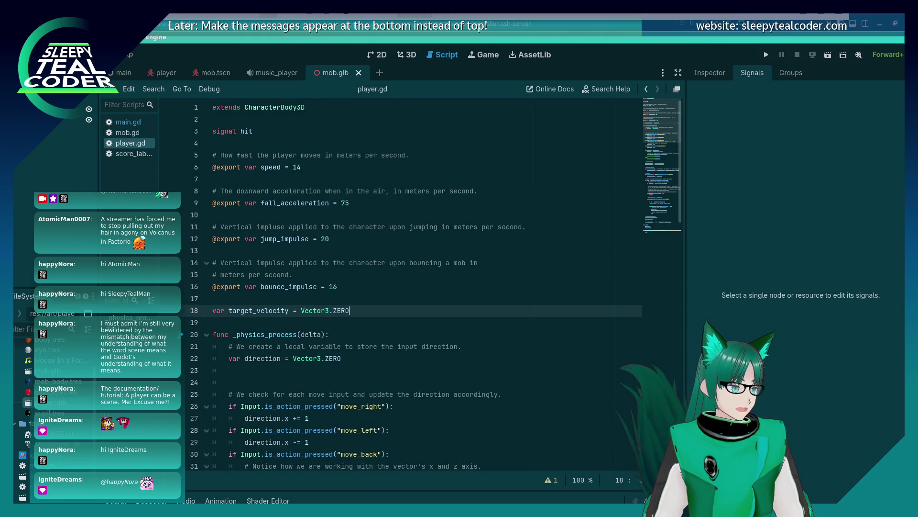
pyautogui.scroll(-2, 52, 363)
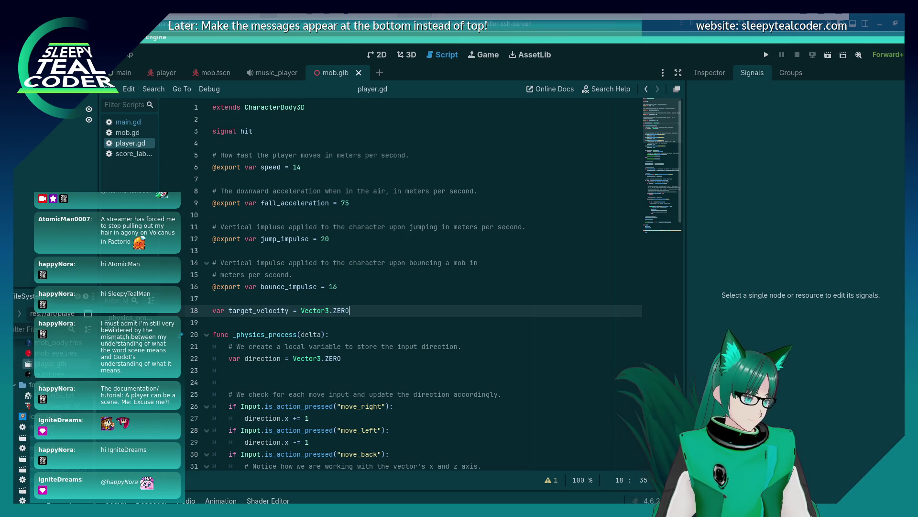
# Show the player scene in the 3D view, widening the scene tree panel
pyautogui.click(166, 73)
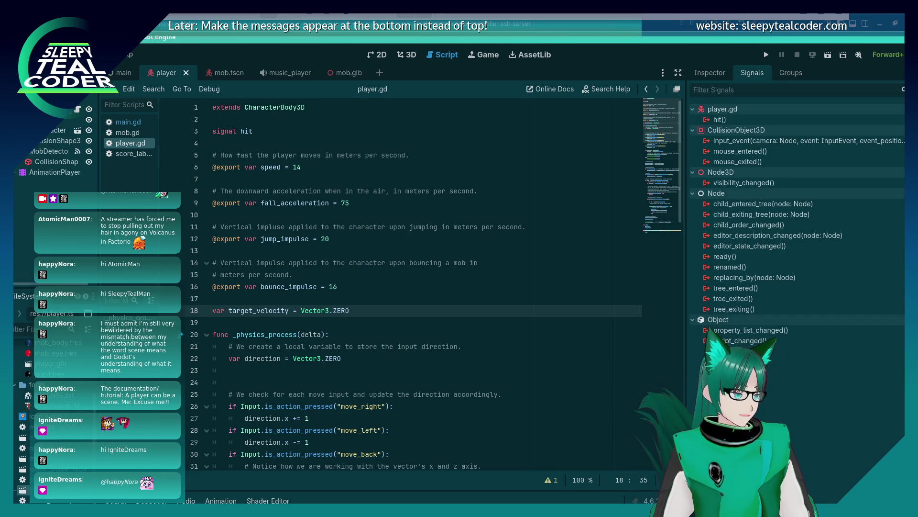
pyautogui.click(407, 56)
pyautogui.moveTo(306, 339)
pyautogui.mouseDown()
pyautogui.moveTo(430, 447)
pyautogui.moveTo(346, 433)
pyautogui.mouseUp()
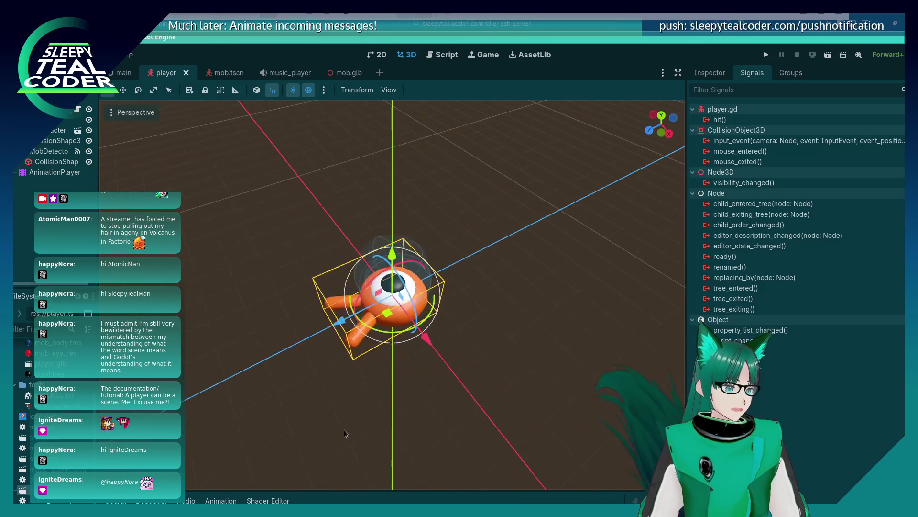
pyautogui.moveTo(98, 216); pyautogui.dragTo(173, 217)
pyautogui.click(96, 120)
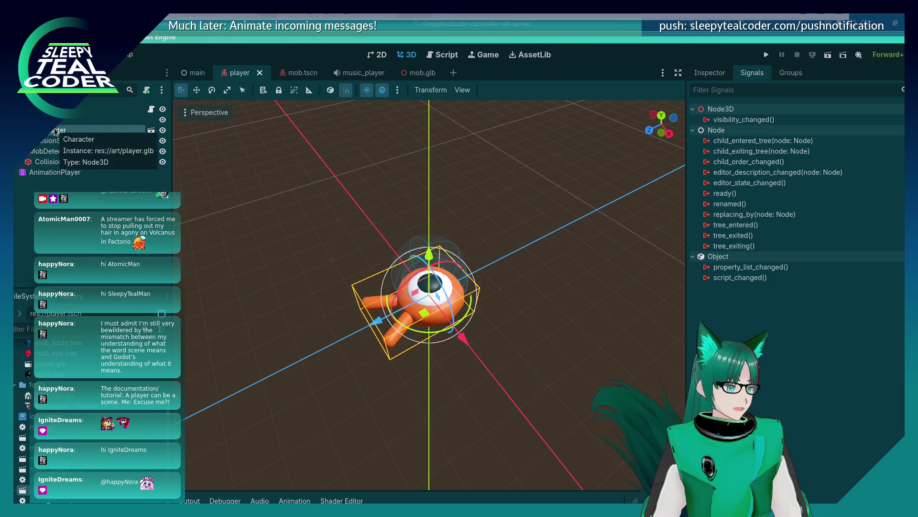
pyautogui.moveTo(328, 286)
pyautogui.mouseDown()
pyautogui.moveTo(285, 239)
pyautogui.moveTo(279, 199)
pyautogui.moveTo(353, 277)
pyautogui.mouseUp()
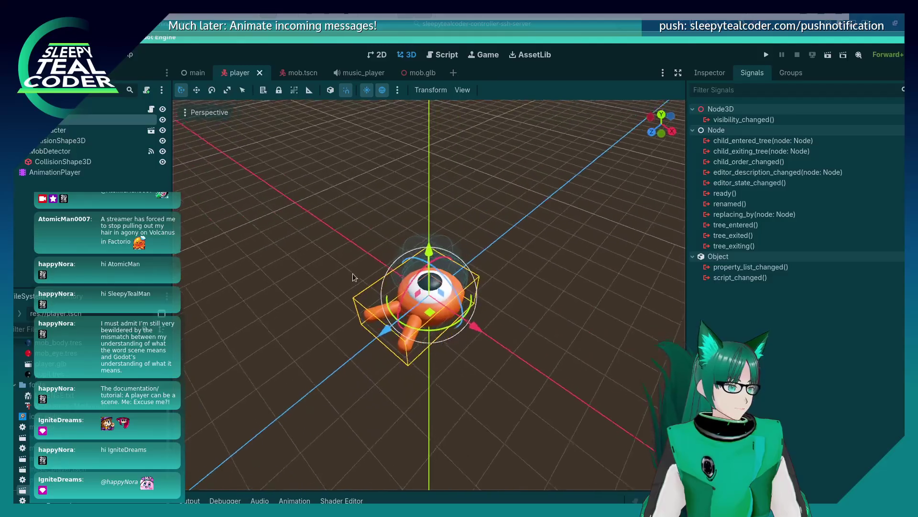
# Inspect the MobDetector and CollisionShape3D nodes, then add a new node under the player's root
pyautogui.click(71, 152)
pyautogui.click(69, 141)
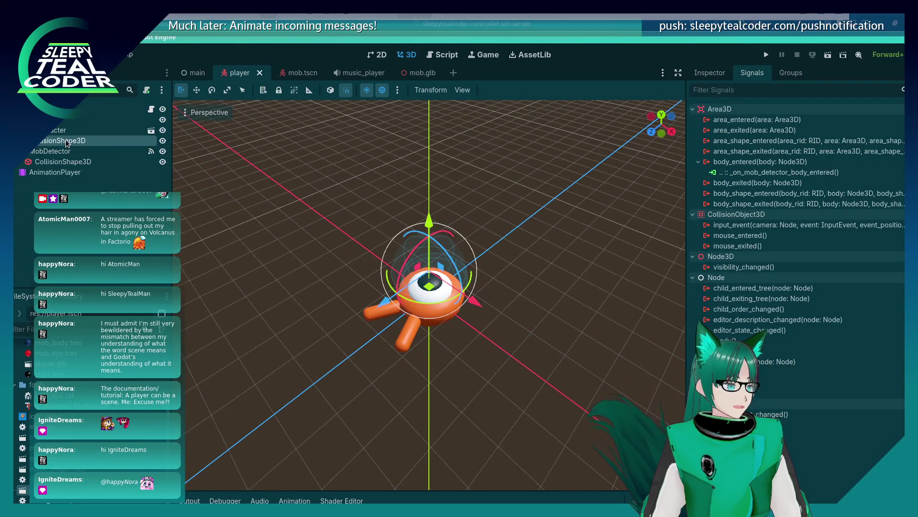
pyautogui.click(69, 164)
pyautogui.click(95, 109)
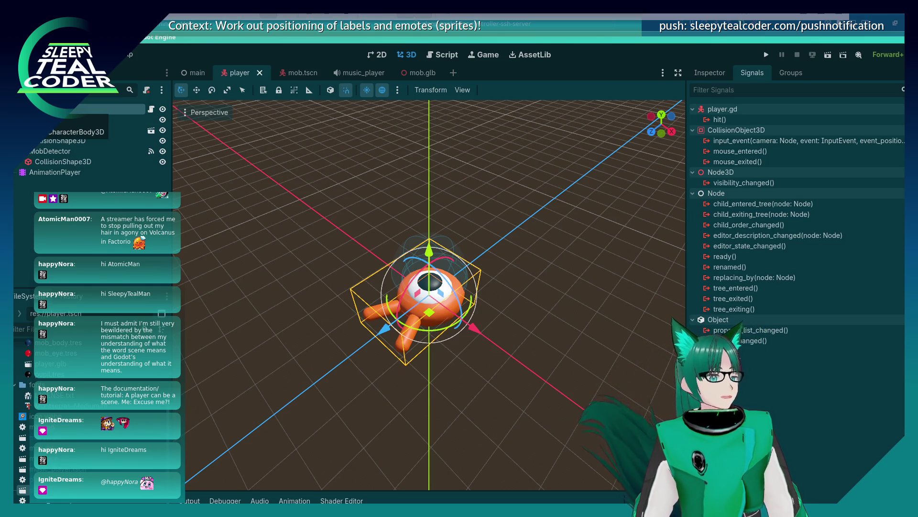
pyautogui.hotkey('ctrl', 'a')
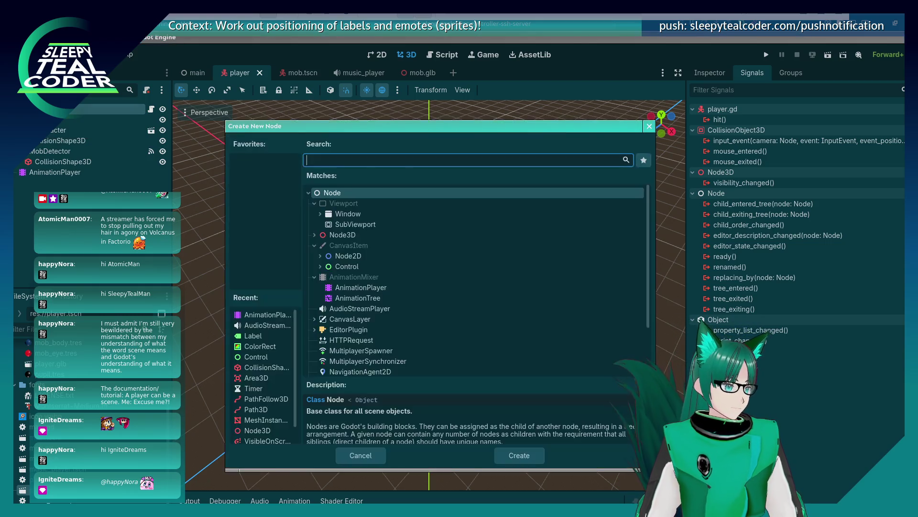
# Search 'Charact' in Create New Node, cancel without adding, and run Squash the Creeps
pyautogui.write('Charact')
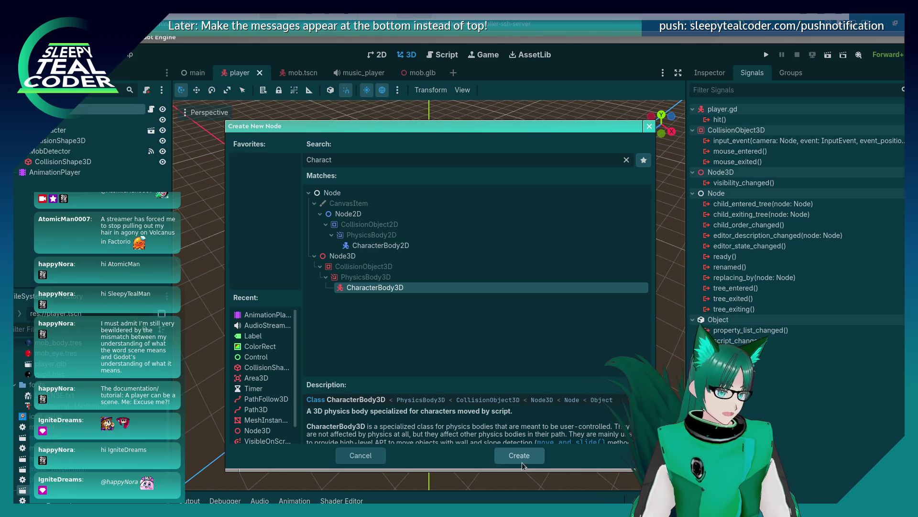
pyautogui.click(384, 457)
pyautogui.click(766, 56)
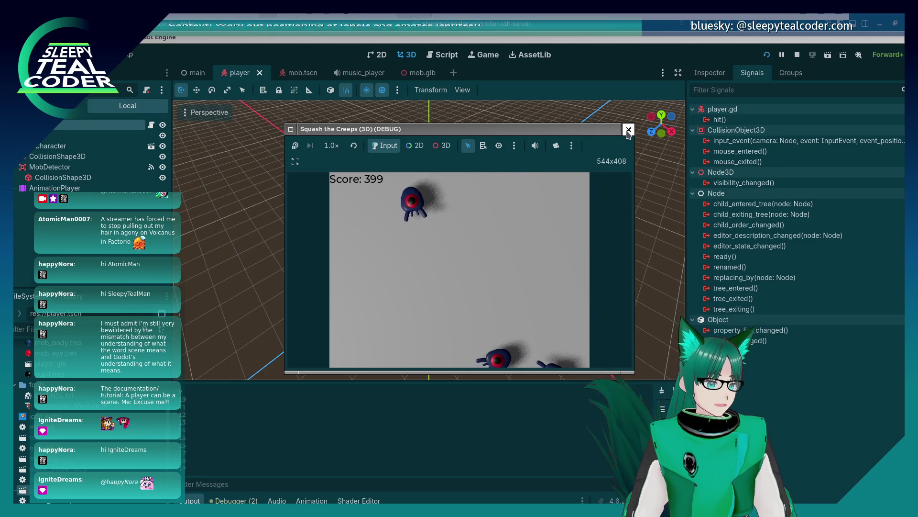
# Stop the running game with F8 once the score reaches 399
pyautogui.press('F8')
# Filter Project Settings by 'vsync', set V-Sync Mode to Disabled, and enable Movie Writer Disable V-Sync
pyautogui.click(43, 54)
pyautogui.click(143, 70)
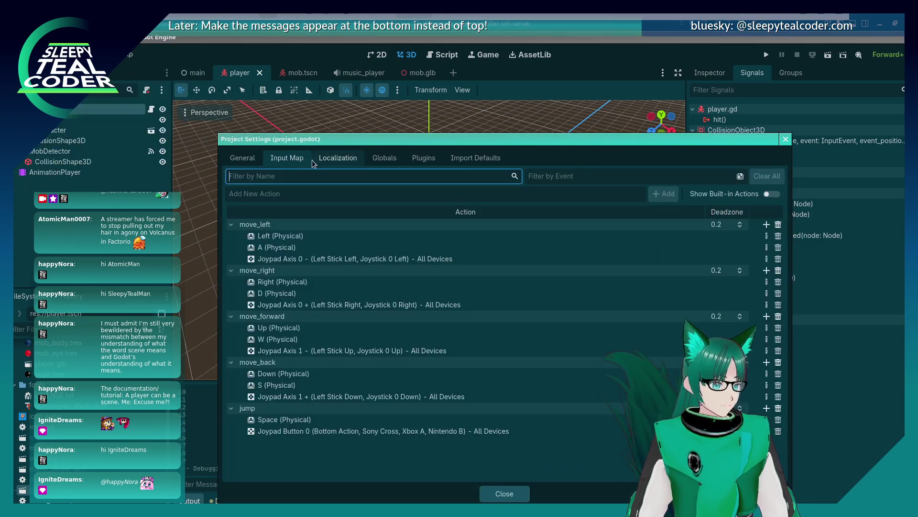
pyautogui.click(251, 164)
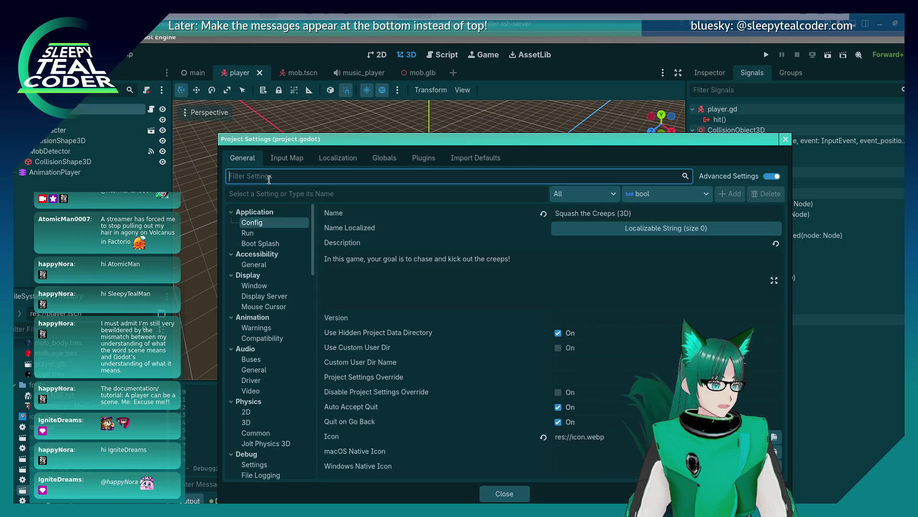
pyautogui.click(268, 176)
pyautogui.write('vsync')
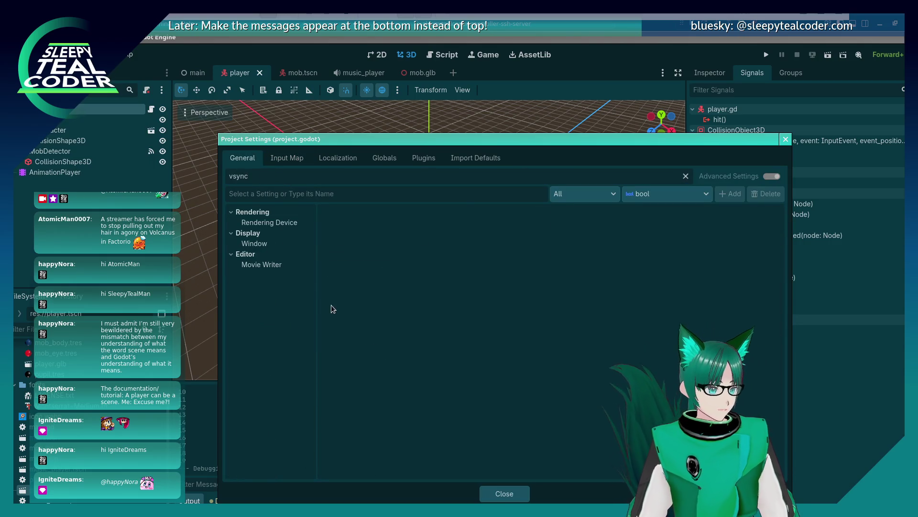
pyautogui.click(268, 243)
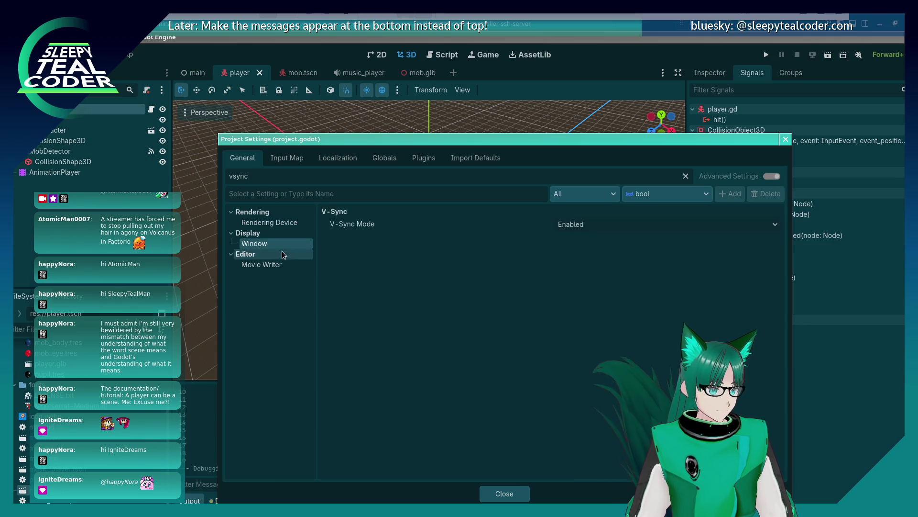
pyautogui.click(607, 229)
pyautogui.click(593, 248)
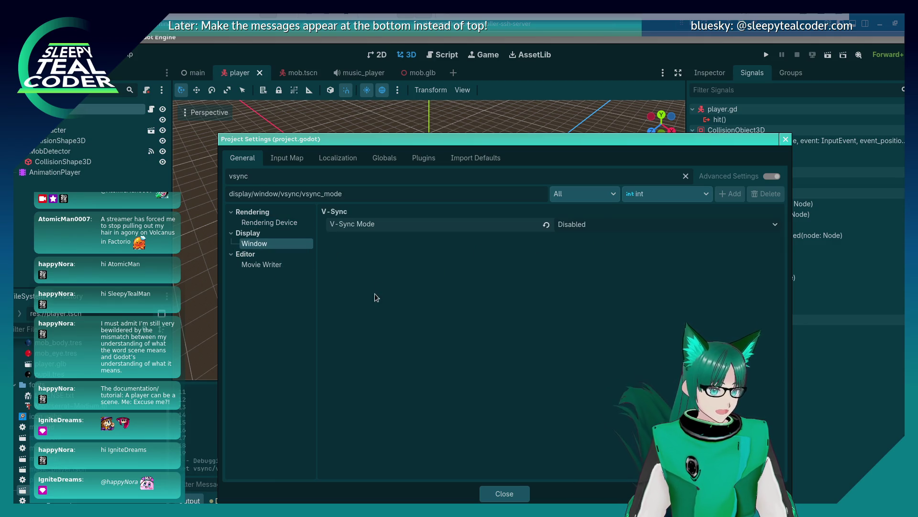
pyautogui.click(285, 265)
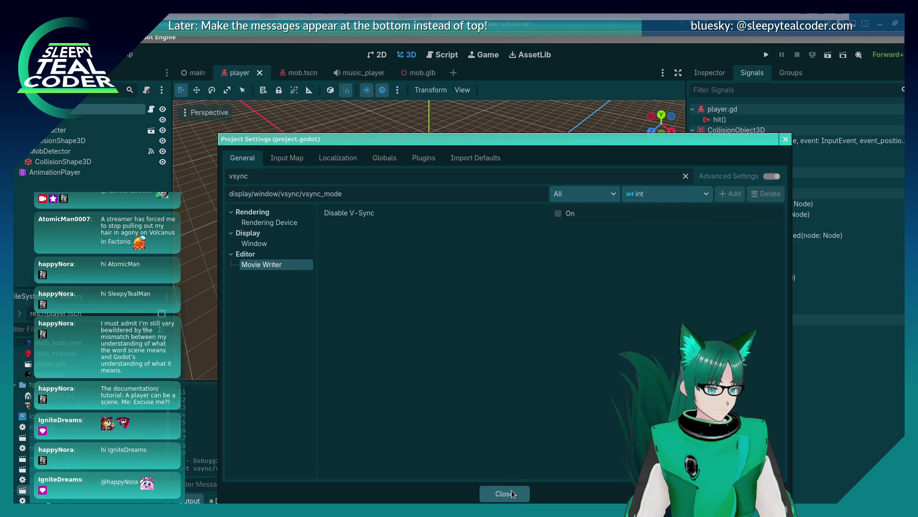
pyautogui.click(559, 214)
pyautogui.click(505, 493)
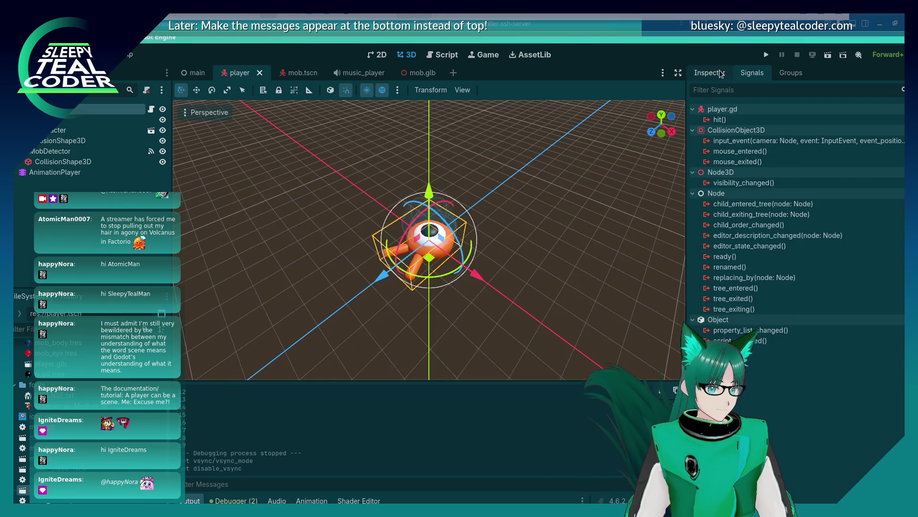
# Run the game again and steer the player with arrows and jump until the first death
pyautogui.click(765, 58)
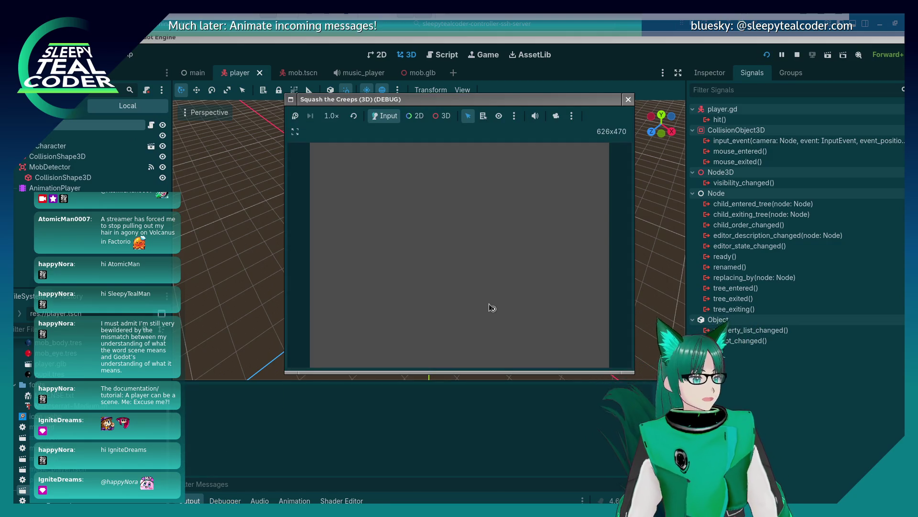
pyautogui.press('Left')
pyautogui.press('Down')
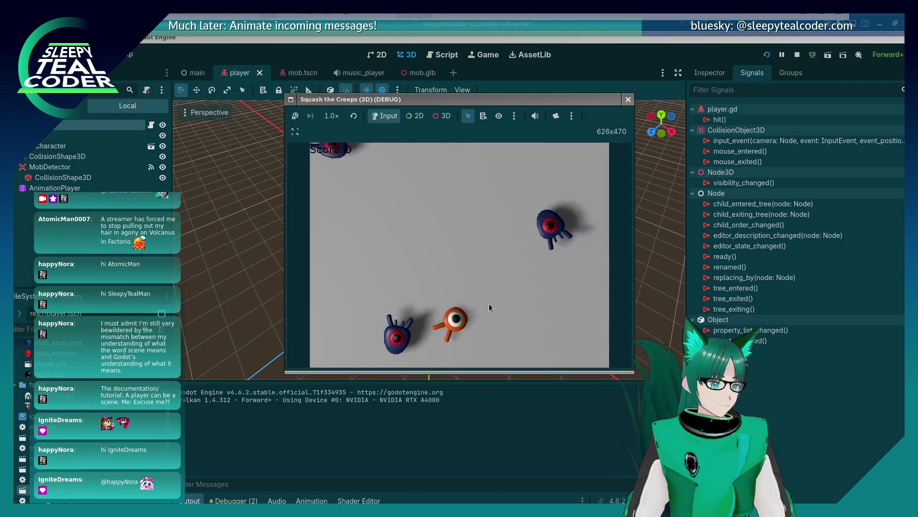
pyautogui.press('Up')
pyautogui.press('space')
pyautogui.press('Left')
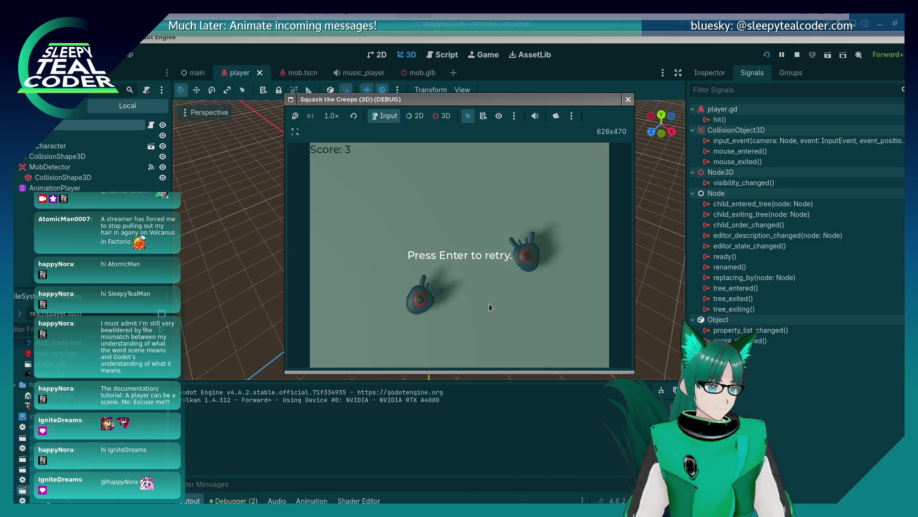
# Retry with Enter and play a second round, jumping onto mobs to squash them
pyautogui.press('Return')
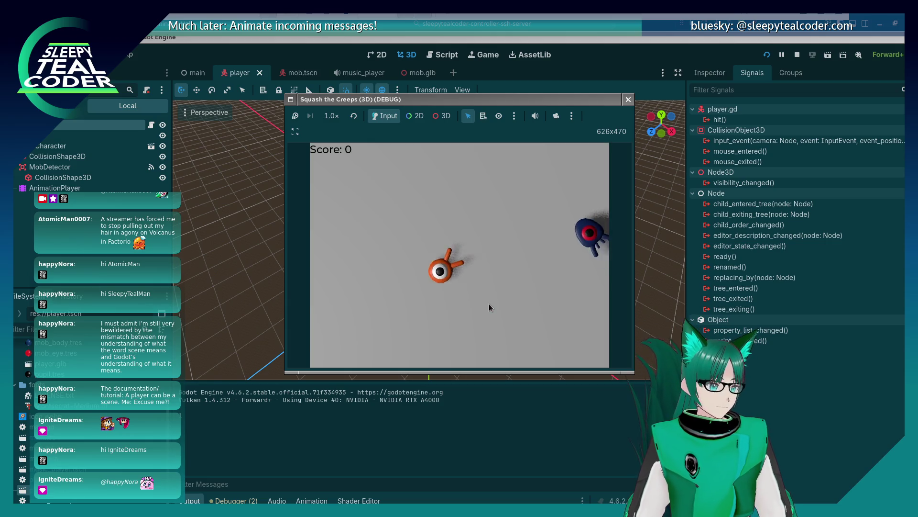
pyautogui.press('Right')
pyautogui.press('Down')
pyautogui.press('space')
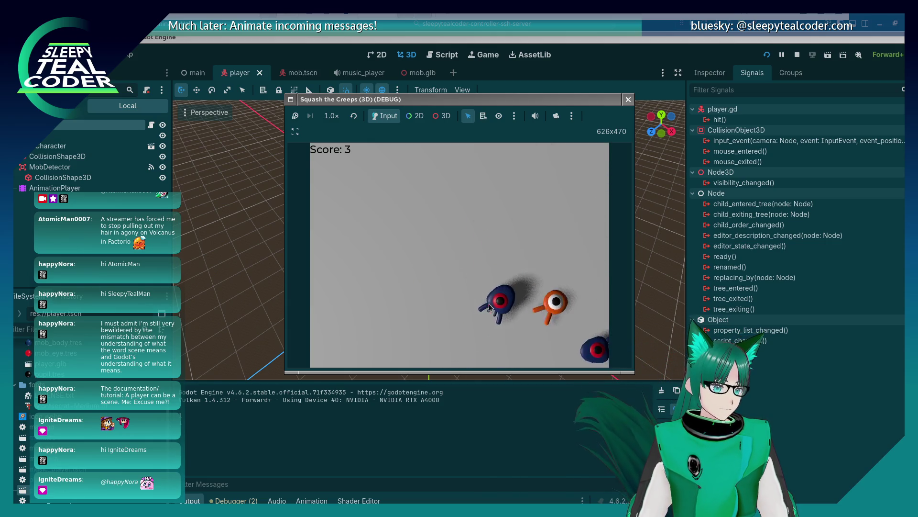
pyautogui.press('Right')
pyautogui.press('Up')
pyautogui.press('Left')
pyautogui.press('Down')
pyautogui.press('Right')
pyautogui.press('Left')
pyautogui.press('Up')
pyautogui.press('Down')
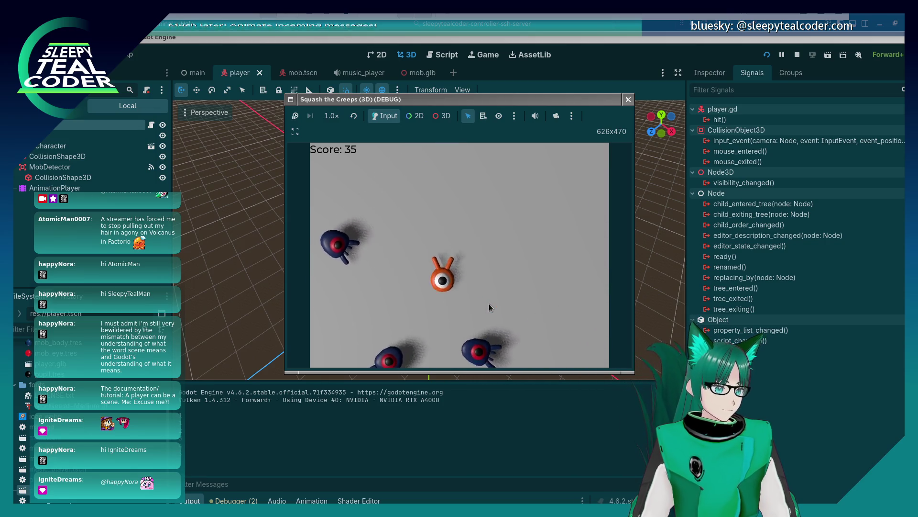
pyautogui.press('Up')
pyautogui.press('Left')
pyautogui.press('Up')
pyautogui.press('Down')
pyautogui.press('Up')
pyautogui.press('Down')
pyautogui.press('Right')
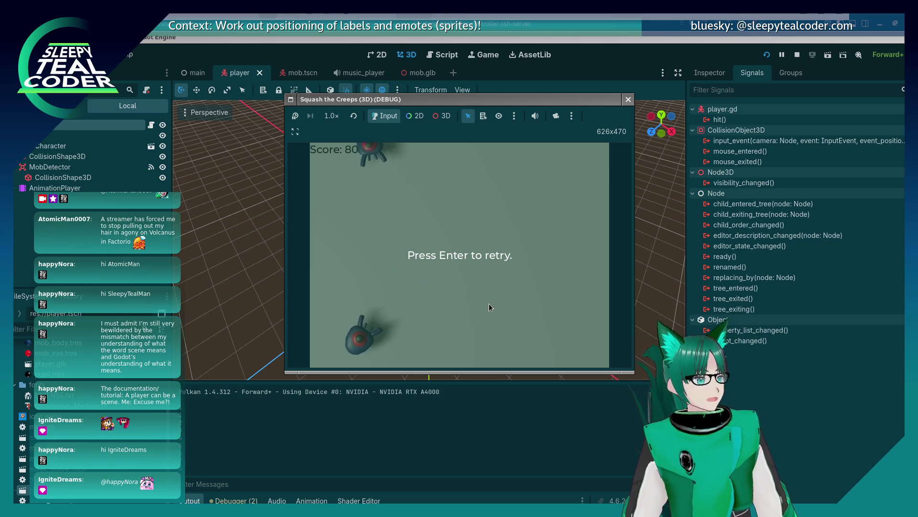
# Retry and play a third round, steering with the arrows and space to squash creeps
pyautogui.press('Return')
pyautogui.press('Up')
pyautogui.press('Down')
pyautogui.press('Right')
pyautogui.press('Left')
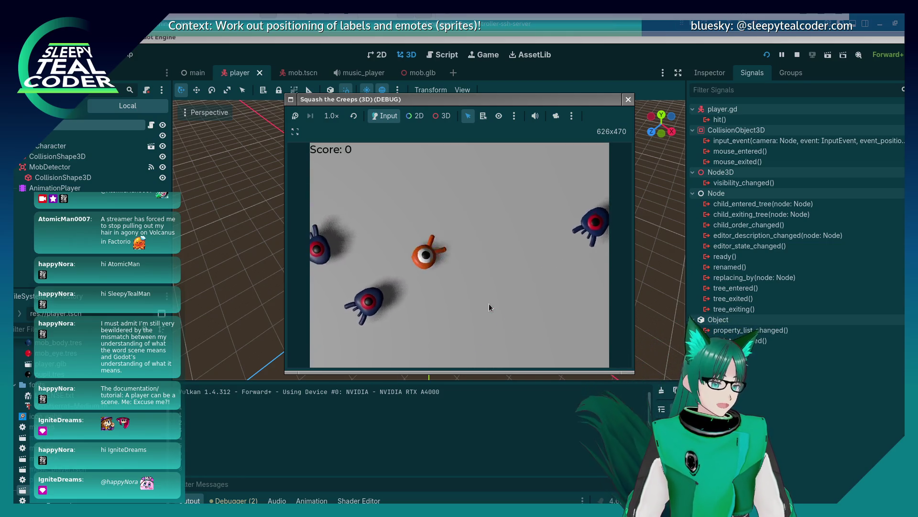
pyautogui.press('space')
pyautogui.press('Right')
pyautogui.press('Down')
pyautogui.press('Up')
pyautogui.press('Right')
pyautogui.press('Right')
pyautogui.press('space')
pyautogui.press('Up')
pyautogui.press('Down')
pyautogui.press('Down')
pyautogui.press('Up')
pyautogui.press('Left')
pyautogui.press('Down')
pyautogui.press('Left')
pyautogui.press('space')
pyautogui.press('Down')
pyautogui.press('Left')
pyautogui.press('Up')
pyautogui.press('Right')
pyautogui.press('Left')
pyautogui.press('Down')
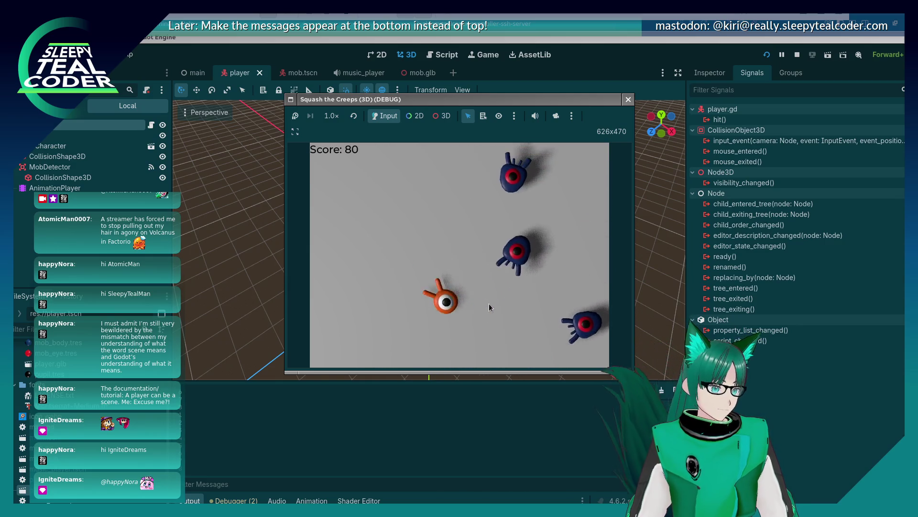
pyautogui.press('Right')
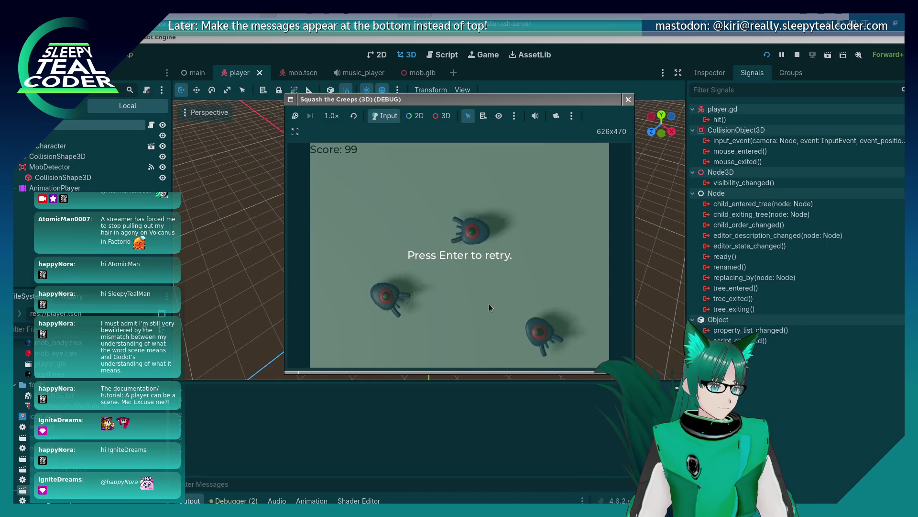
# Restart for a fourth round and keep steering the player onto creeps
pyautogui.press('Return')
pyautogui.press('Up')
pyautogui.press('Right')
pyautogui.press('Left')
pyautogui.press('Down')
pyautogui.press('Down')
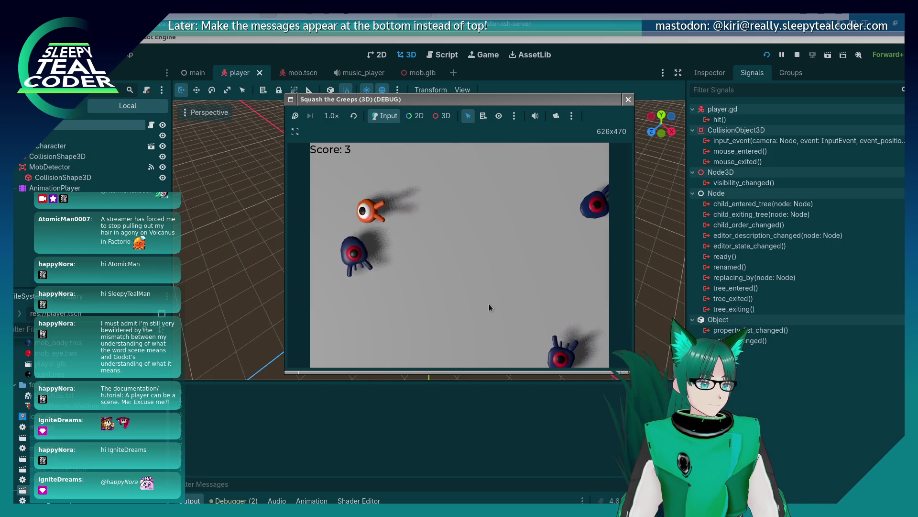
pyautogui.press('Right')
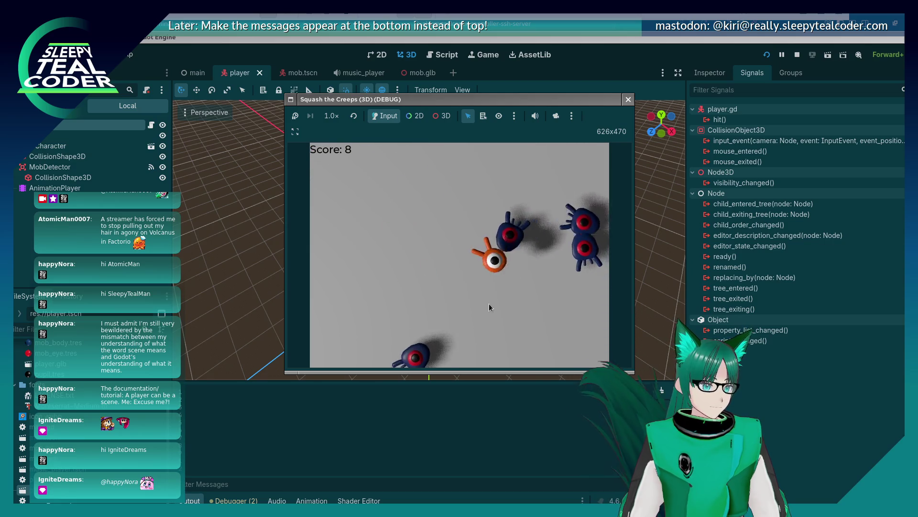
pyautogui.press('Left')
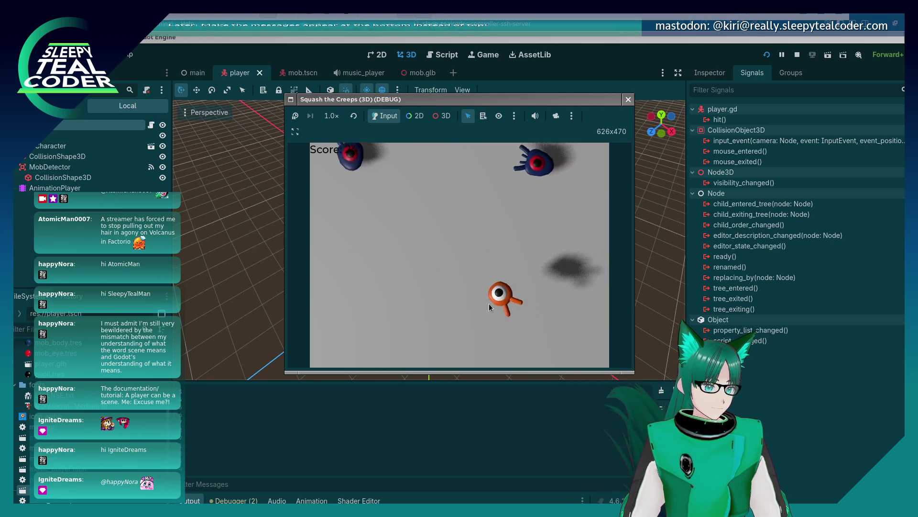
pyautogui.press('Up')
pyautogui.press('Down')
pyautogui.press('Right')
pyautogui.press('Up')
pyautogui.press('Left')
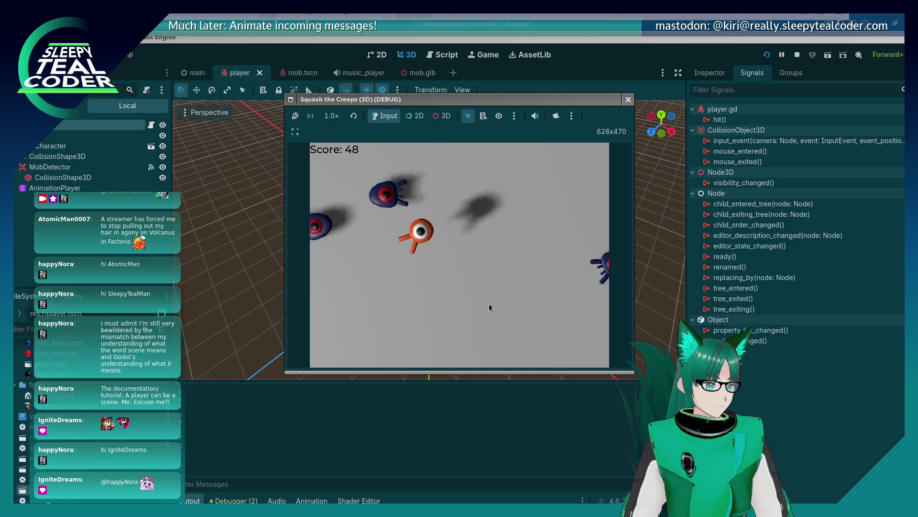
pyautogui.press('Right')
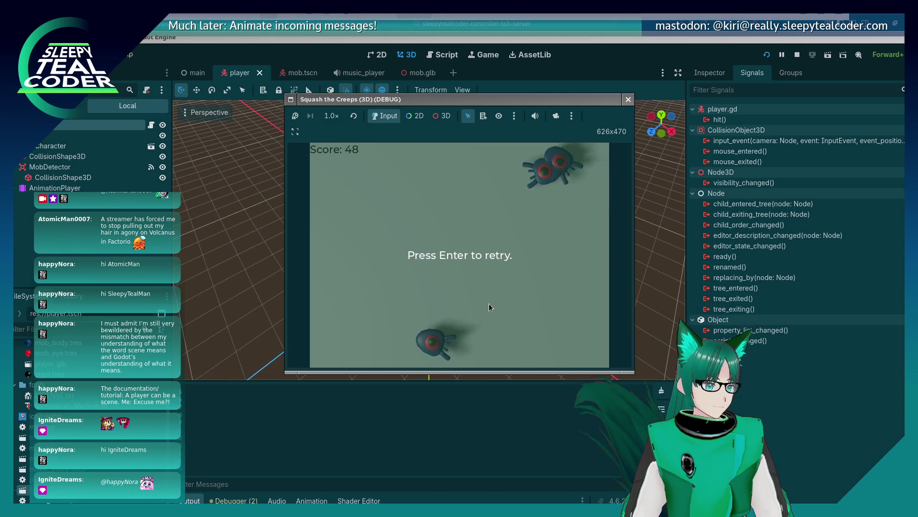
# Retry after being hit and play a fifth round, jumping onto creeps to raise the score
pyautogui.press('Return')
pyautogui.press('Left')
pyautogui.press('Down')
pyautogui.press('Right')
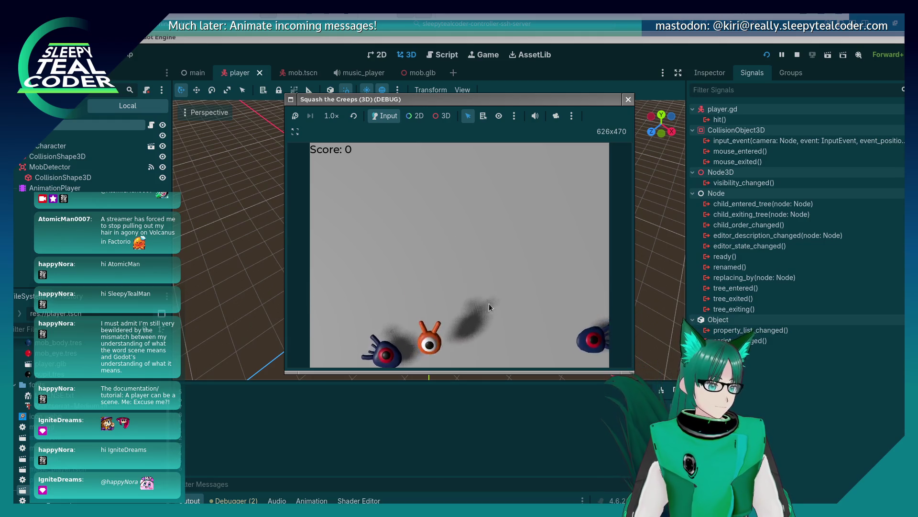
pyautogui.press('Up')
pyautogui.press('Left')
pyautogui.press('Up')
pyautogui.press('Down')
pyautogui.press('Up')
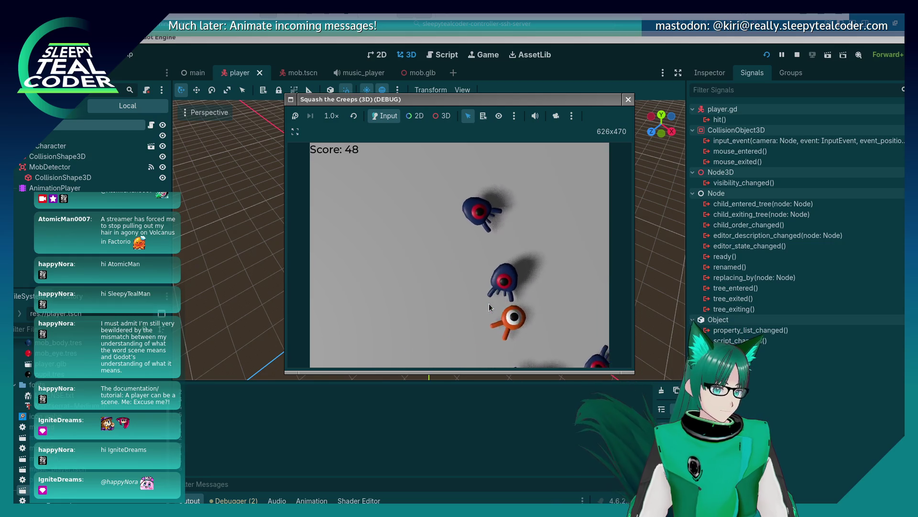
pyautogui.press('Left')
pyautogui.press('Right')
pyautogui.press('Down')
pyautogui.press('Left')
pyautogui.press('Right')
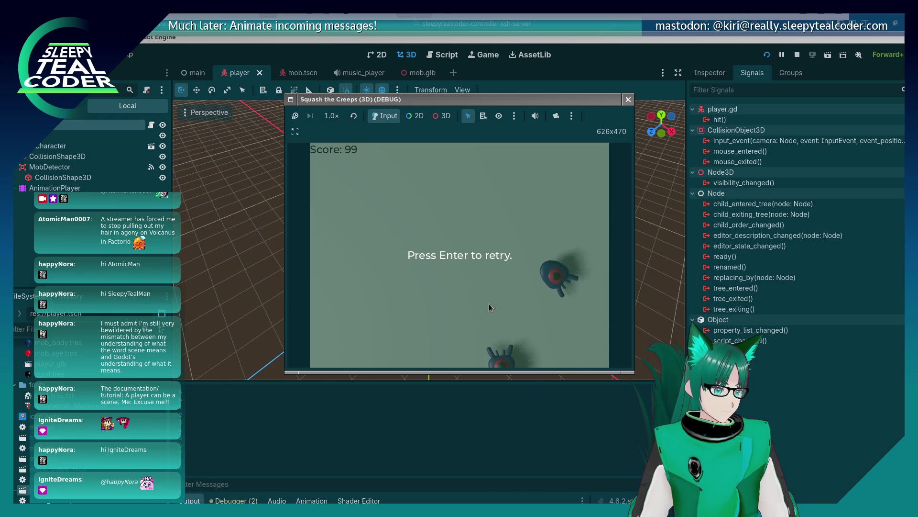
# Restart once more and play on, dodging and squashing creeps until the score reaches 24
pyautogui.press('Return')
pyautogui.press('Up')
pyautogui.press('Left')
pyautogui.press('Left')
pyautogui.press('Down')
pyautogui.press('Up')
pyautogui.press('Down')
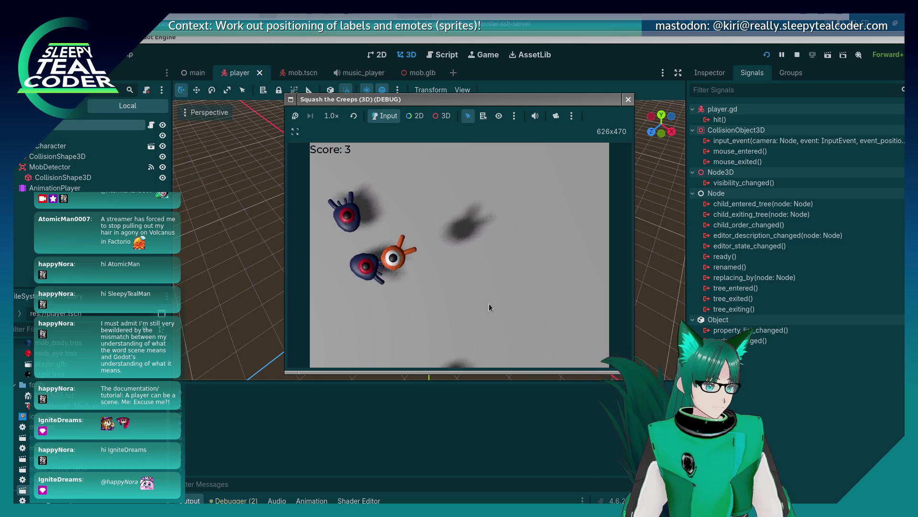
pyautogui.press('Right')
pyautogui.press('Up')
pyautogui.press('Right')
pyautogui.press('Up')
pyautogui.press('Left')
pyautogui.press('Down')
pyautogui.press('Right')
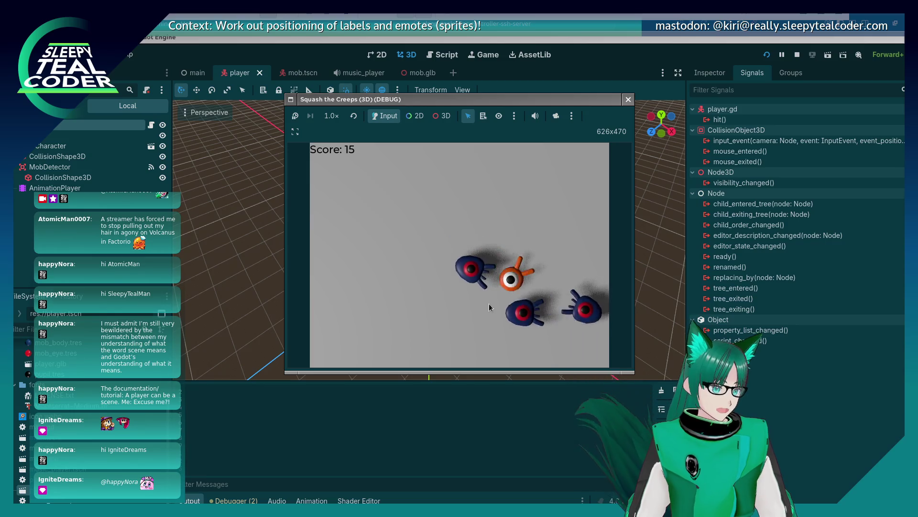
pyautogui.press('Left')
pyautogui.press('Up')
pyautogui.press('Up')
pyautogui.press('Left')
pyautogui.press('Up')
pyautogui.press('Right')
pyautogui.press('Down')
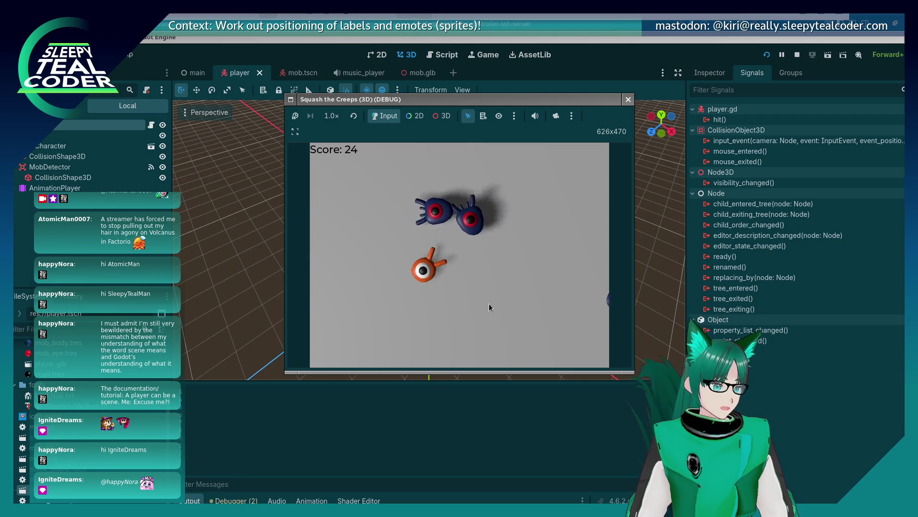
pyautogui.press('Right')
pyautogui.press('Up')
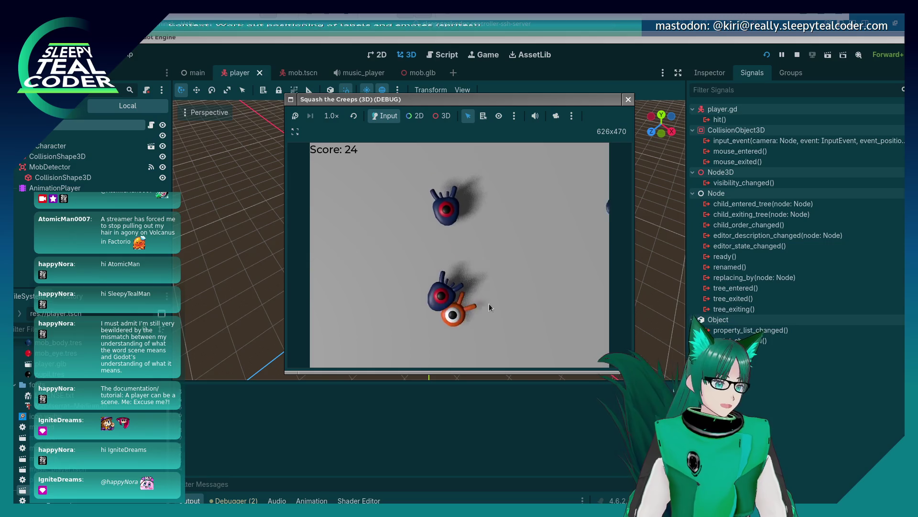
# Show player.gd, set a breakpoint on line 35, and walk forward in the game to trigger it
pyautogui.click(439, 54)
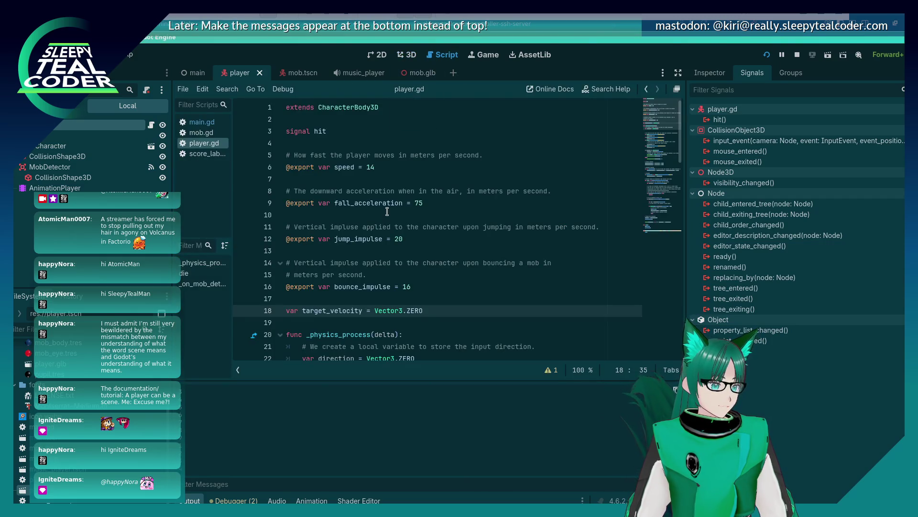
pyautogui.scroll(-8, 349, 229)
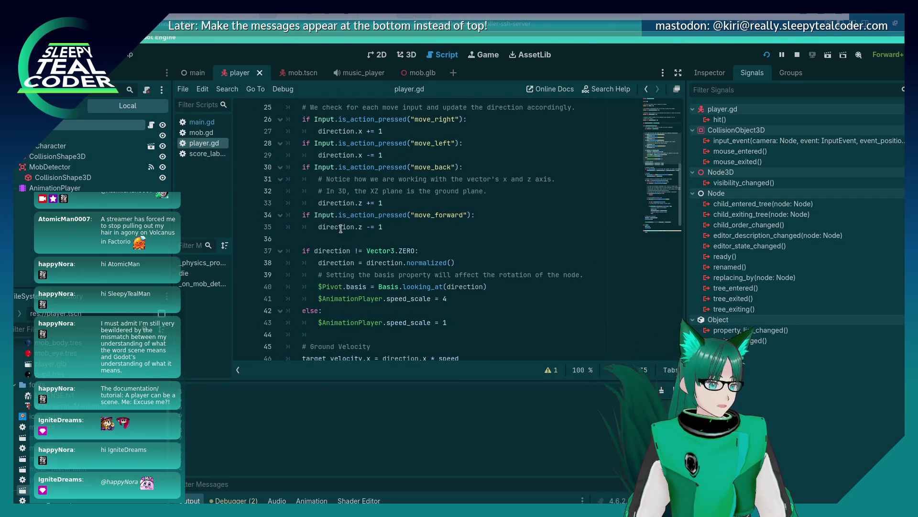
pyautogui.click(242, 226)
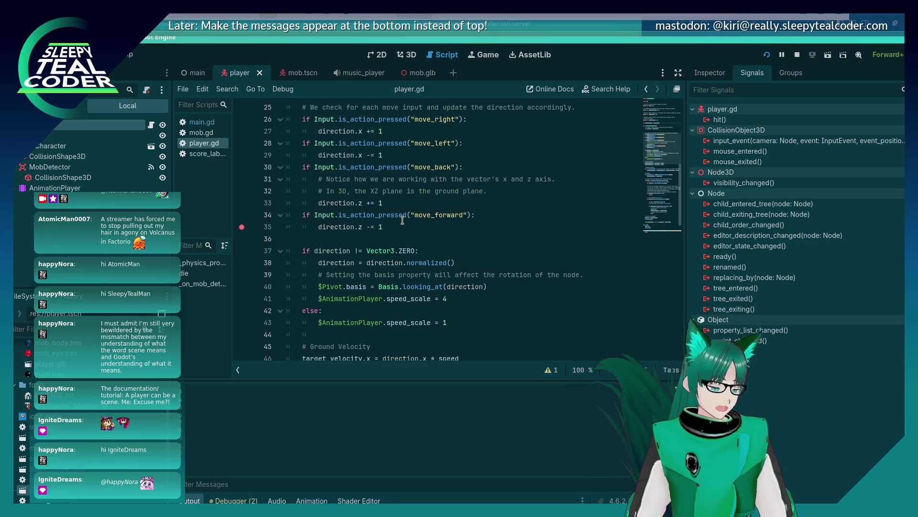
pyautogui.hotkey('alt', 'Tab')
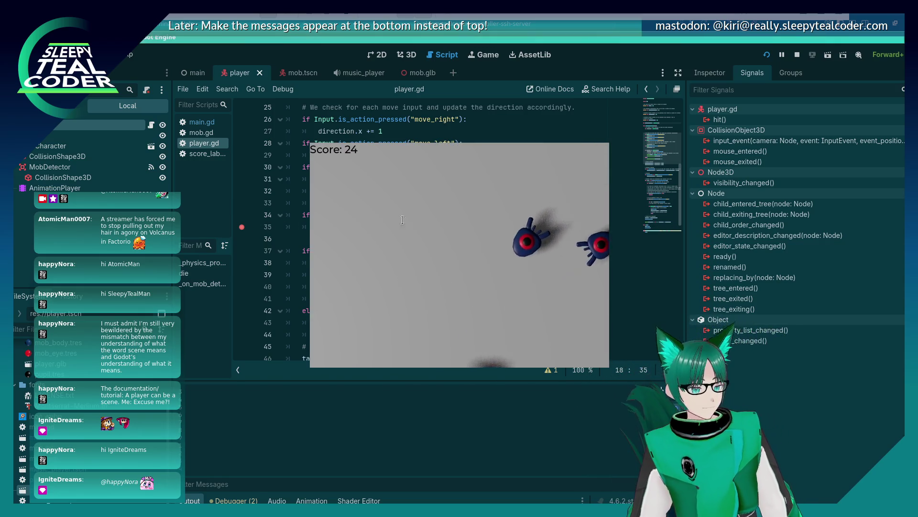
pyautogui.press('w')
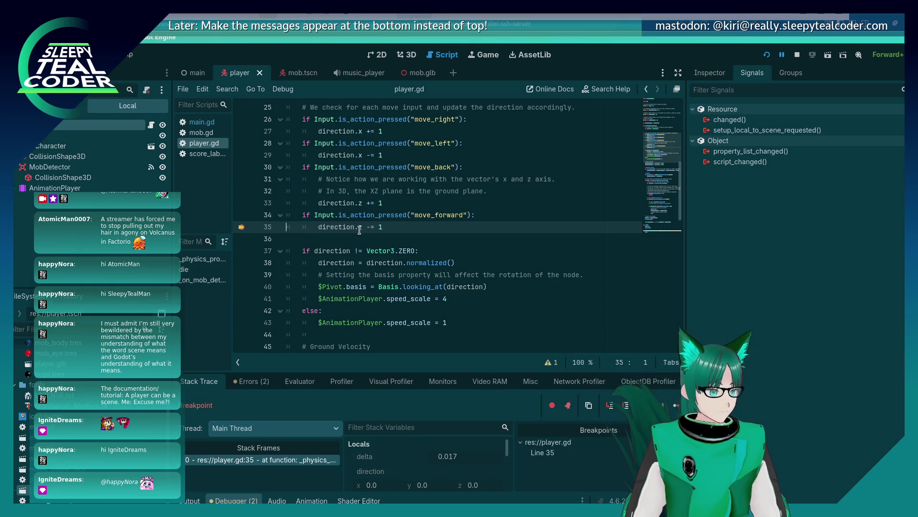
# Resume the game with F12, hit the line 35 breakpoint again, and continue past it
pyautogui.moveTo(360, 230)
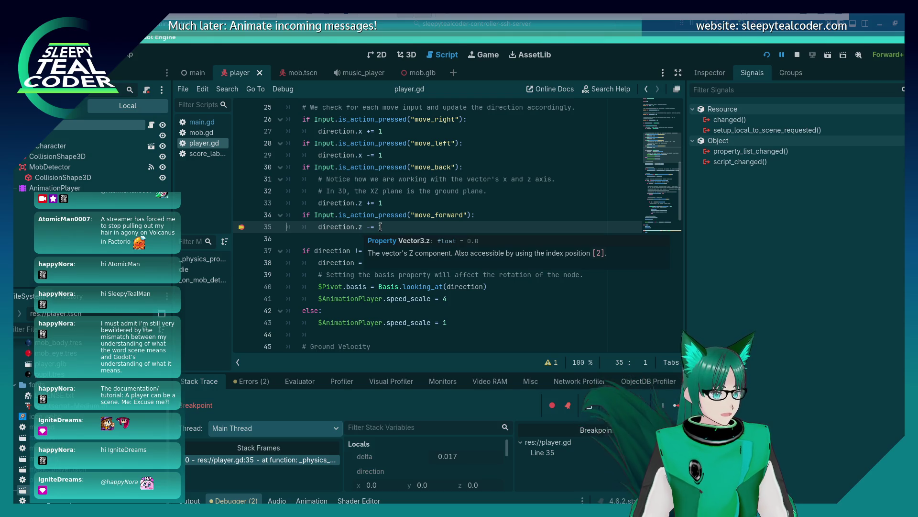
pyautogui.hotkey('alt', 'Tab')
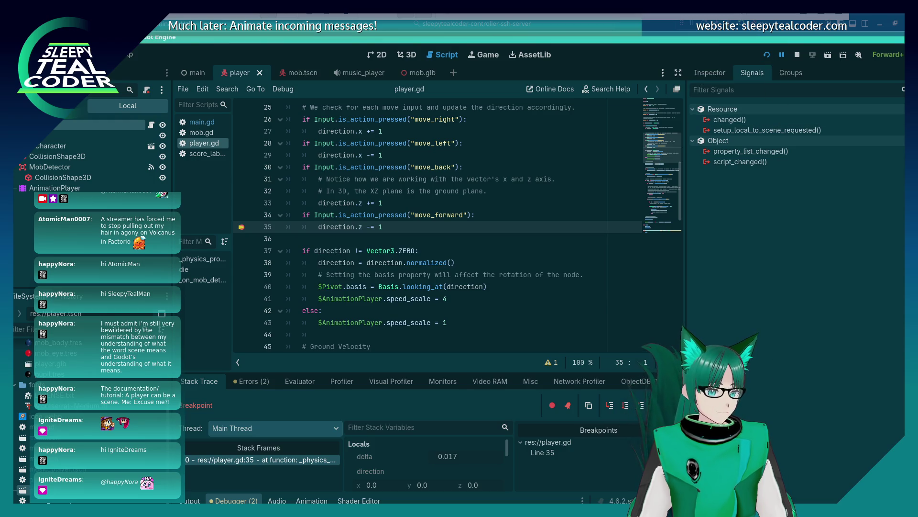
pyautogui.press('F12')
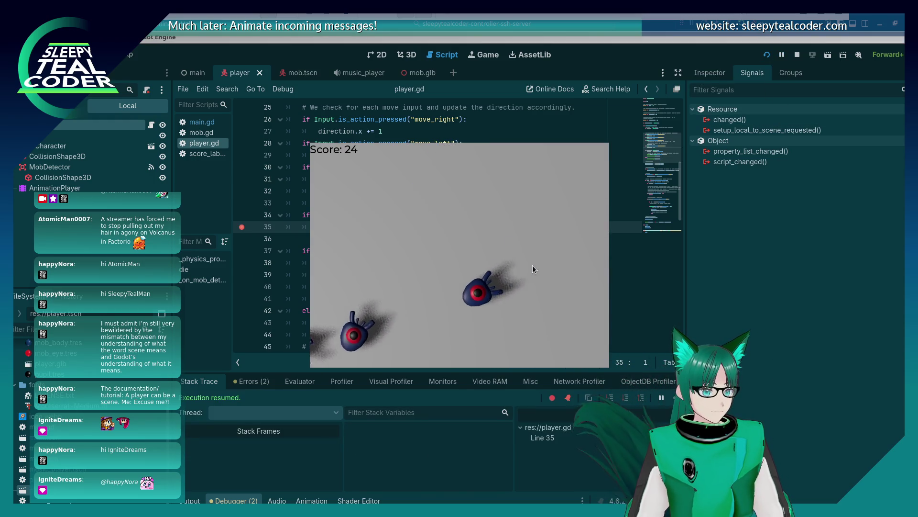
pyautogui.press('w')
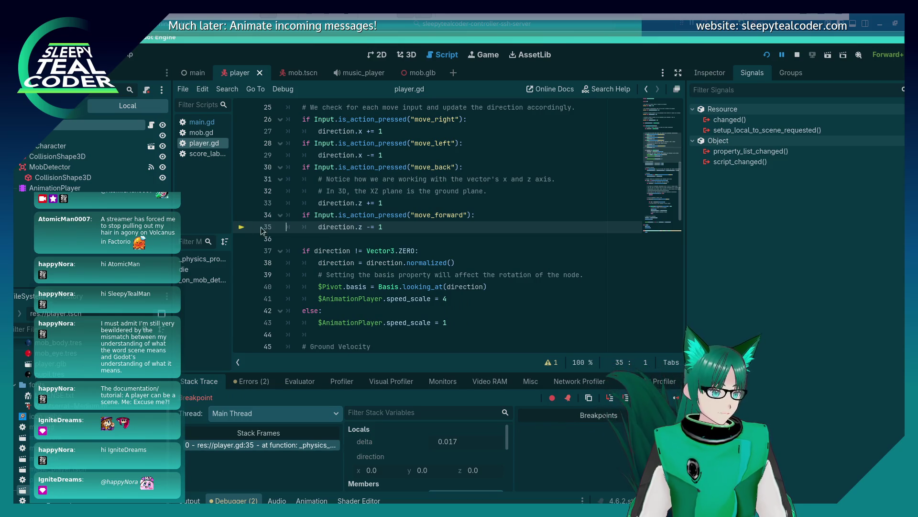
pyautogui.click(674, 395)
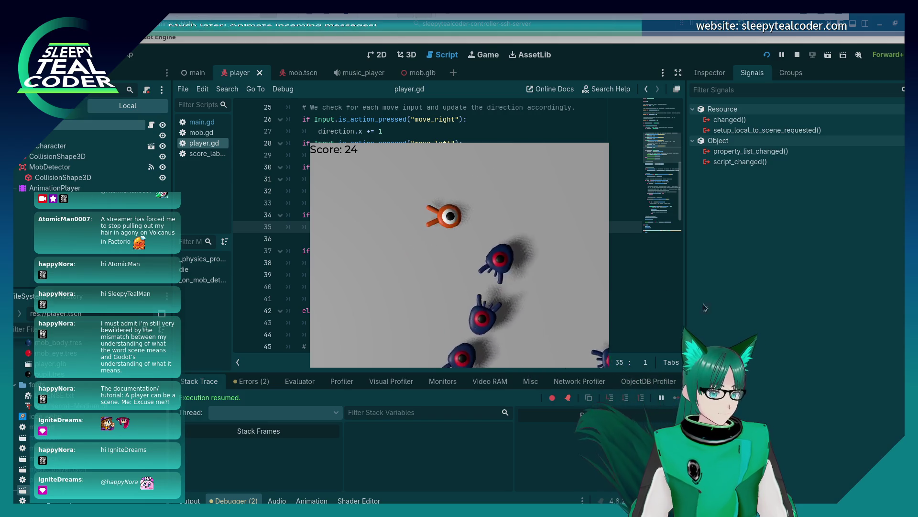
pyautogui.hotkey('alt', 'Tab')
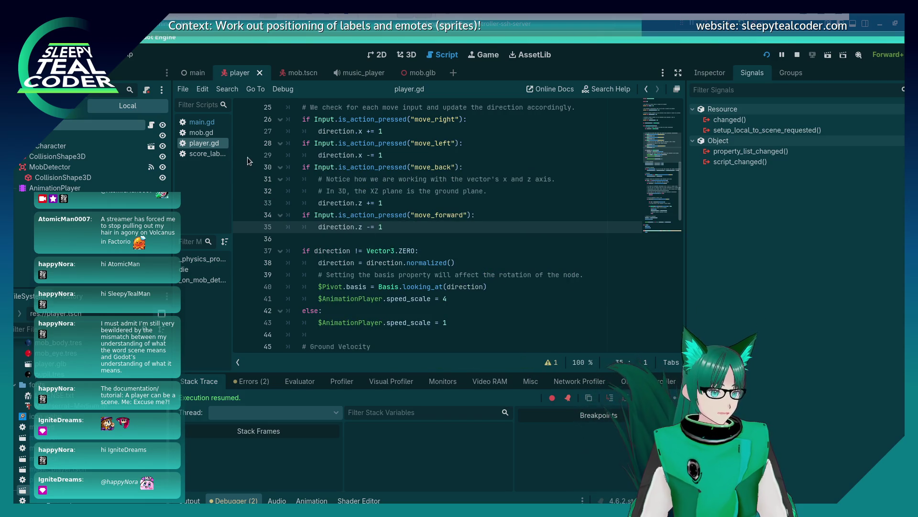
# Add a breakpoint on line 29, continue from it, then stop the running project
pyautogui.click(244, 157)
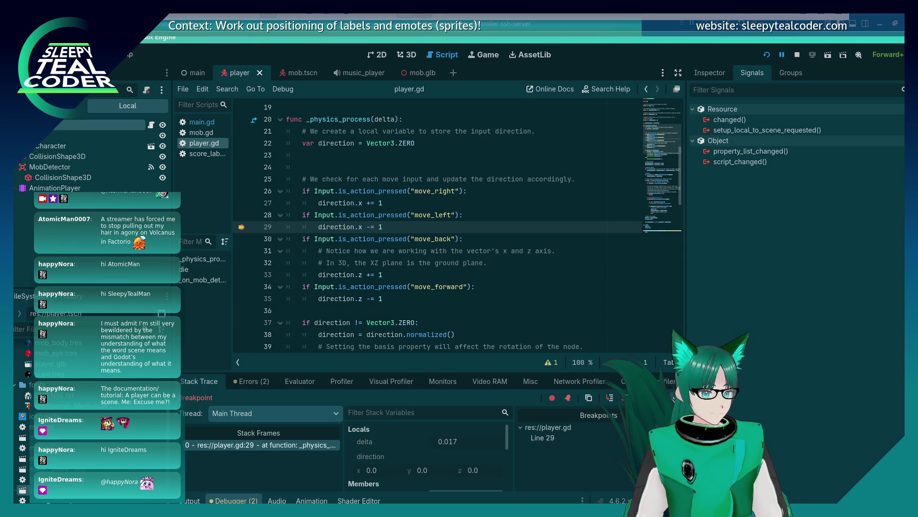
pyautogui.click(673, 399)
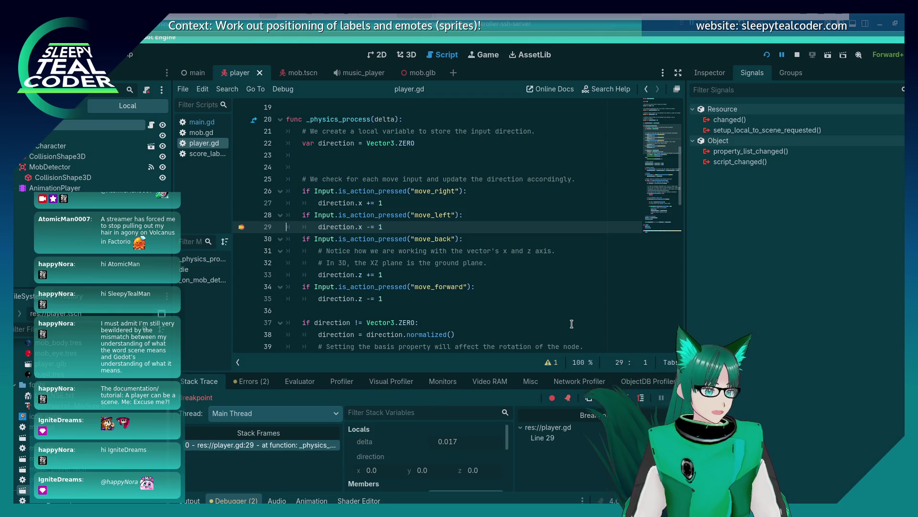
pyautogui.scroll(2, 555, 326)
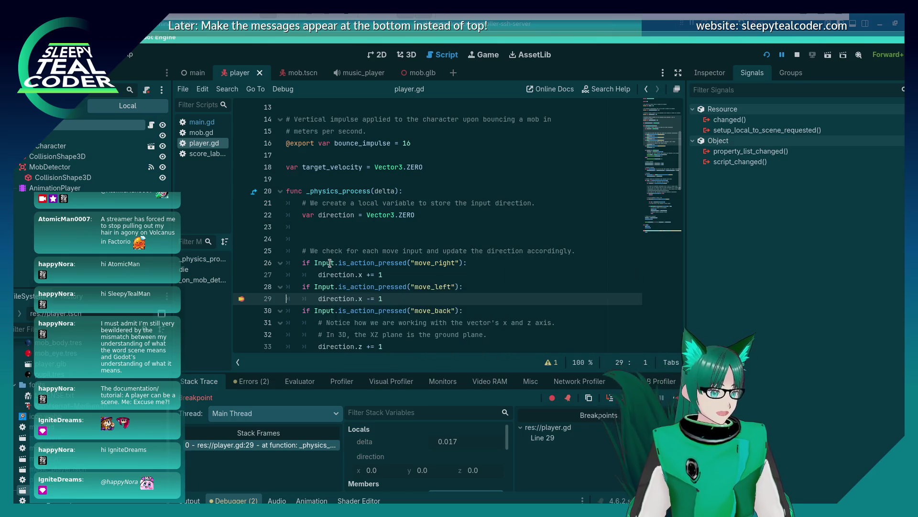
pyautogui.click(358, 229)
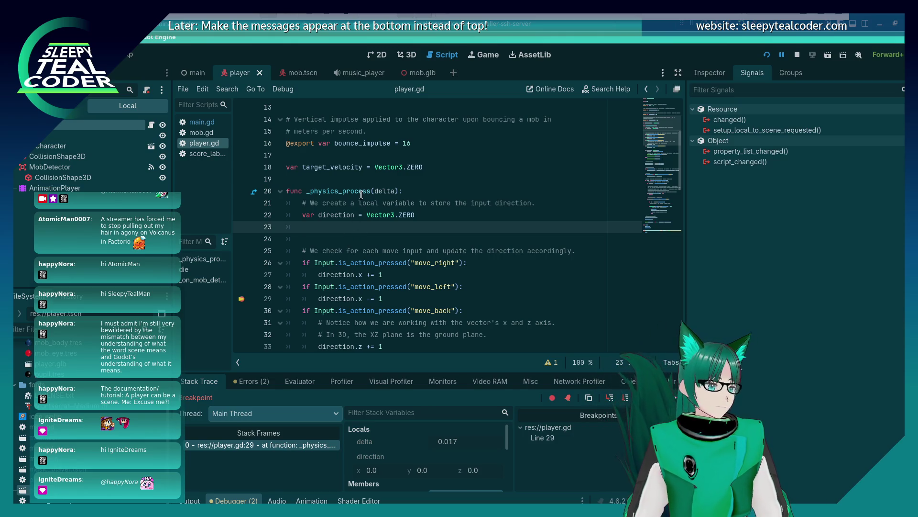
pyautogui.click(361, 191)
pyautogui.moveTo(354, 191)
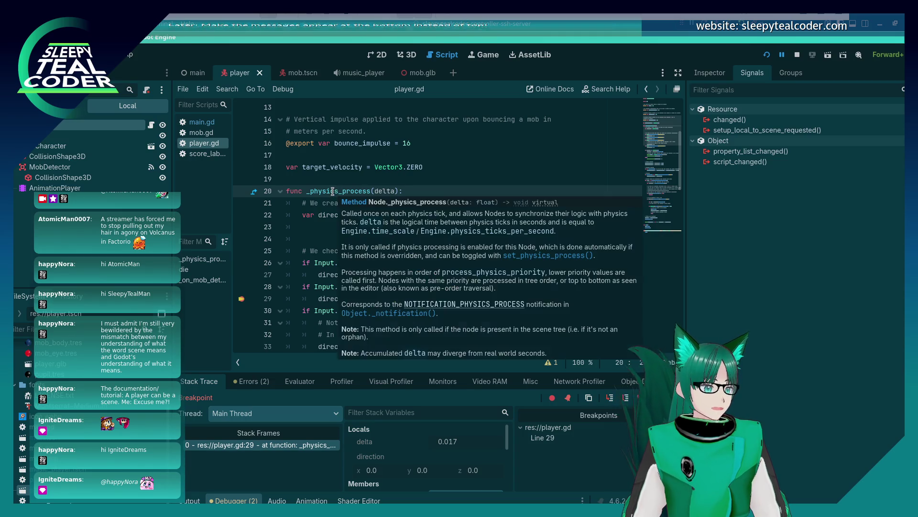
pyautogui.click(328, 225)
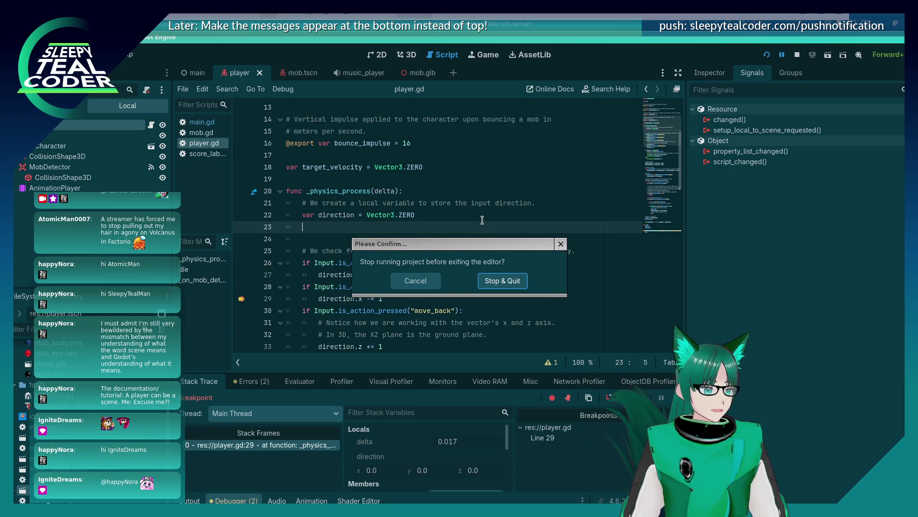
pyautogui.click(489, 277)
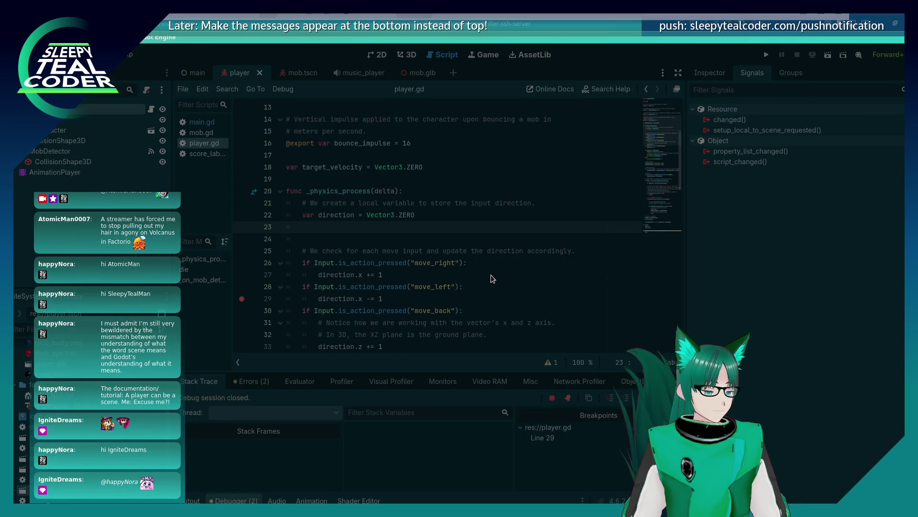
# Switch to the chat window prototype's editor window
pyautogui.hotkey('alt', 'Tab')
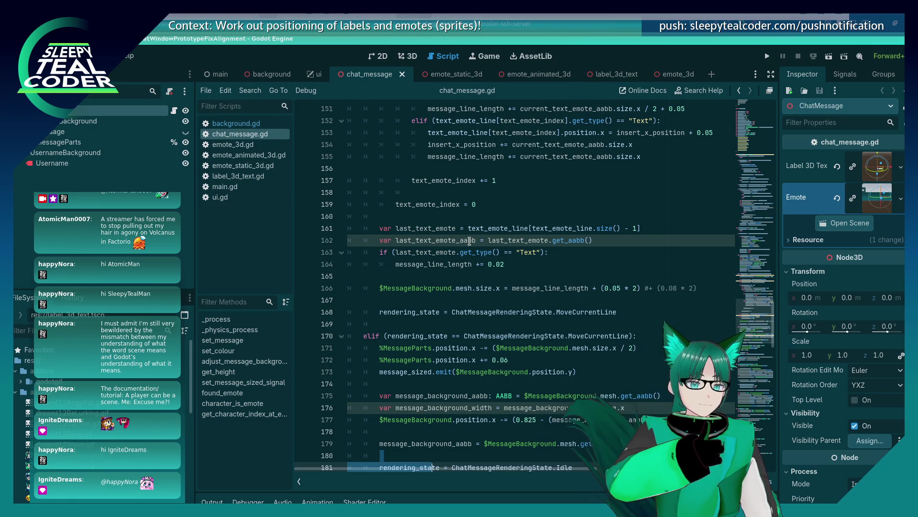
# Browse the open script around line 179, scrolling above and below it
pyautogui.scroll(-2, 455, 311)
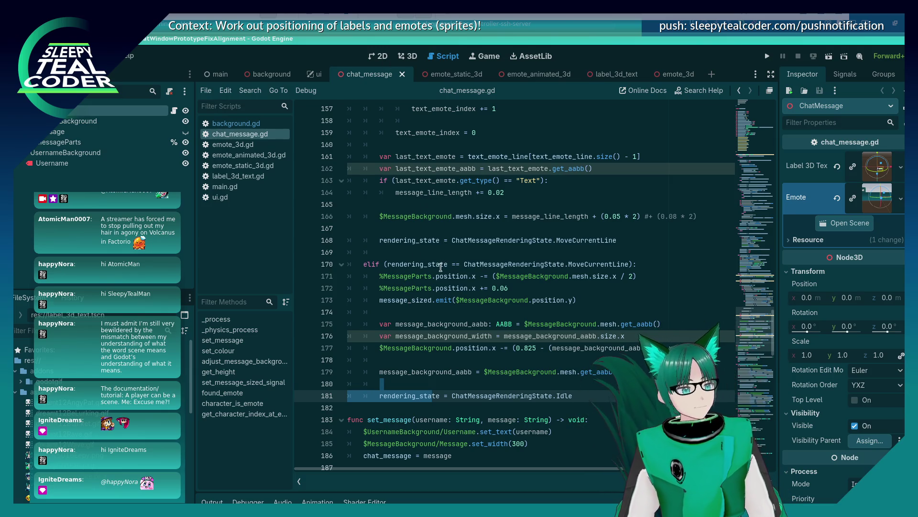
pyautogui.scroll(-2, 435, 271)
pyautogui.click(515, 300)
pyautogui.scroll(2, 515, 302)
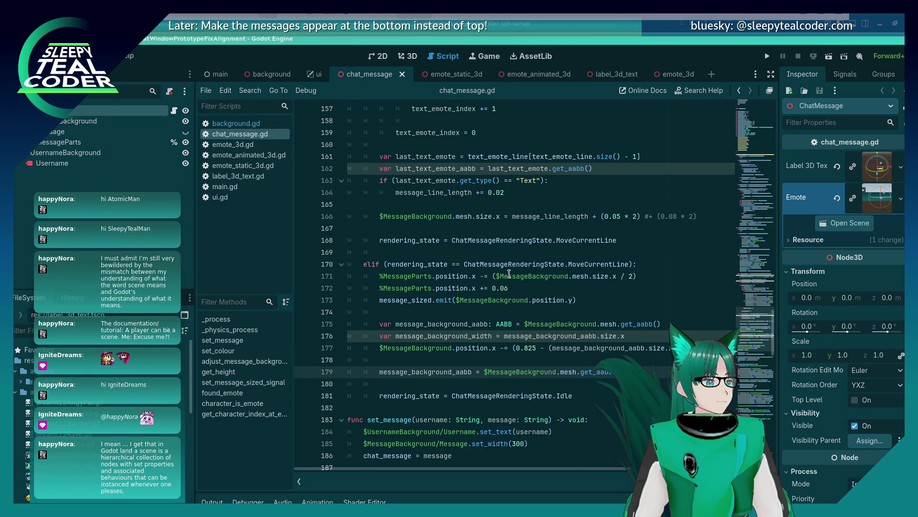
pyautogui.moveTo(508, 262)
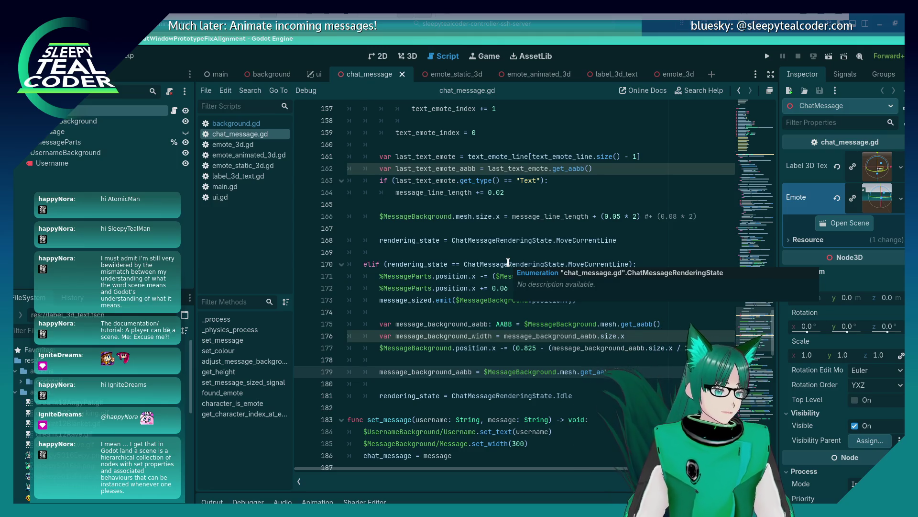
pyautogui.scroll(20, 508, 261)
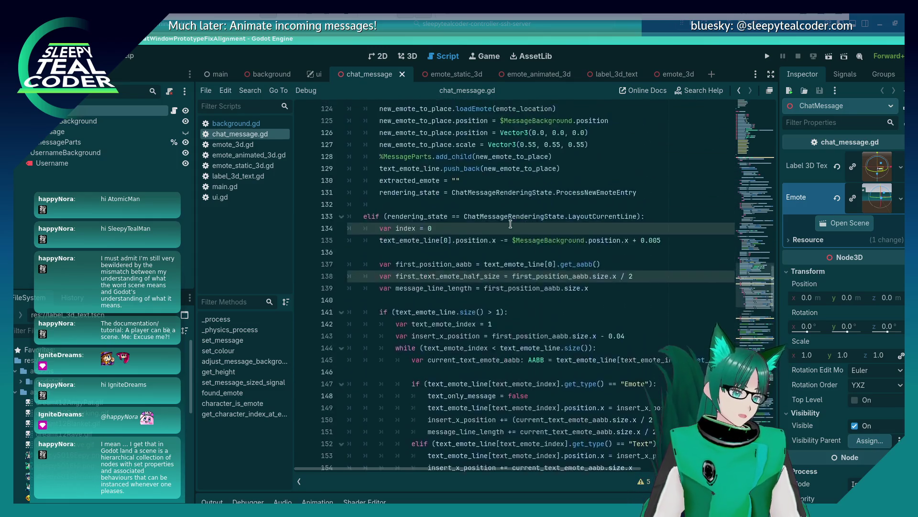
# Go through main.gd to chat_message.gd and scroll to the MessageBackground sizing code near lines 160–190
pyautogui.click(225, 186)
pyautogui.scroll(-4, 534, 305)
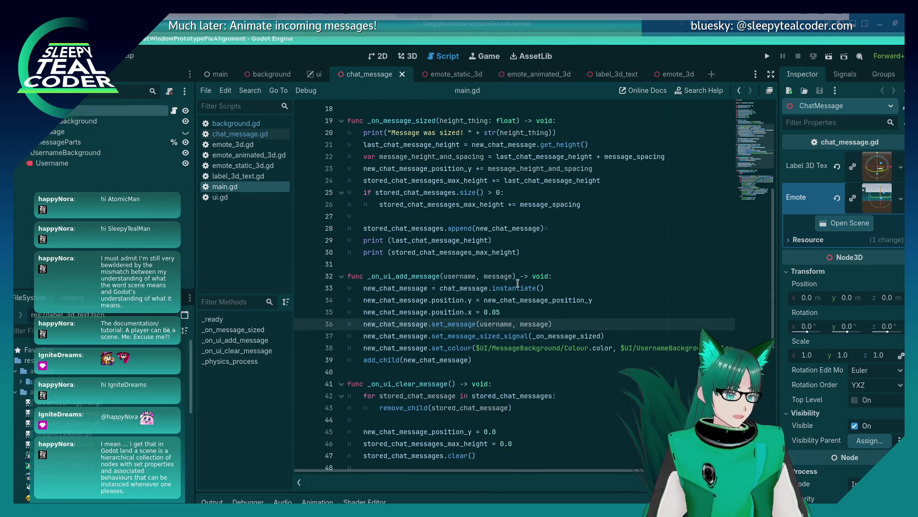
pyautogui.click(255, 134)
pyautogui.click(423, 244)
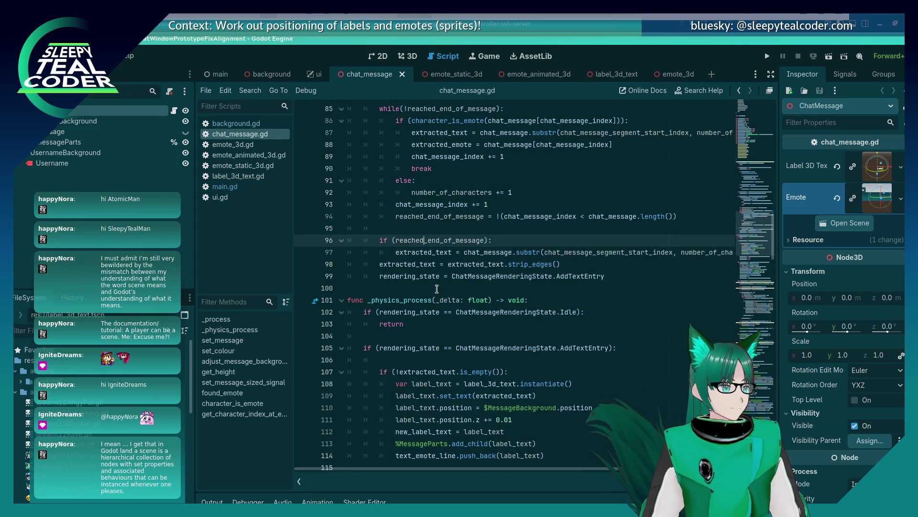
pyautogui.scroll(-6, 435, 291)
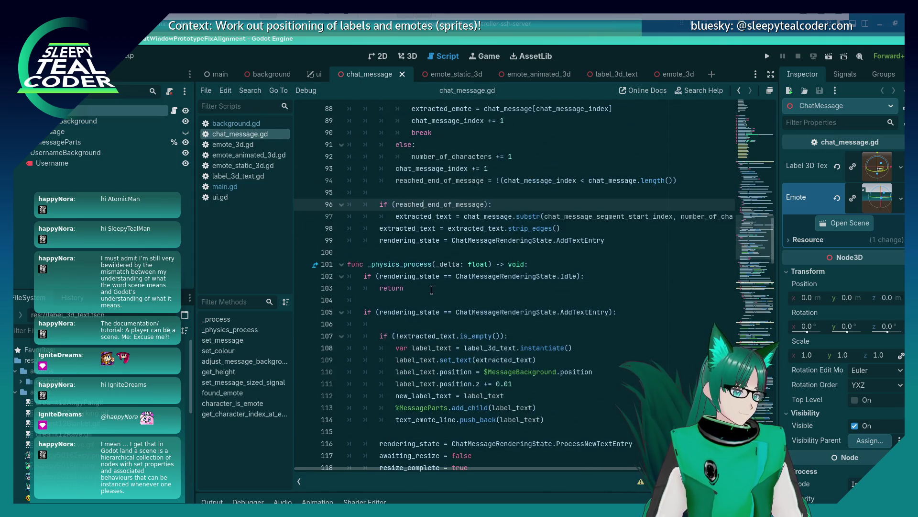
pyautogui.scroll(10, 432, 290)
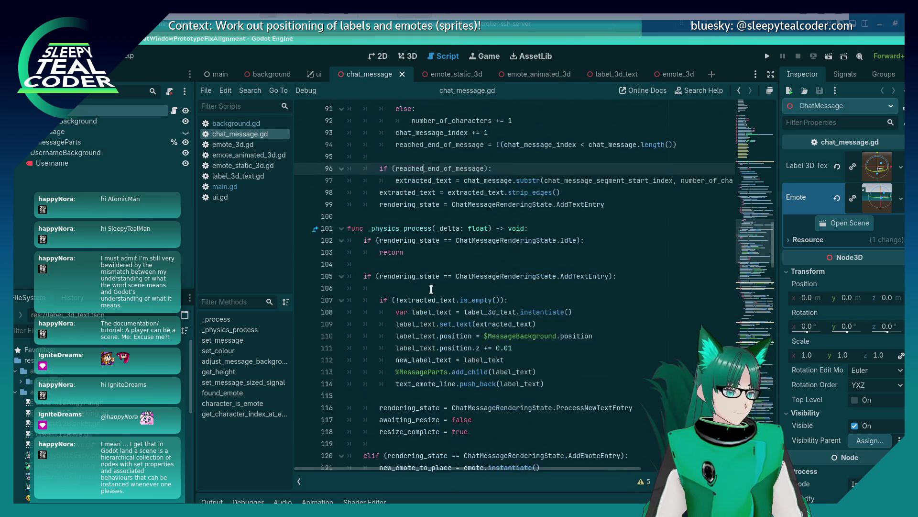
pyautogui.scroll(8, 431, 289)
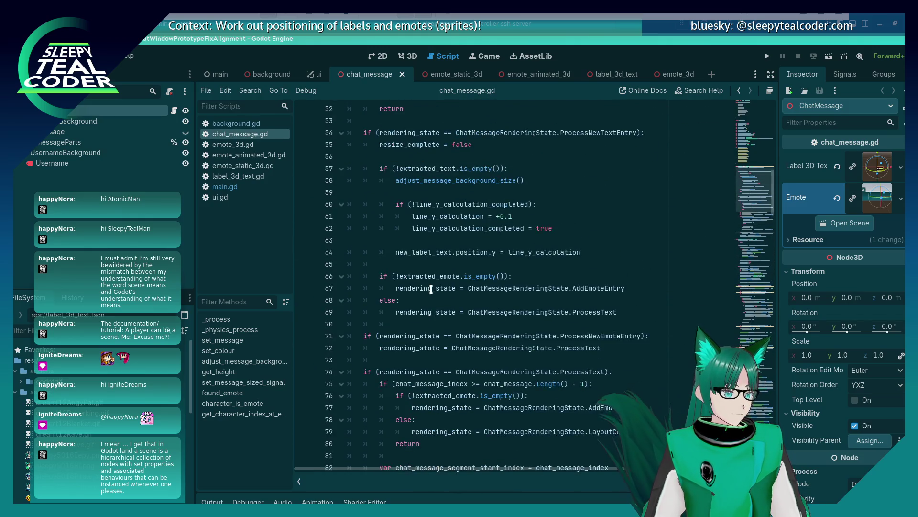
pyautogui.scroll(4, 431, 272)
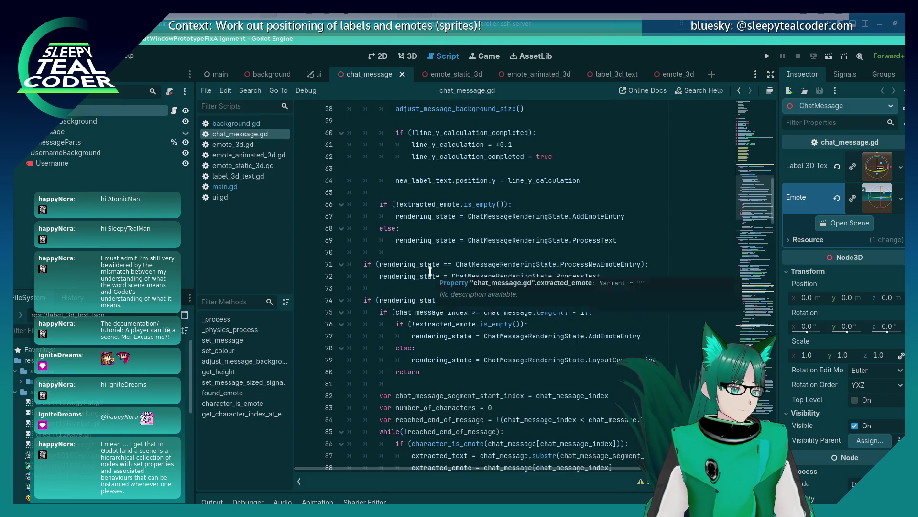
pyautogui.scroll(-12, 429, 271)
pyautogui.scroll(-19, 428, 269)
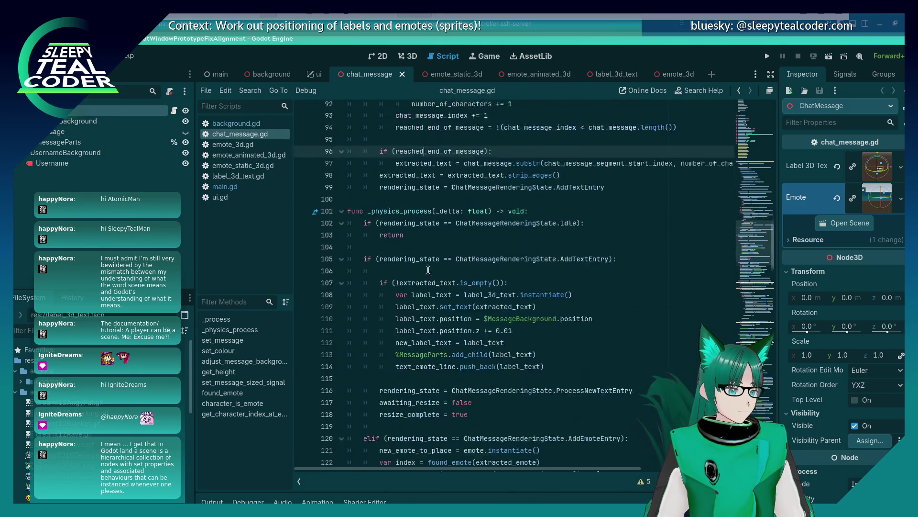
pyautogui.scroll(-3, 428, 269)
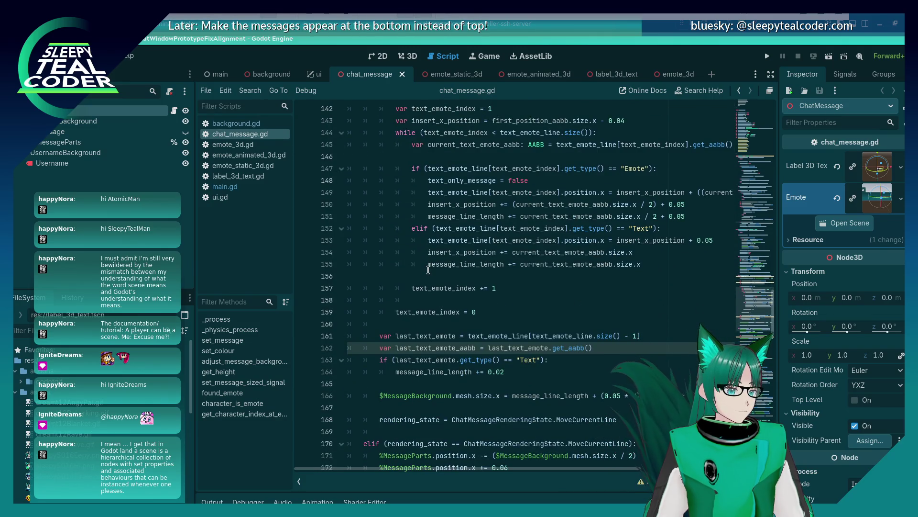
pyautogui.scroll(-2, 428, 270)
pyautogui.scroll(-4, 422, 271)
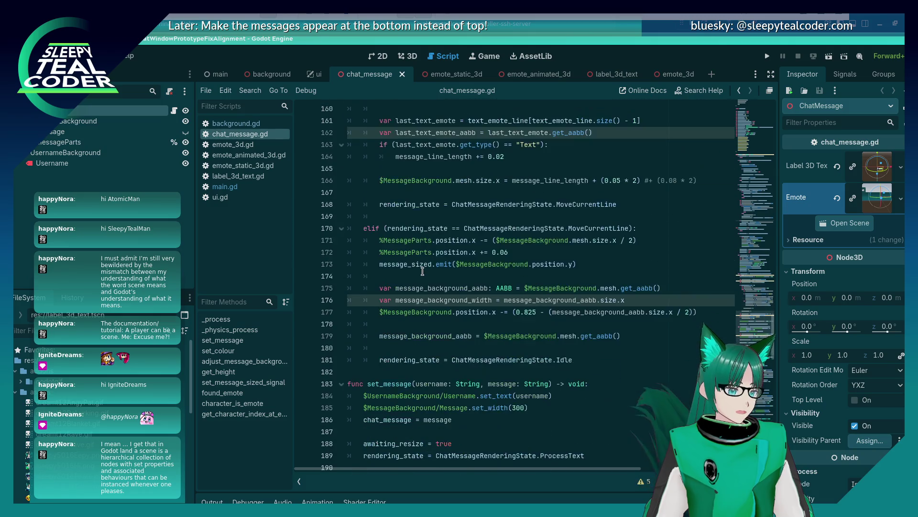
# Insert 'if (text_only_message):' with a pass body after line 179 and save chat_message.gd
pyautogui.click(436, 347)
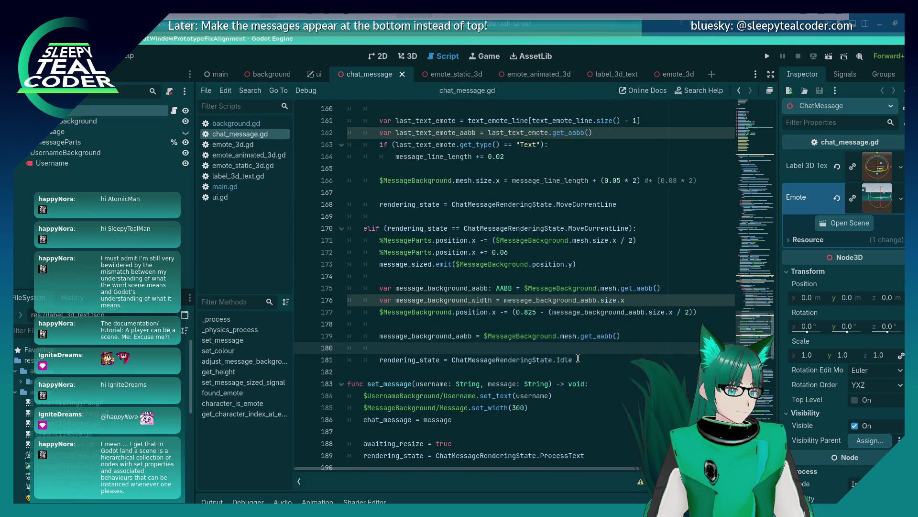
pyautogui.press('Return')
pyautogui.press('Return')
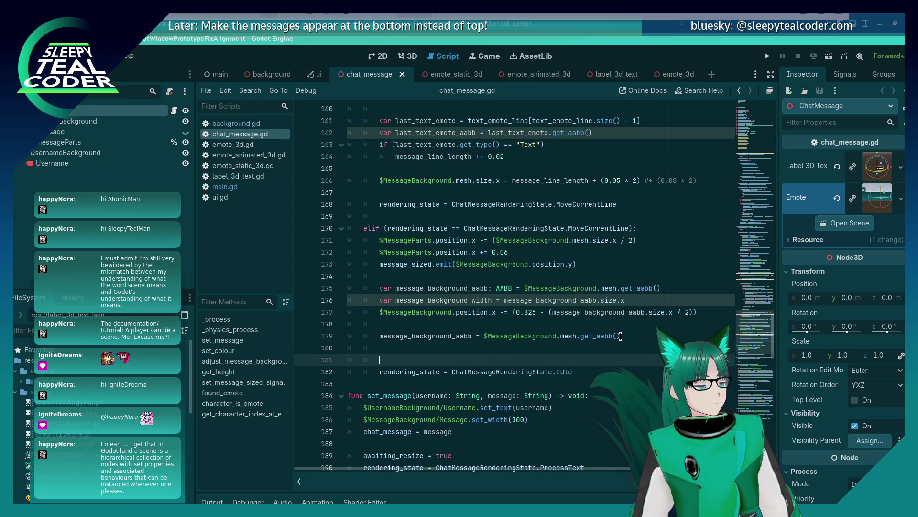
pyautogui.press('Up')
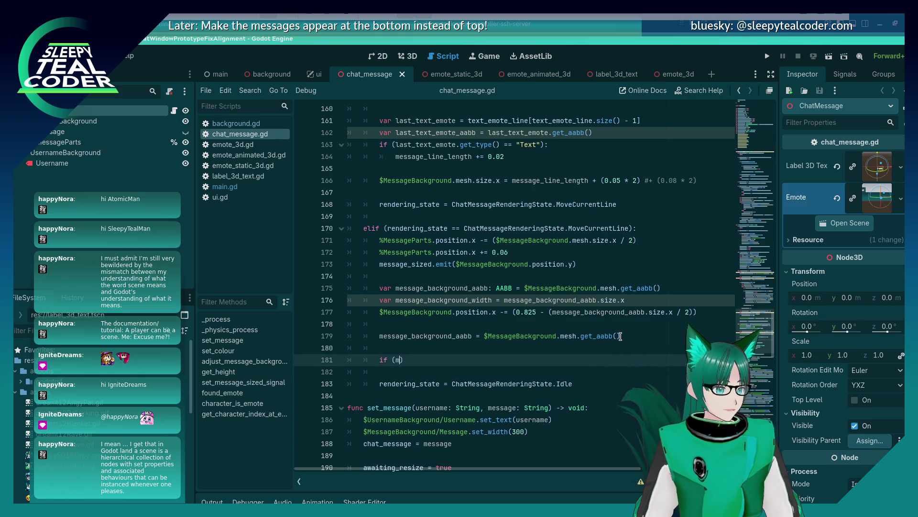
pyautogui.write('ess')
pyautogui.press('BackSpace')
pyautogui.press('BackSpace')
pyautogui.press('BackSpace')
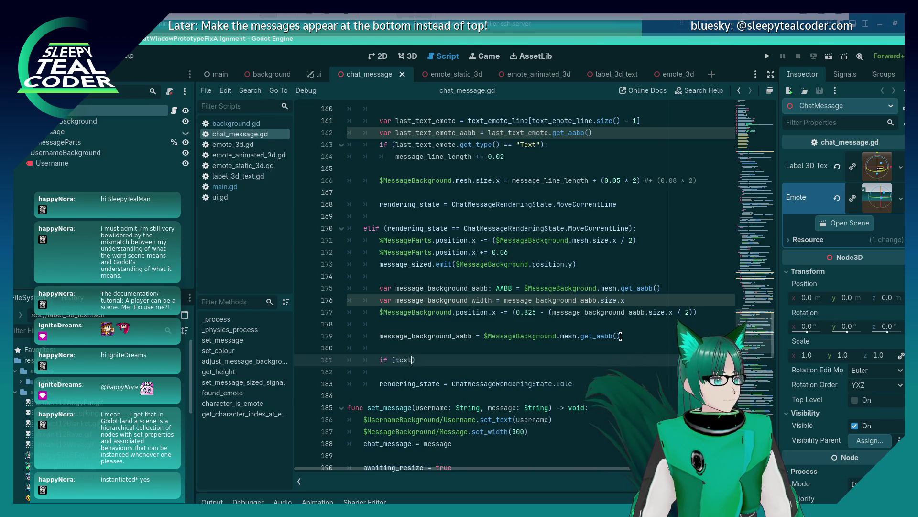
pyautogui.write('_')
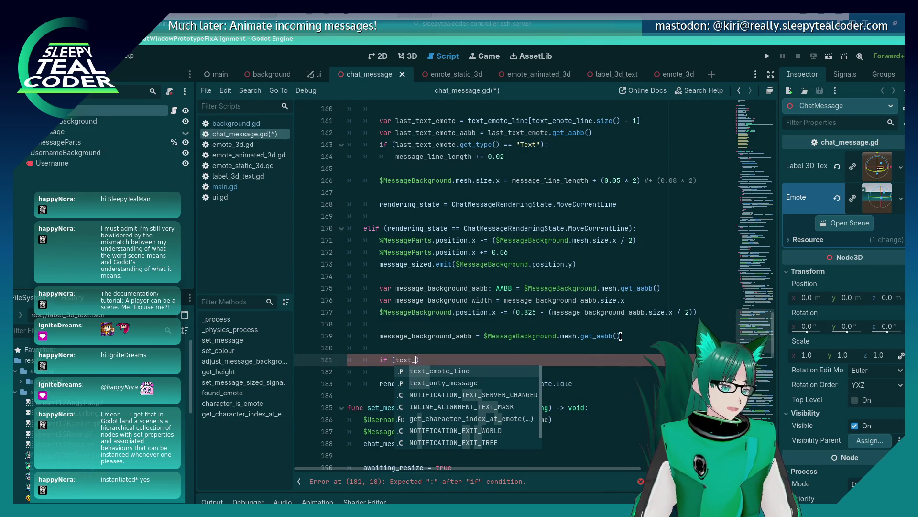
pyautogui.press('Down')
pyautogui.press('Return')
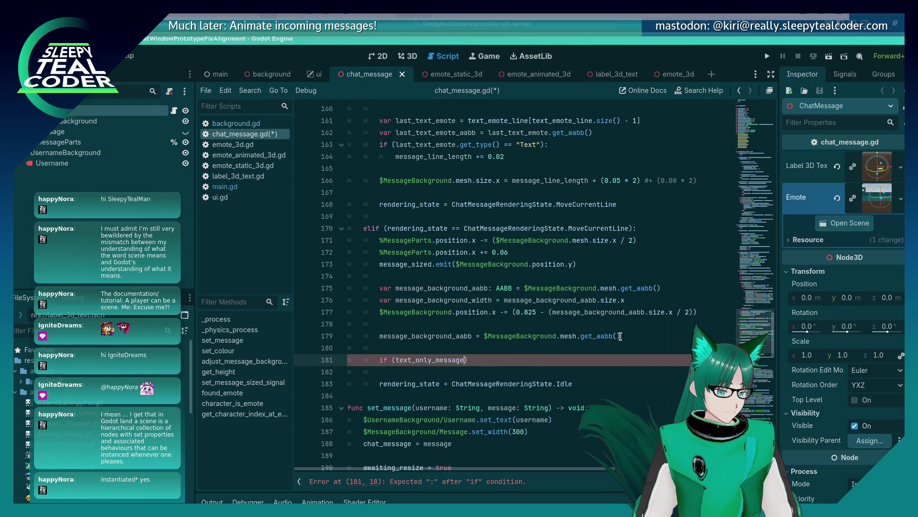
pyautogui.press('Return')
pyautogui.hotkey('ctrl', 's')
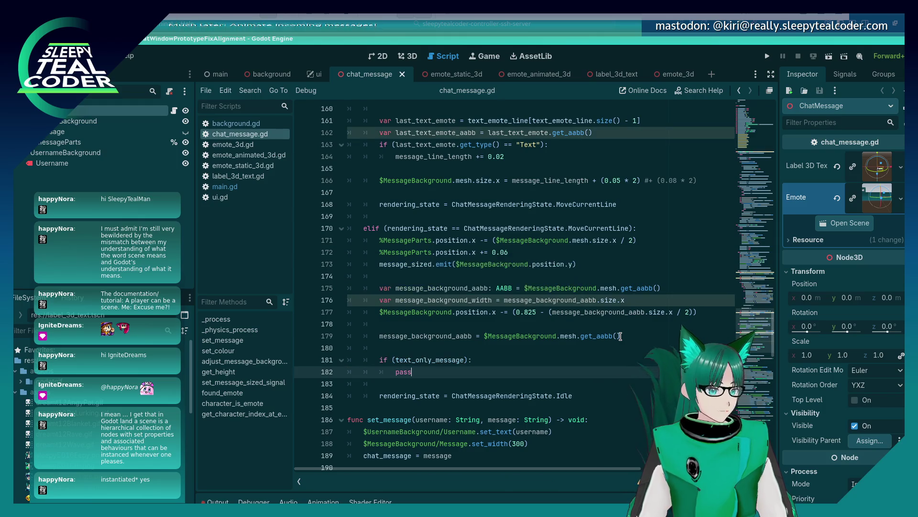
# Begin the branch's first line as '$MessageBackground.mesh.size'
pyautogui.hotkey('ctrl', 'shift', 'Return')
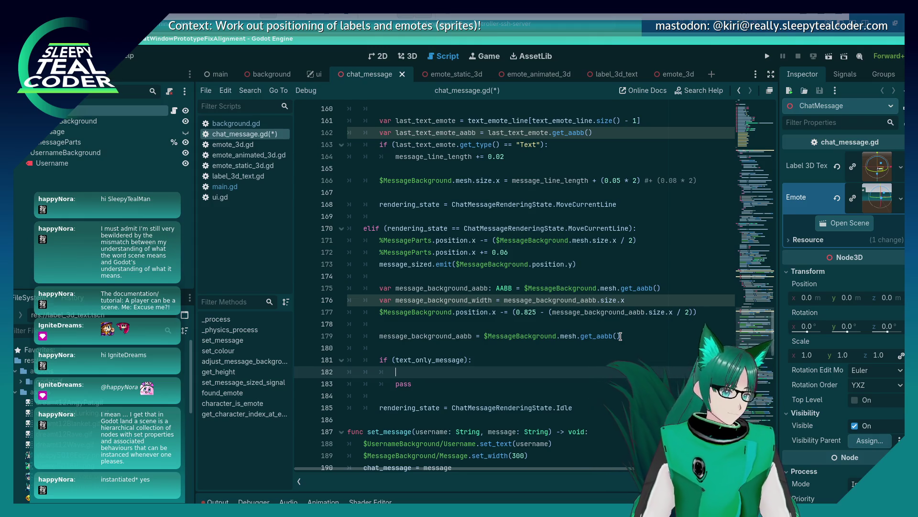
pyautogui.write('Mess')
pyautogui.press('Return')
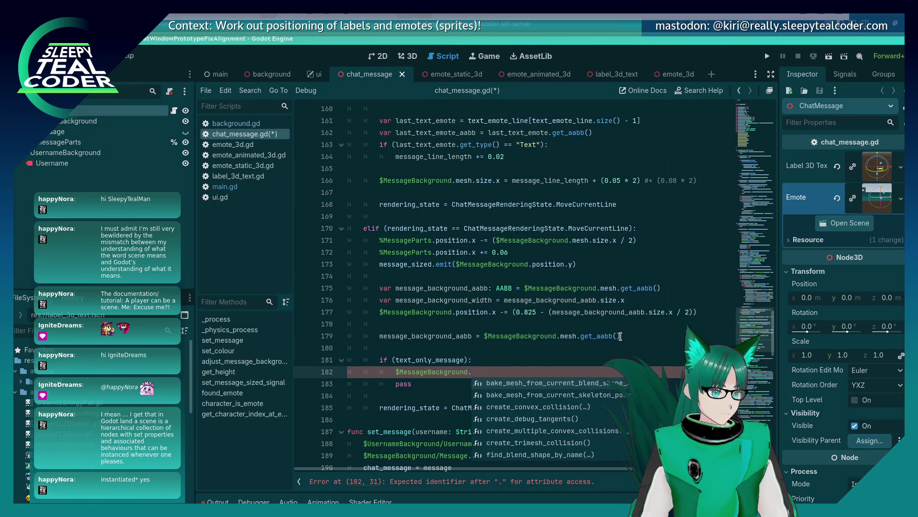
pyautogui.press('BackSpace')
pyautogui.doubleClick(576, 300)
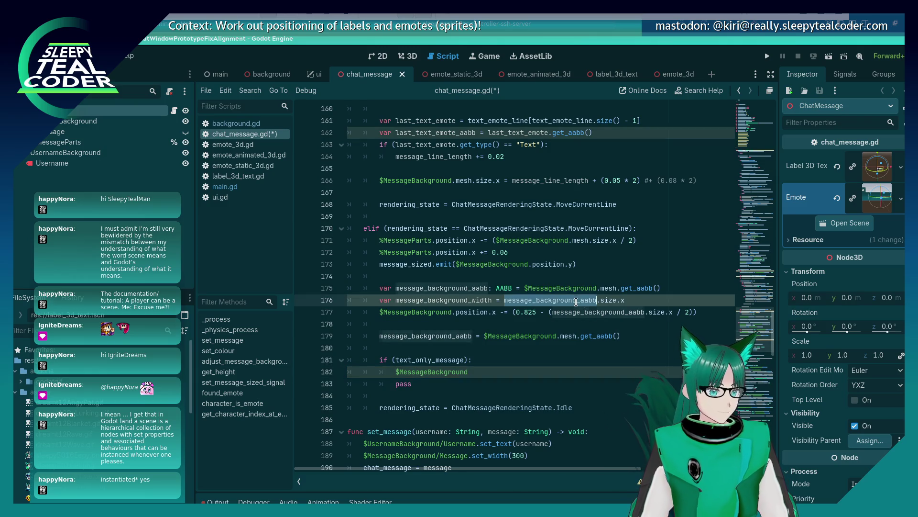
pyautogui.click(475, 372)
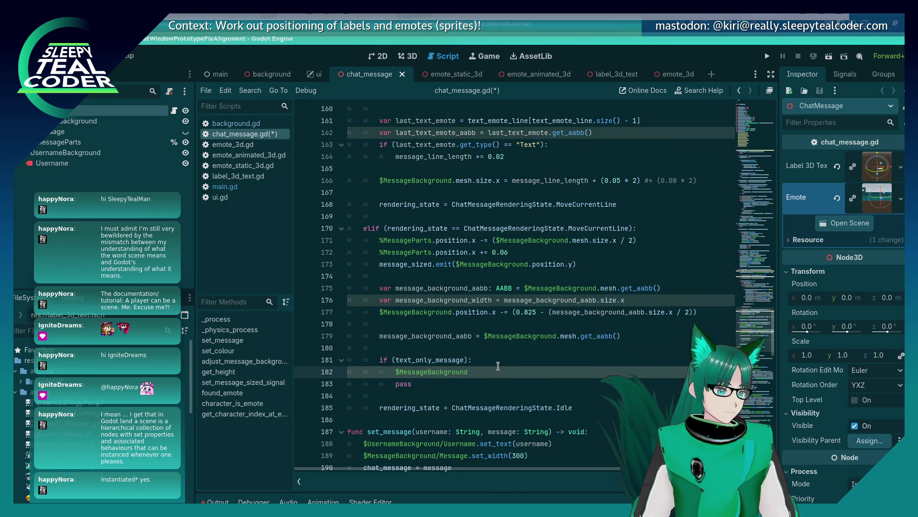
pyautogui.write('.si')
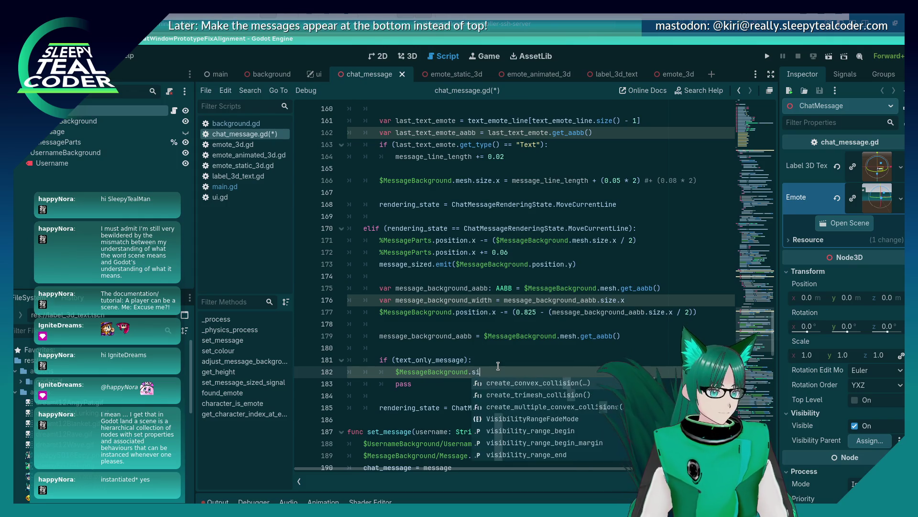
pyautogui.write('ze.')
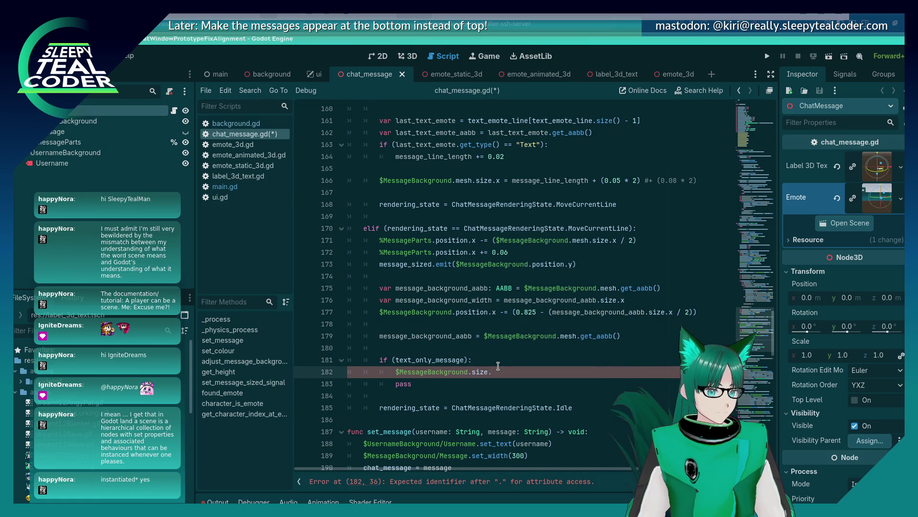
pyautogui.write('mesh.')
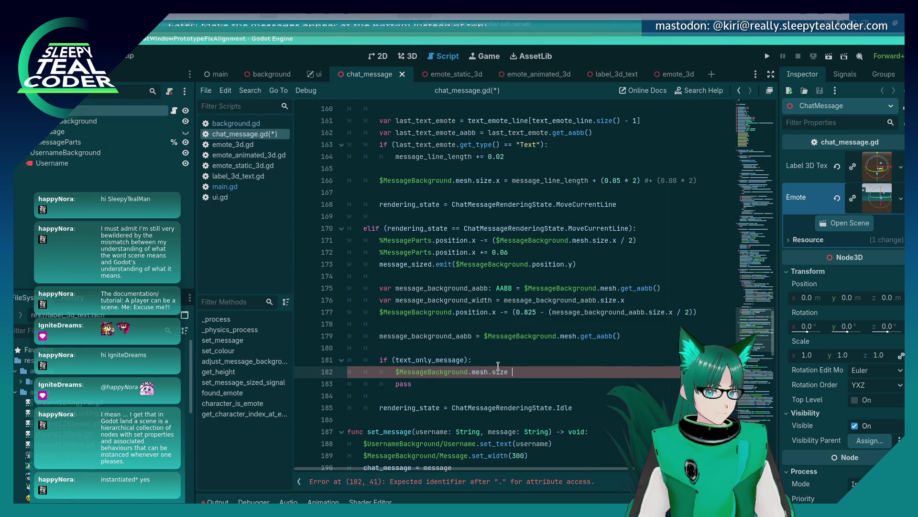
pyautogui.press('BackSpace')
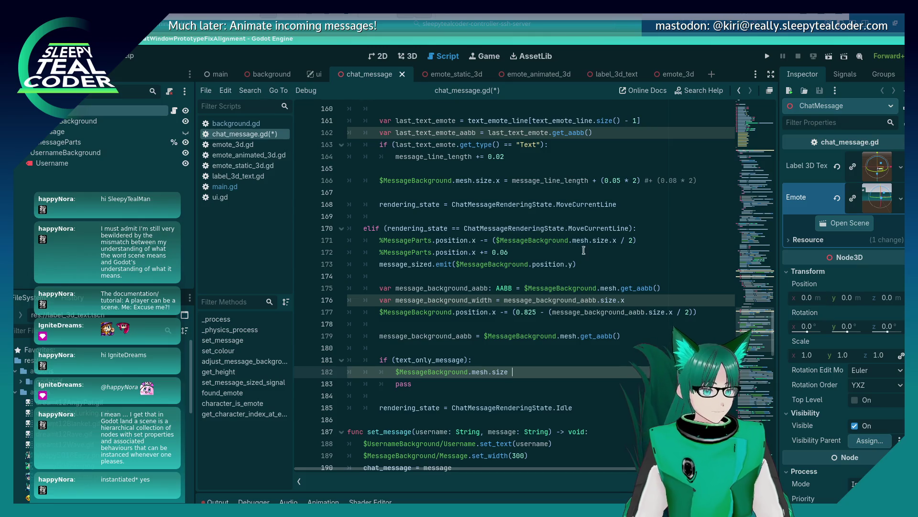
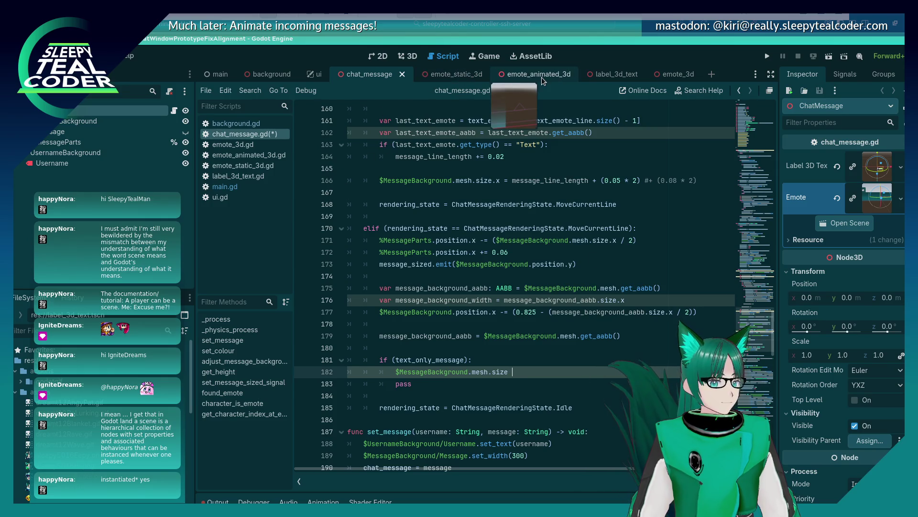
# Check the MessageBackground mesh size (1.65 × 0.25) in chat_message's 3D view, then return to its script
pyautogui.click(588, 77)
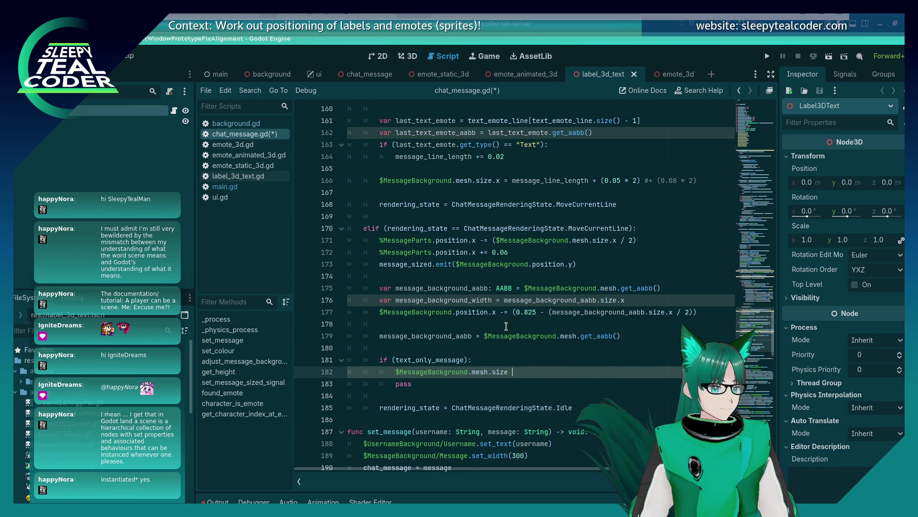
pyautogui.click(356, 75)
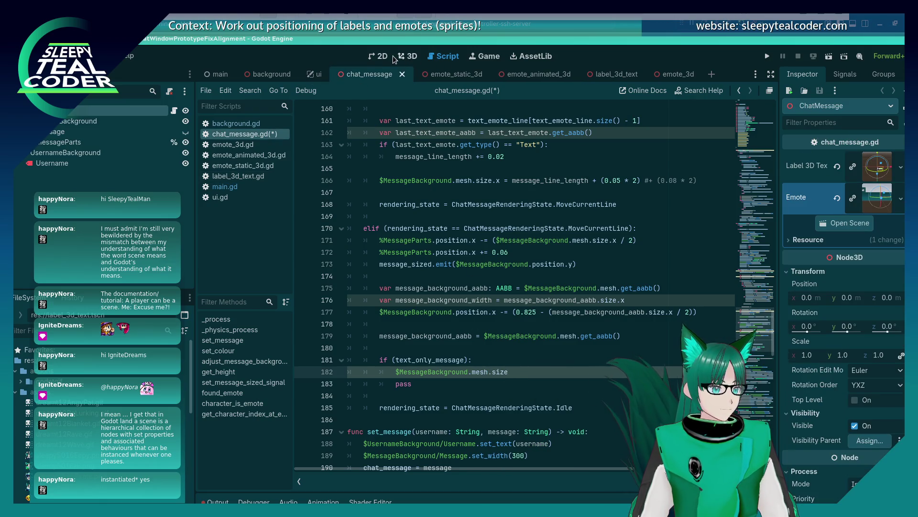
pyautogui.click(405, 56)
pyautogui.click(510, 275)
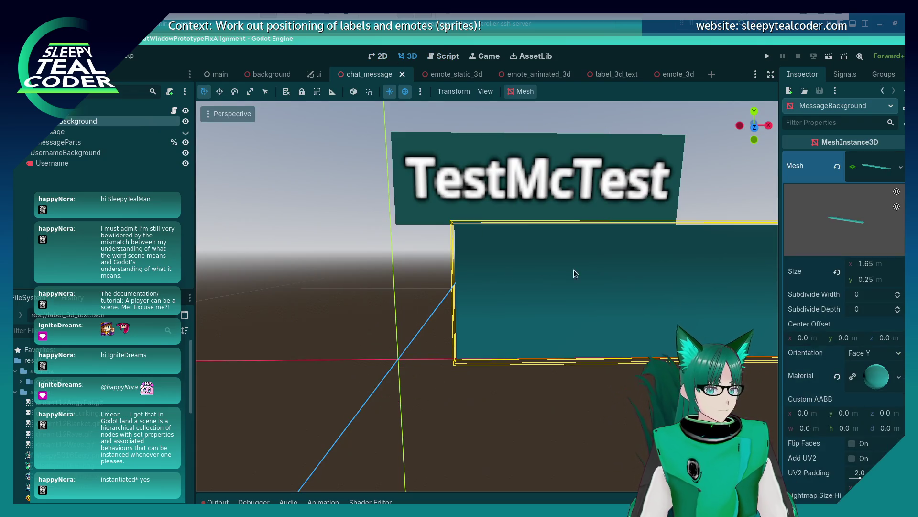
pyautogui.scroll(-5, 796, 382)
pyautogui.scroll(4, 795, 380)
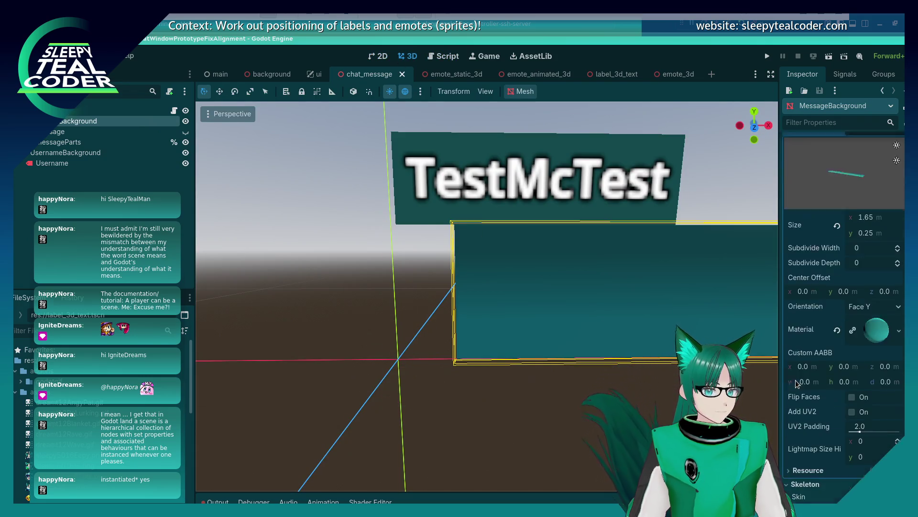
pyautogui.scroll(2, 796, 379)
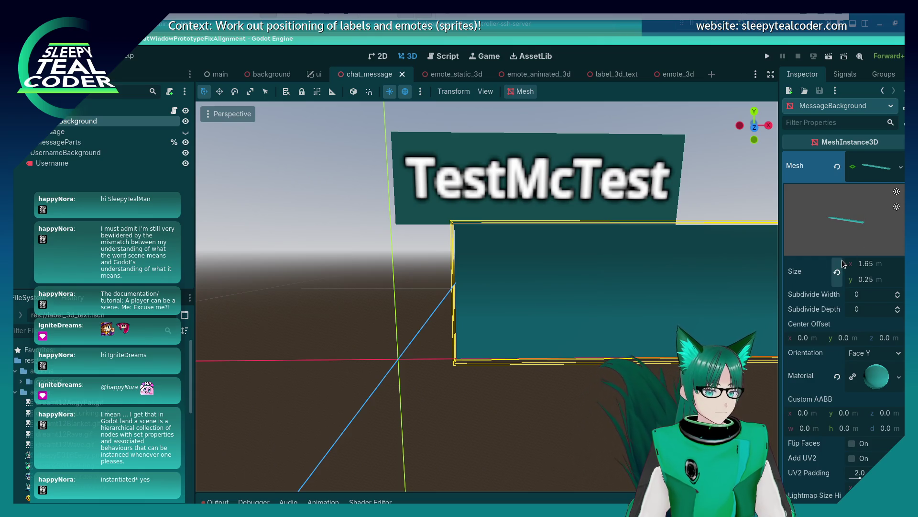
pyautogui.click(433, 58)
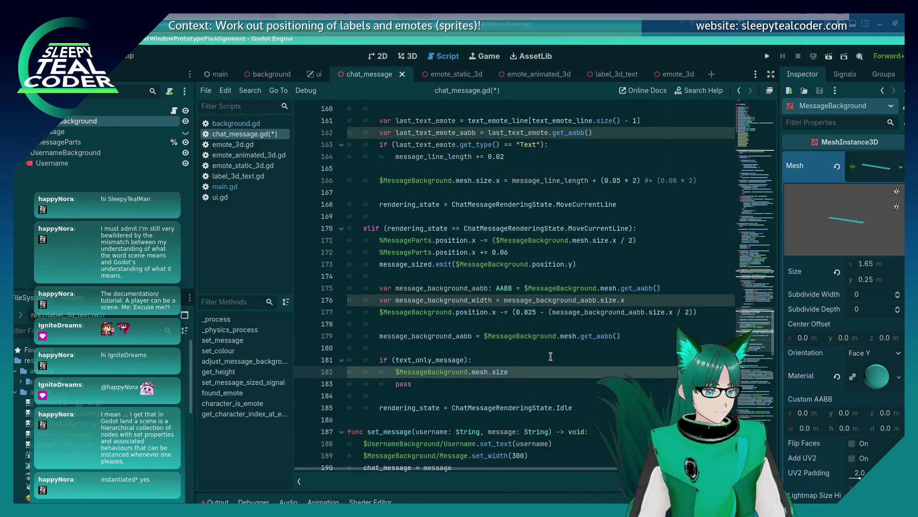
# Add a line above the size assignment computing text_message_aabb from text_emote_line[0].get_aabb()
pyautogui.write('=')
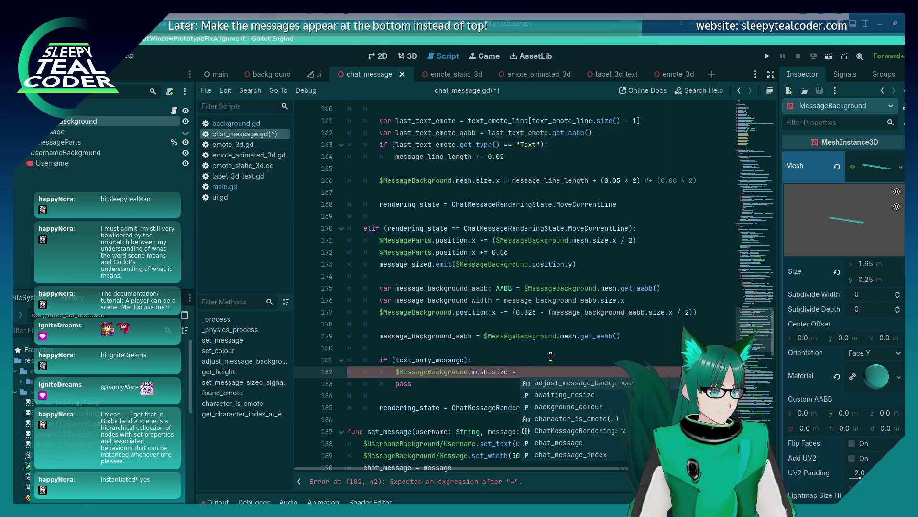
pyautogui.scroll(2, 392, 250)
pyautogui.scroll(-2, 391, 250)
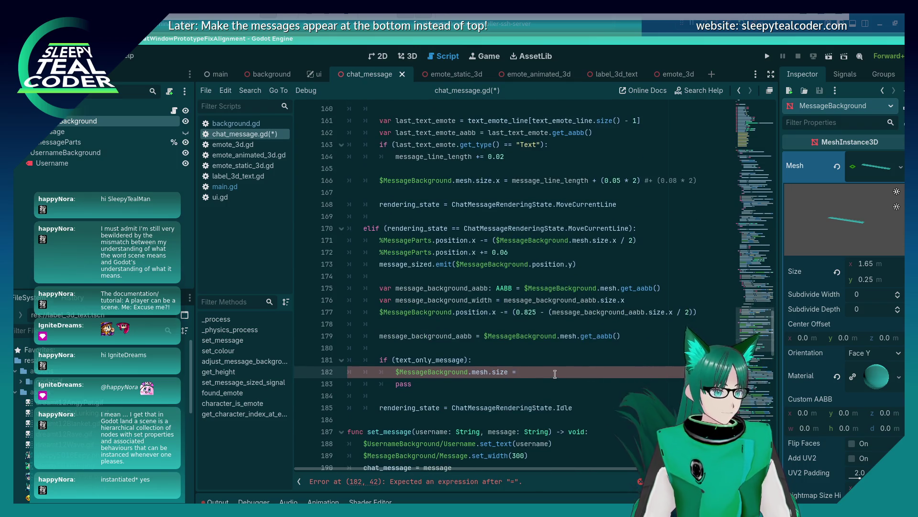
pyautogui.write('ext')
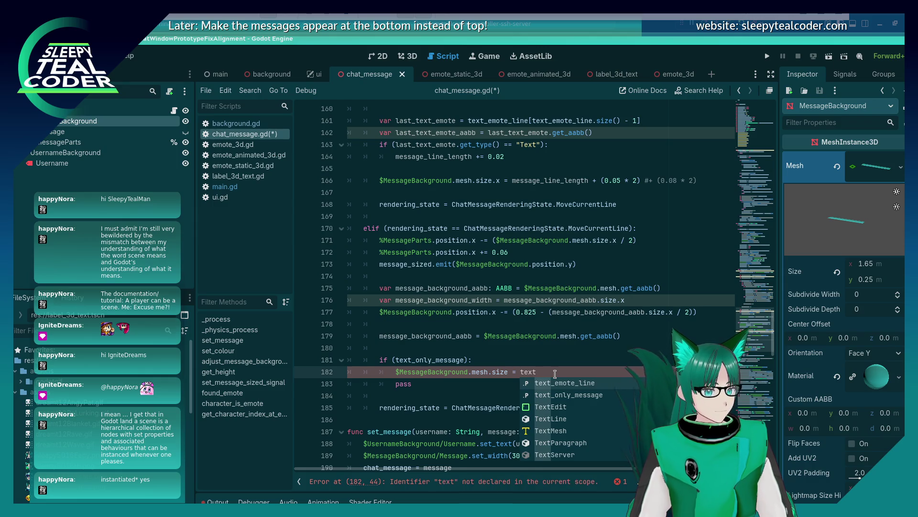
pyautogui.press('Return')
pyautogui.write('[0].')
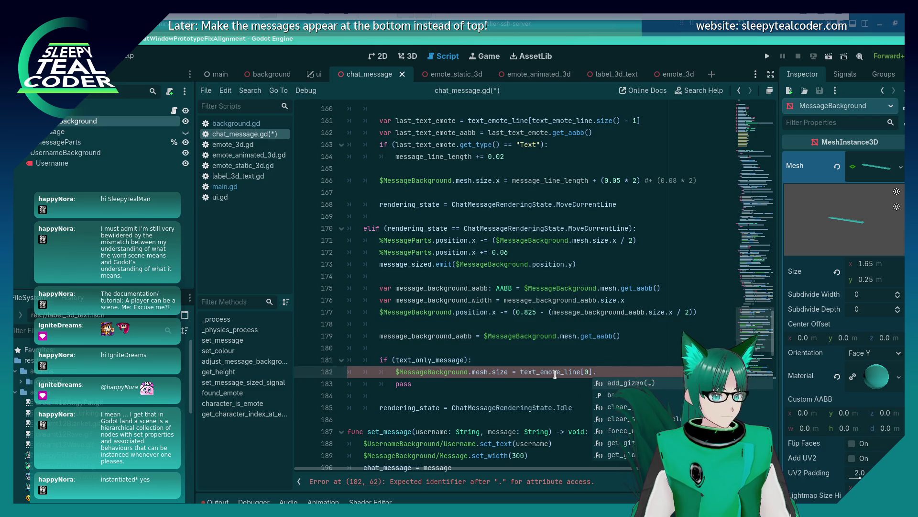
pyautogui.press('BackSpace')
pyautogui.press('BackSpace')
pyautogui.press('BackSpace')
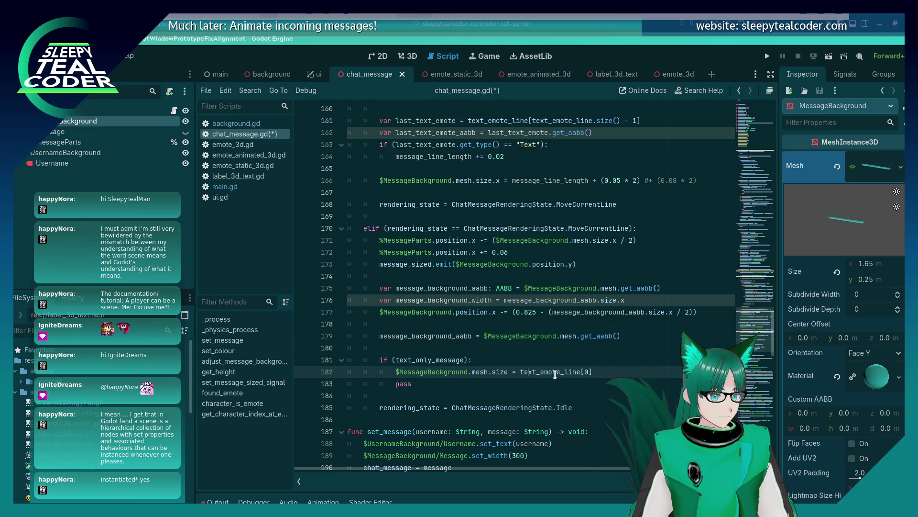
pyautogui.hotkey('shift', 'End')
pyautogui.hotkey('ctrl', 'x')
pyautogui.hotkey('ctrl', 'shift', 'Return')
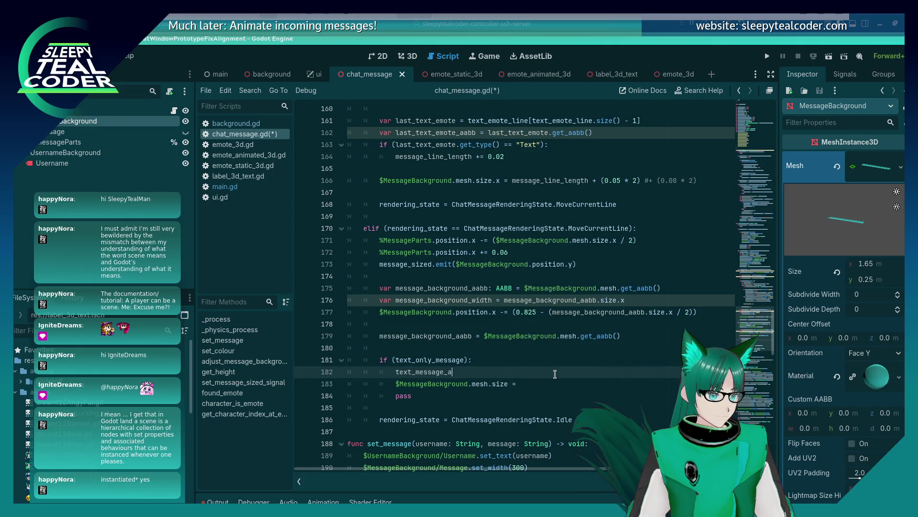
pyautogui.hotkey('ctrl', 'v')
pyautogui.write('.get_a')
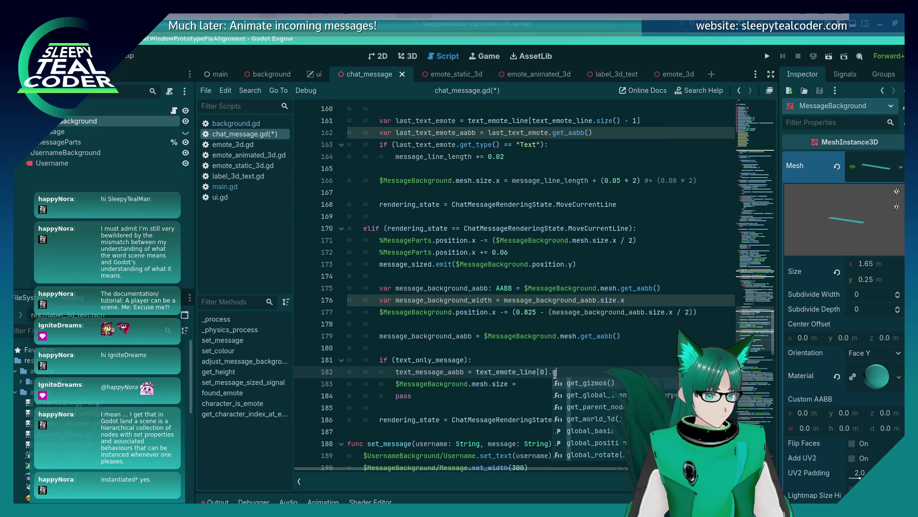
pyautogui.write('ab')
pyautogui.press('Return')
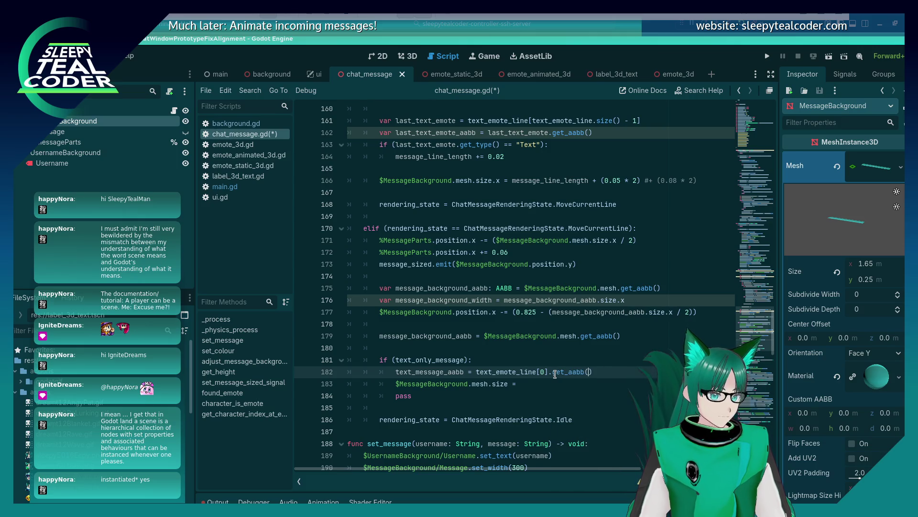
pyautogui.press('Left')
pyautogui.press('Left')
pyautogui.press('Left')
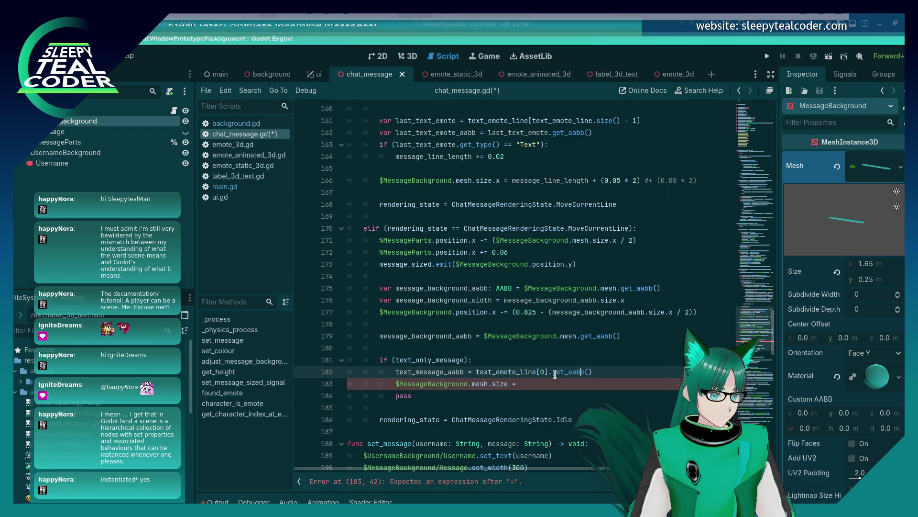
pyautogui.press('Left')
pyautogui.press('Left')
pyautogui.press('Left')
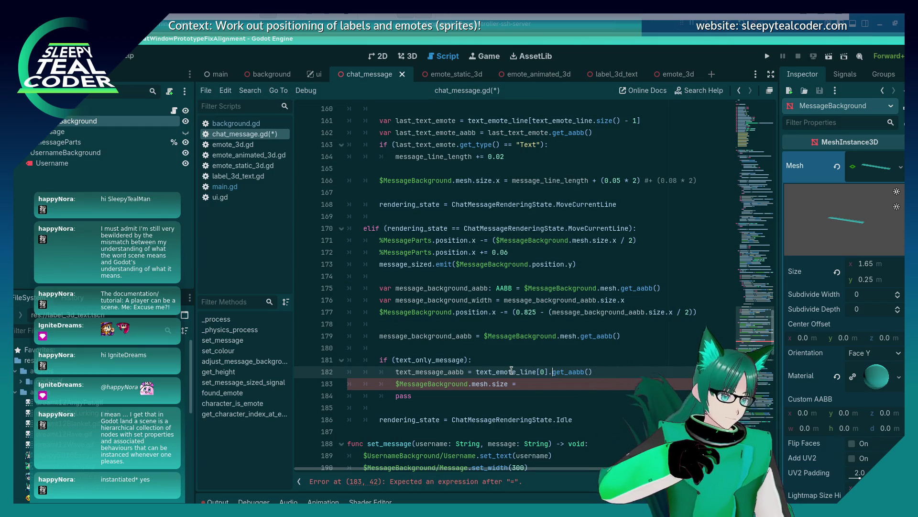
# Set mesh.size.y to text_message_aabb.size.y, declare text_message_aabb with var, and save the script
pyautogui.doubleClick(445, 372)
pyautogui.hotkey('ctrl', 'c')
pyautogui.click(621, 384)
pyautogui.hotkey('ctrl', 'v')
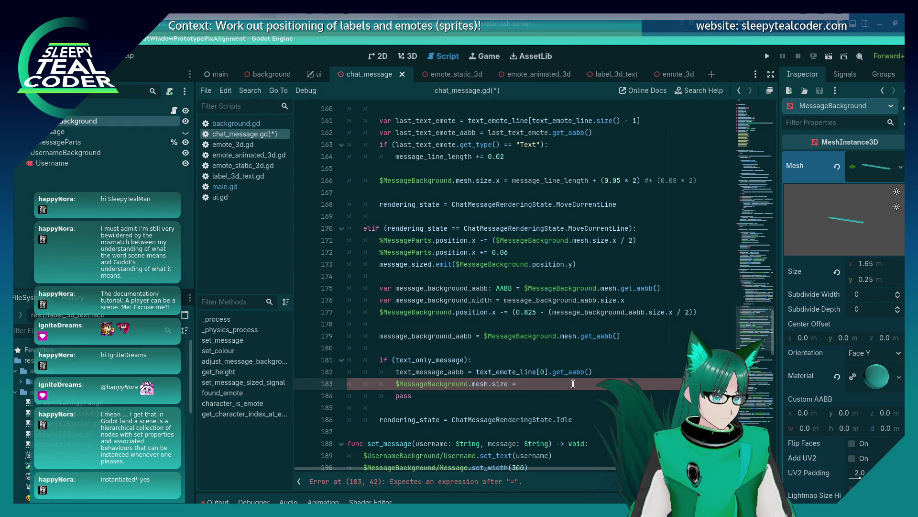
pyautogui.write('.size')
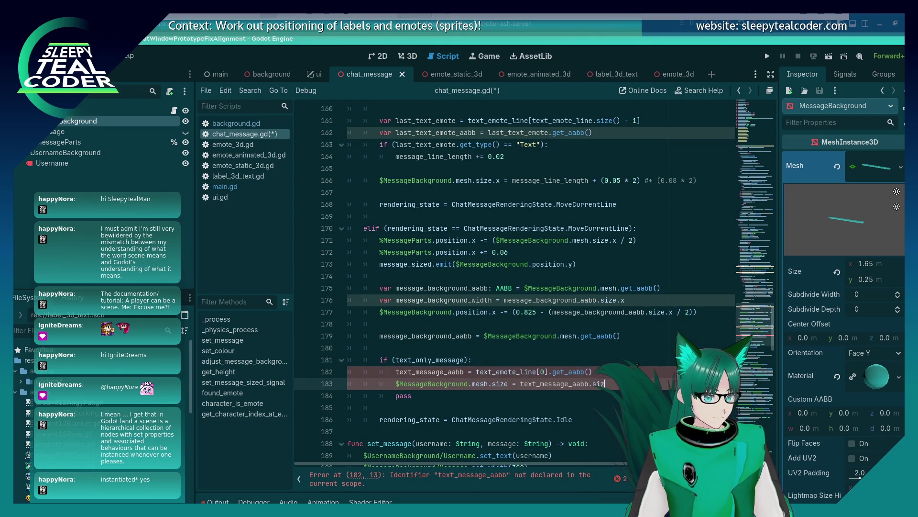
pyautogui.write('.')
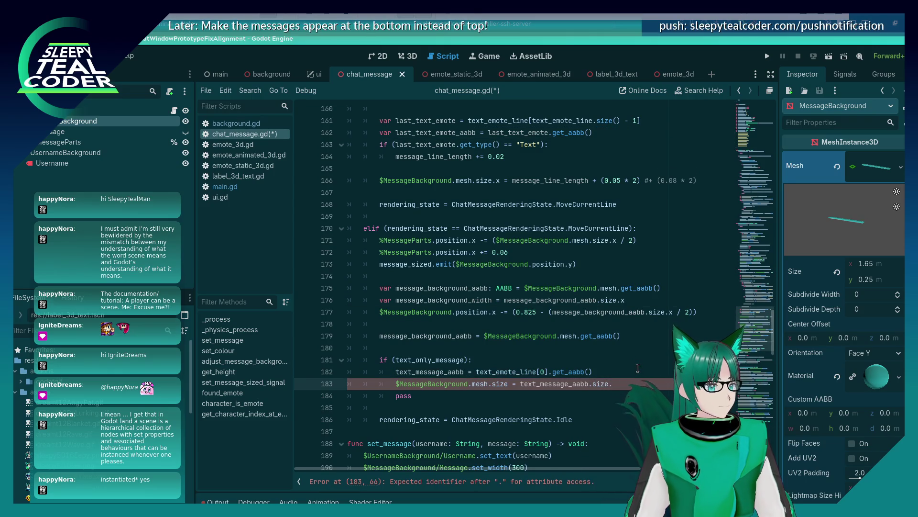
pyautogui.write('y')
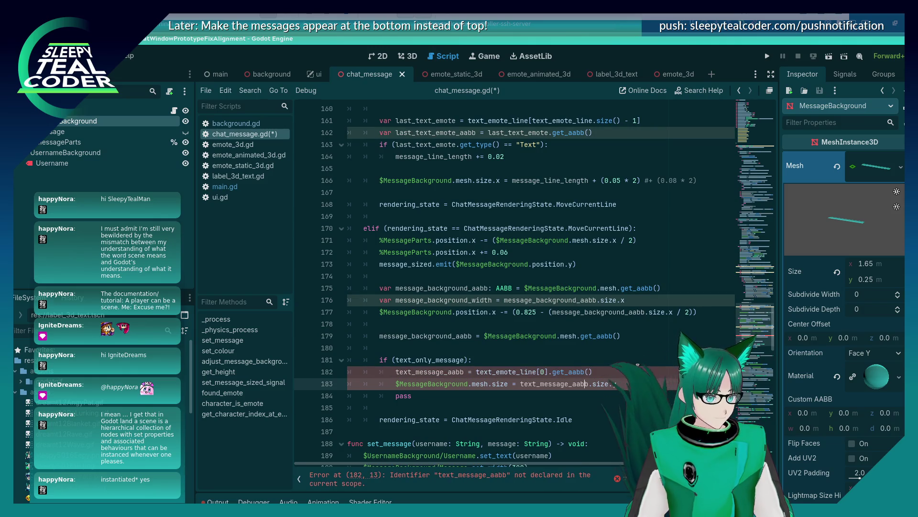
pyautogui.press('Left')
pyautogui.press('Left')
pyautogui.press('Left')
pyautogui.write('.y')
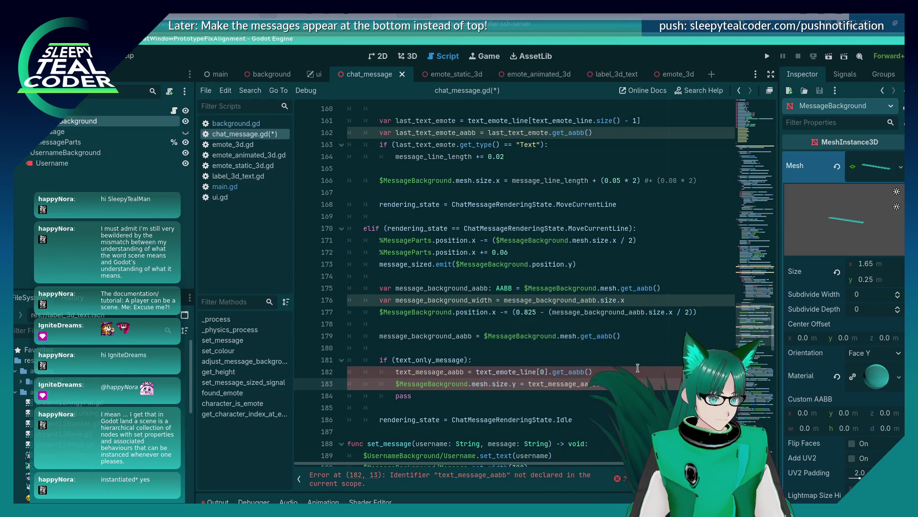
pyautogui.press('Up')
pyautogui.press('Home')
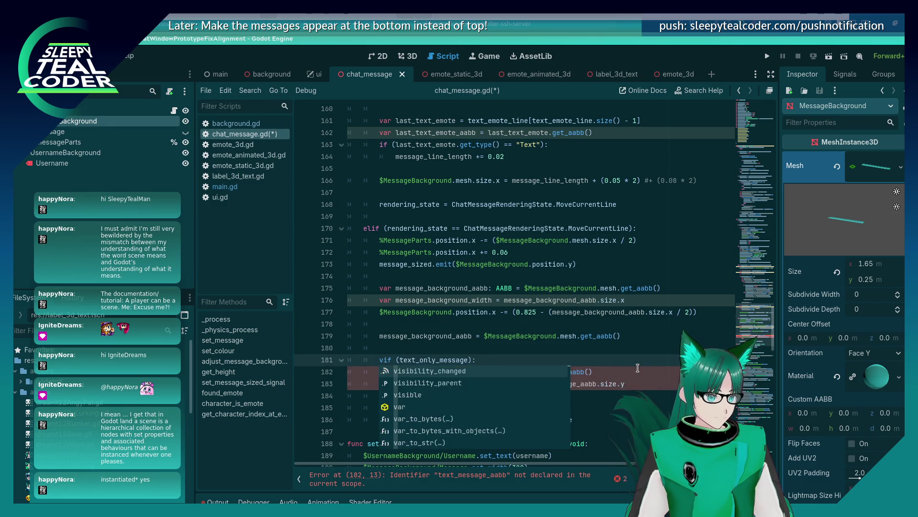
pyautogui.write('var')
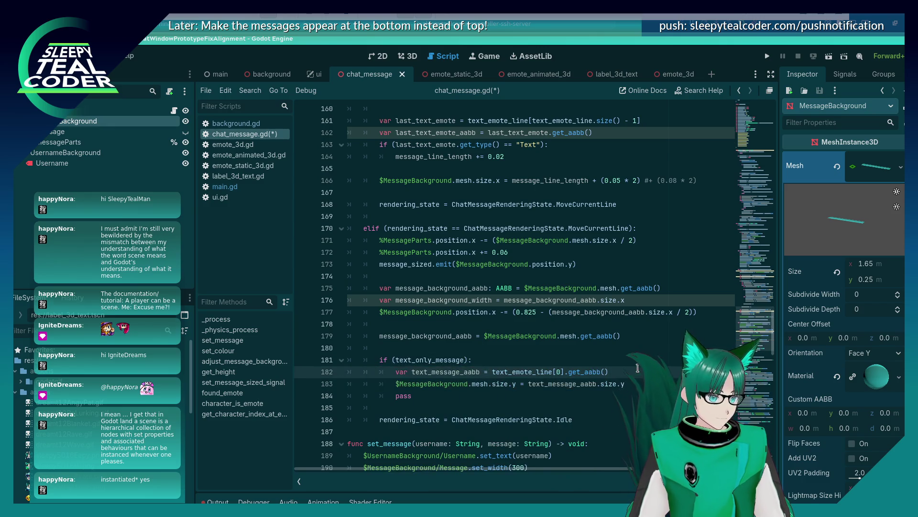
pyautogui.hotkey('ctrl', 's')
pyautogui.hotkey('alt', 'Tab')
pyautogui.hotkey('alt', 'Tab')
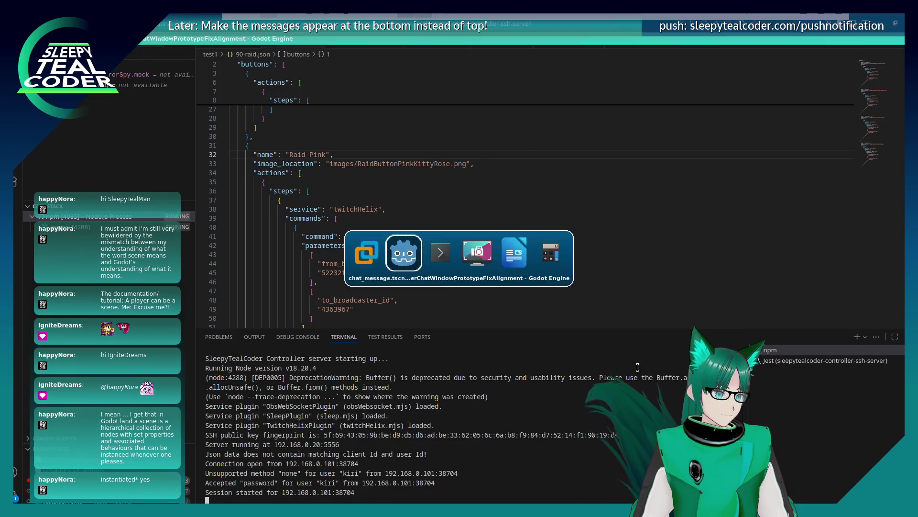
pyautogui.hotkey('alt', 'Tab')
pyautogui.hotkey('alt', 'Tab')
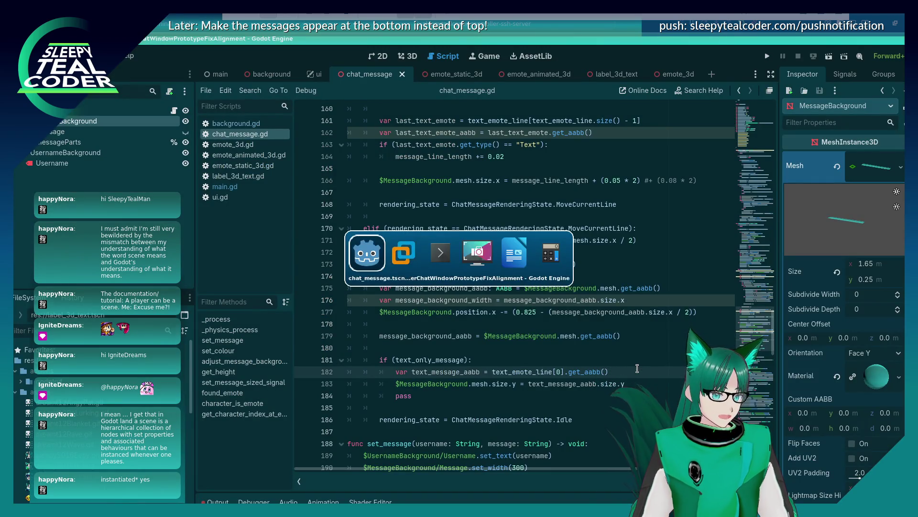
# Run the chat overlay, add a sample TestMcTest message, and return to the script editor
pyautogui.click(767, 56)
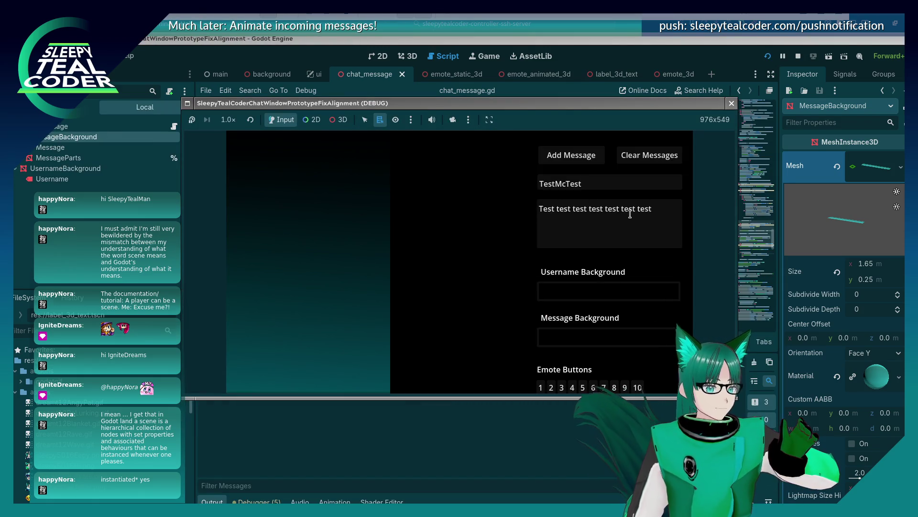
pyautogui.click(561, 158)
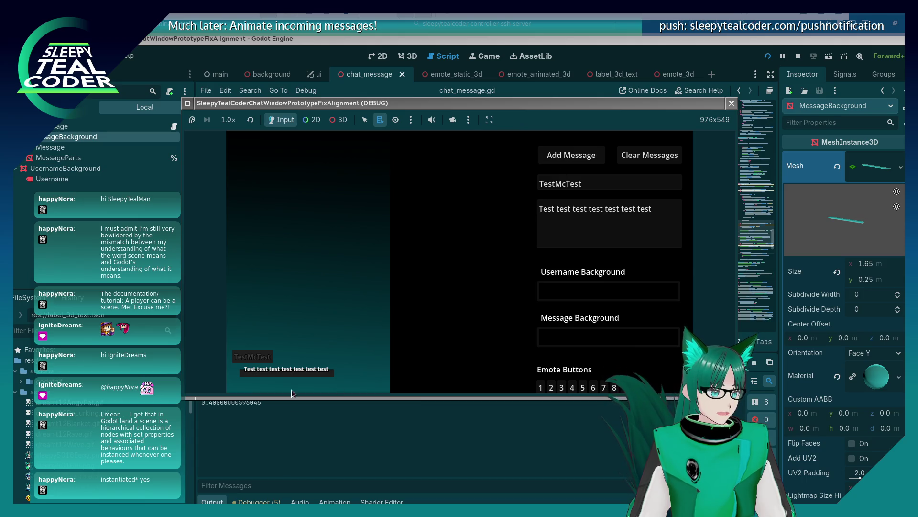
pyautogui.click(579, 50)
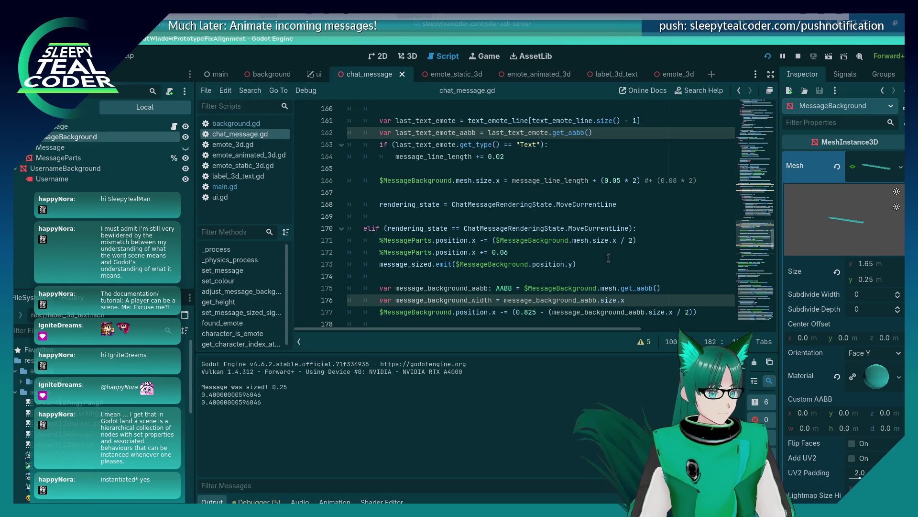
# Append + (0.06 * 2) to line 176's size expression and + (0.05) to the background height line
pyautogui.click(634, 299)
pyautogui.write('+ (')
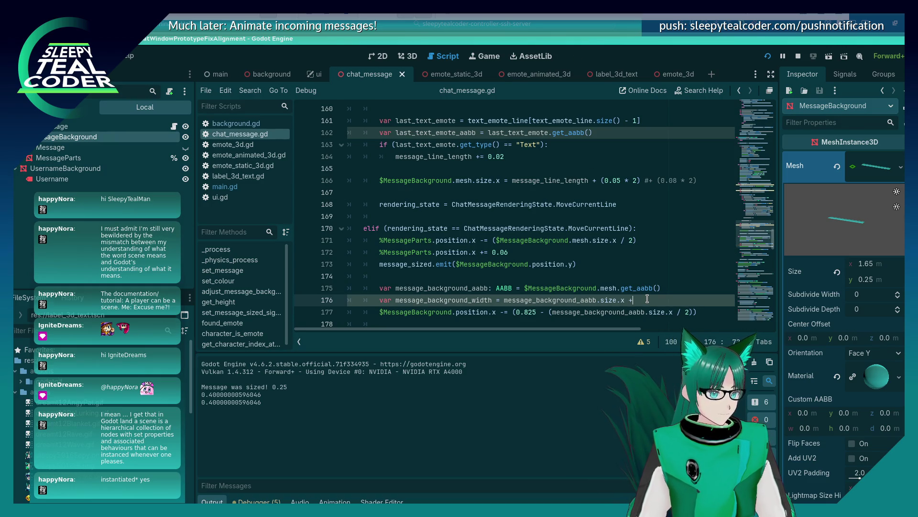
pyautogui.write('0.06 * 2')
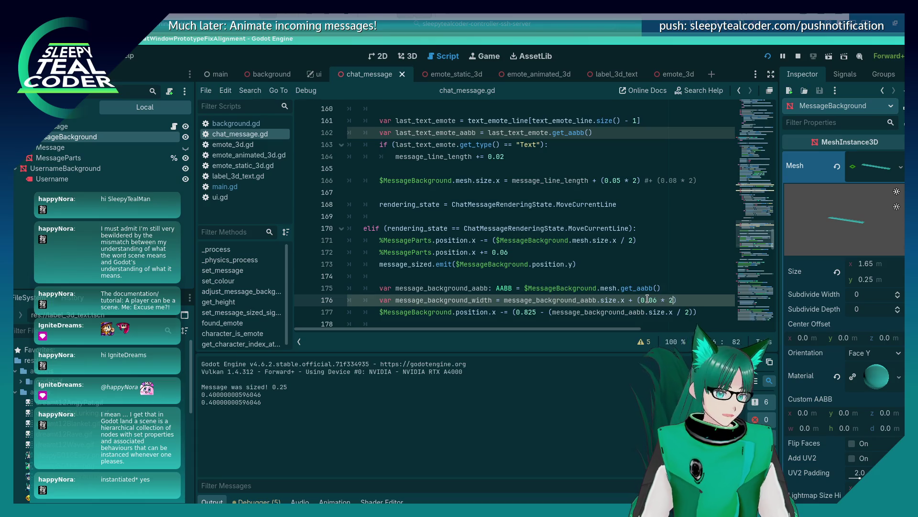
pyautogui.hotkey('ctrl', 's')
pyautogui.scroll(-2, 641, 293)
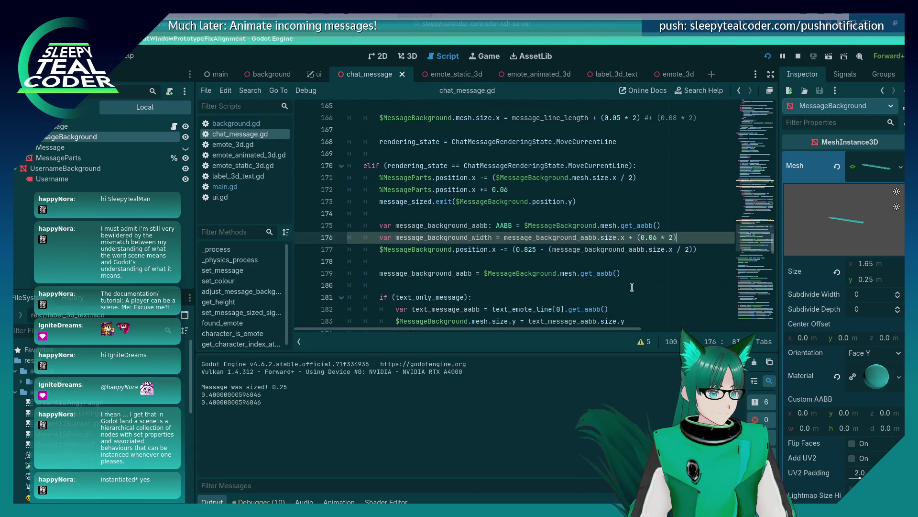
pyautogui.scroll(-3, 632, 287)
pyautogui.scroll(3, 632, 287)
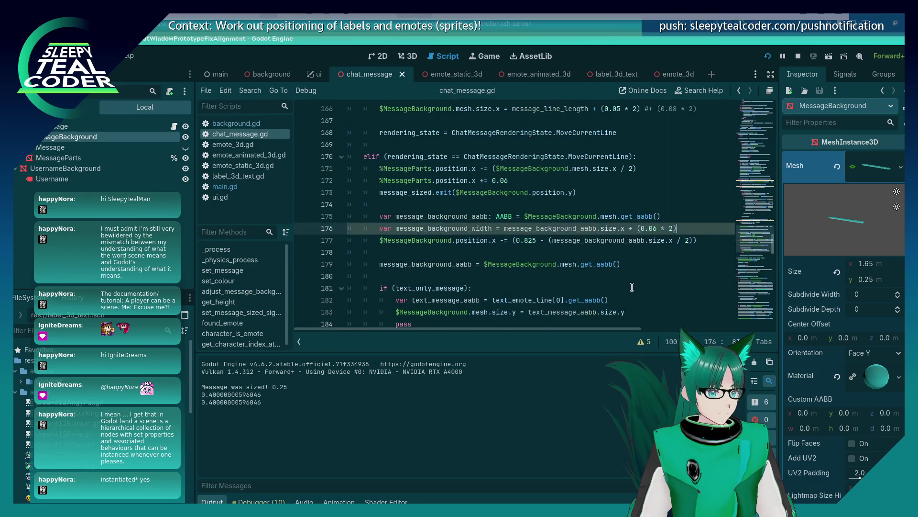
pyautogui.scroll(-2, 577, 284)
pyautogui.click(659, 240)
pyautogui.write('+ (0')
pyautogui.write('.05')
# Save and run with F5, add a test chat message, and return to the editor
pyautogui.press('F5')
pyautogui.click(551, 156)
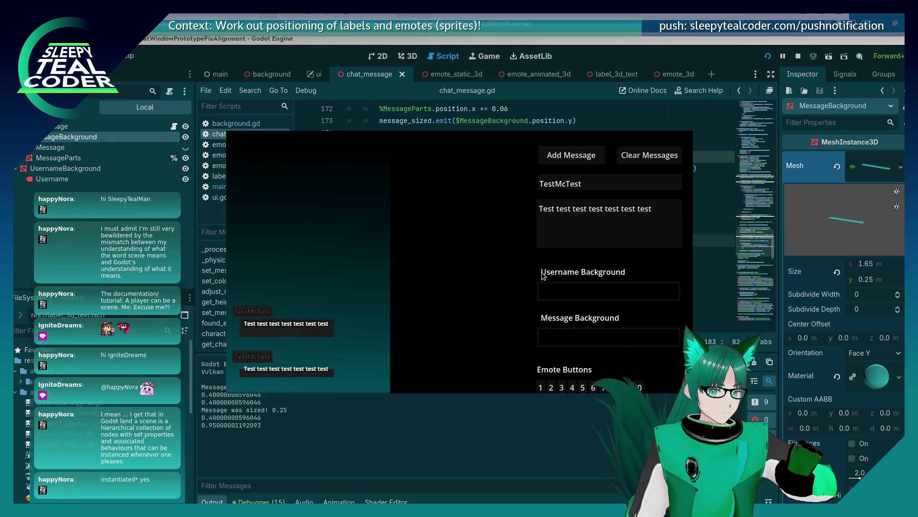
pyautogui.click(714, 270)
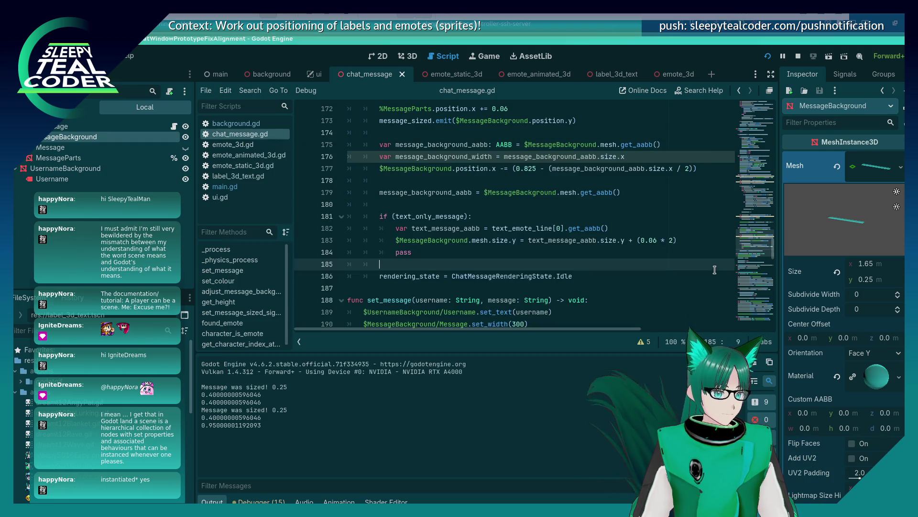
# Move the padded height expression into a new text_message_height variable line and save
pyautogui.click(656, 240)
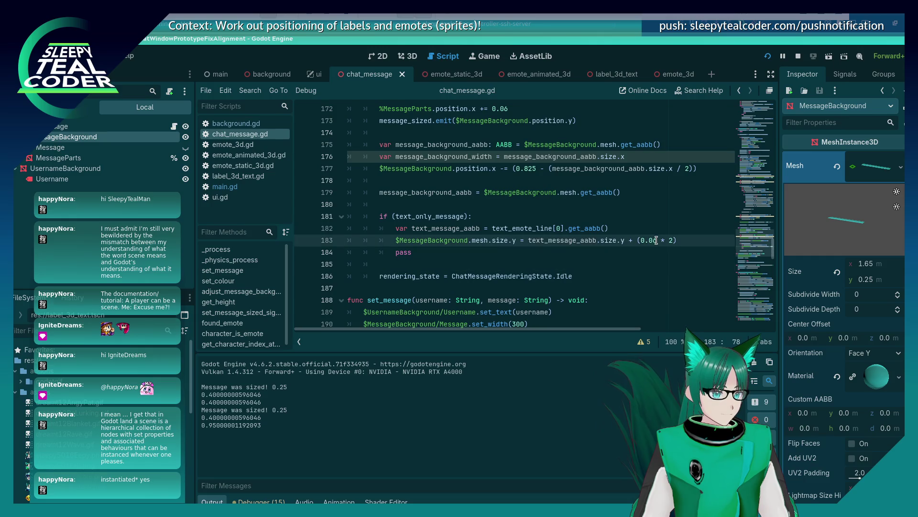
pyautogui.click(618, 231)
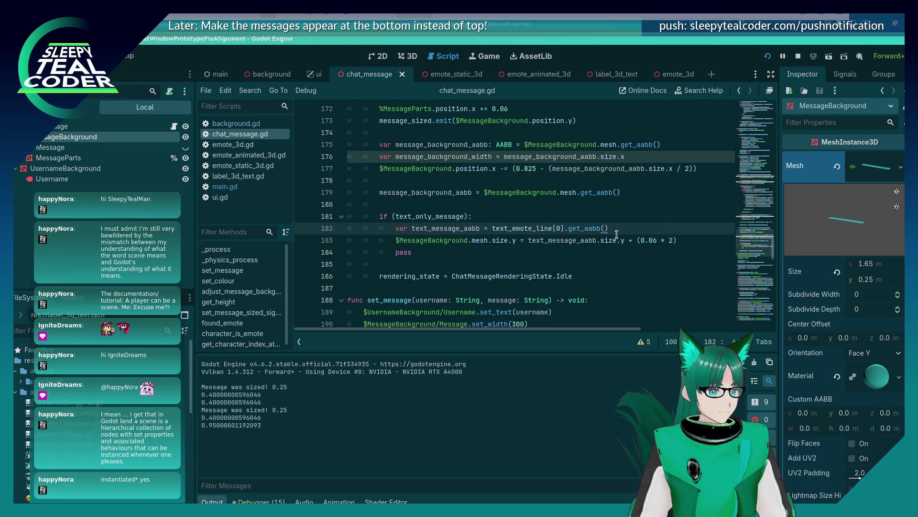
pyautogui.click(529, 240)
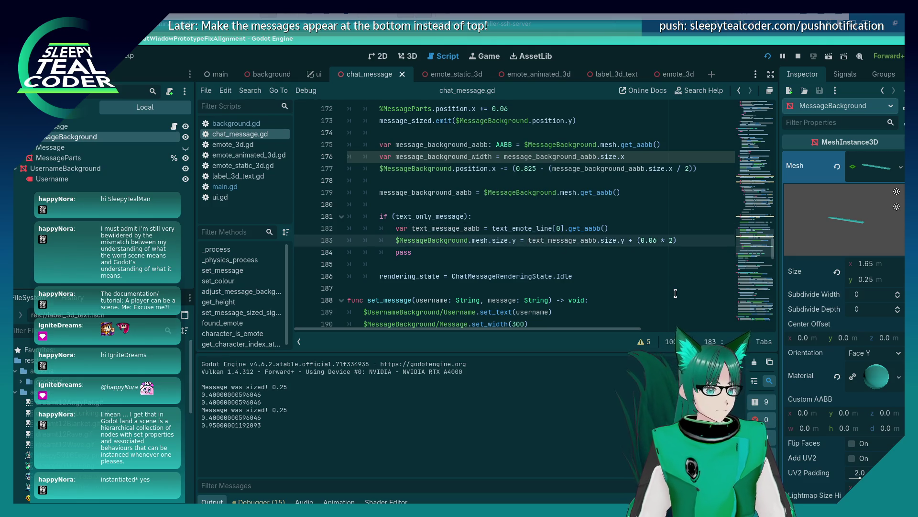
pyautogui.hotkey('shift', 'End')
pyautogui.hotkey('ctrl', 'x')
pyautogui.press('Up')
pyautogui.press('End')
pyautogui.press('Return')
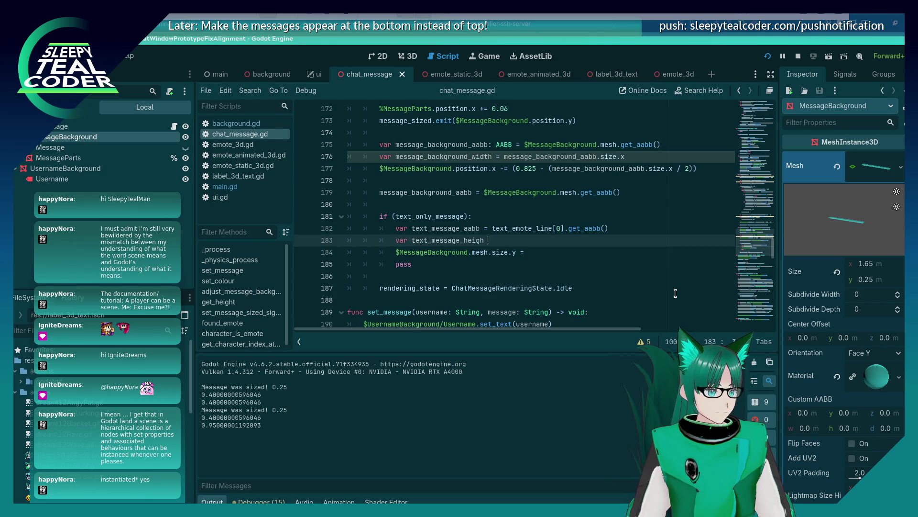
pyautogui.write('t =')
pyautogui.hotkey('ctrl', 'v')
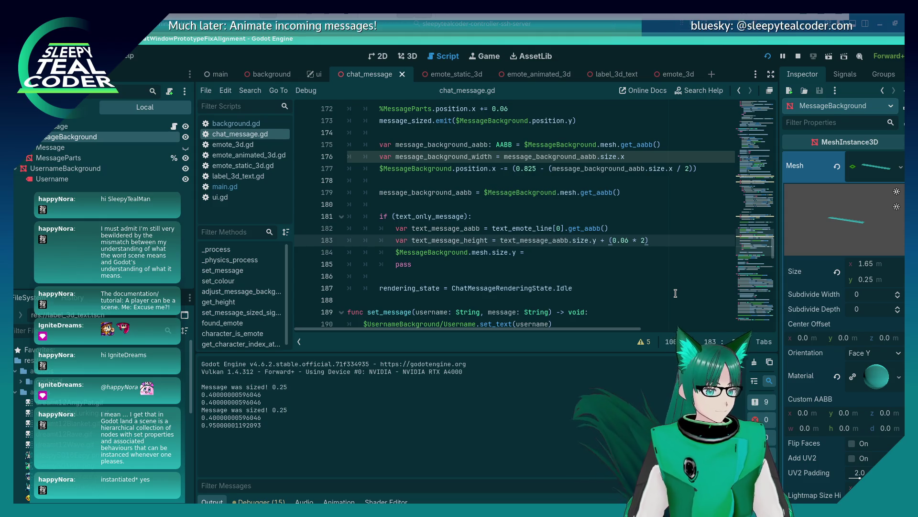
pyautogui.hotkey('ctrl', 's')
# Assign text_message_height to mesh.size.y, then briefly run and stop the game
pyautogui.doubleClick(464, 241)
pyautogui.hotkey('ctrl', 'c')
pyautogui.click(569, 252)
pyautogui.hotkey('ctrl', 'v')
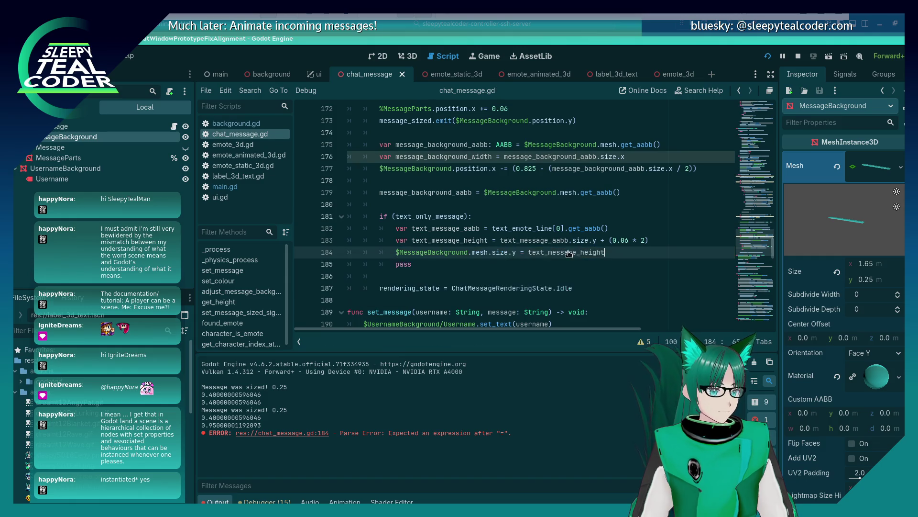
pyautogui.press('F5')
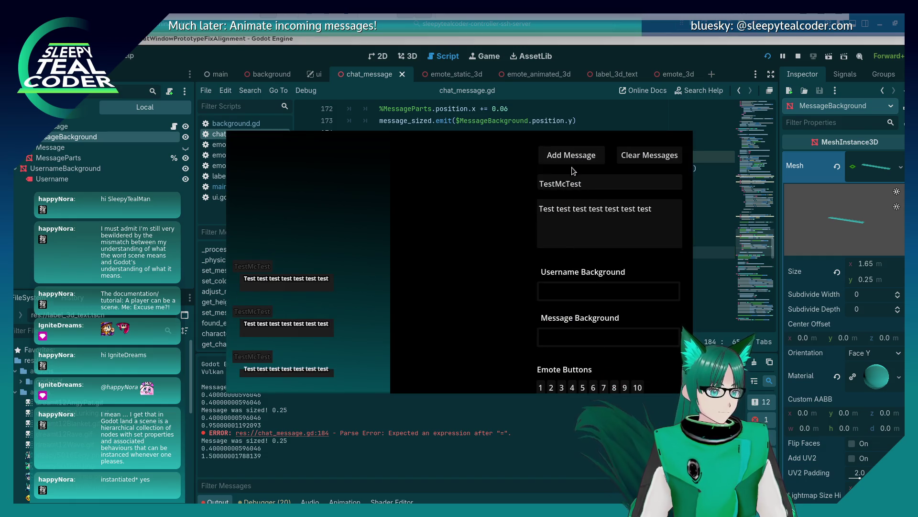
pyautogui.press('F8')
# Wrap the size assignment in 'if (text_message_height > 0.25):', indent it, and save
pyautogui.click(667, 240)
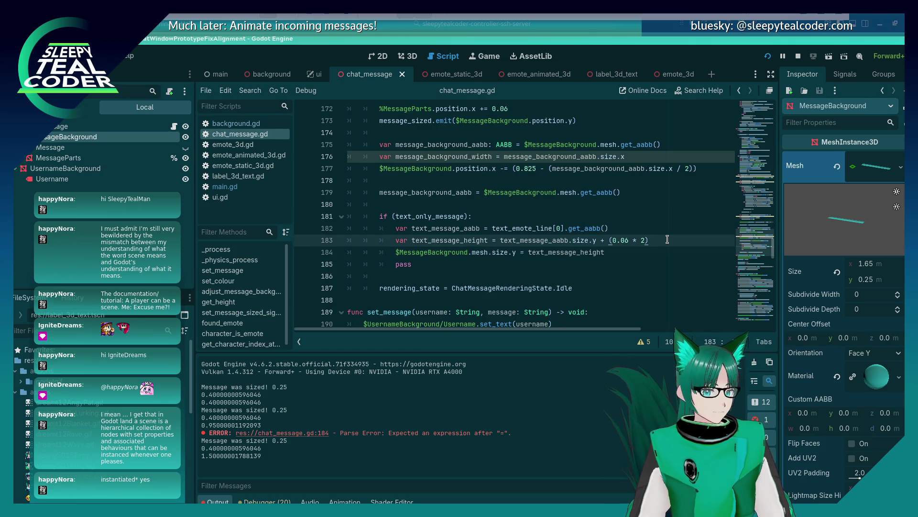
pyautogui.press('Return')
pyautogui.write('if (')
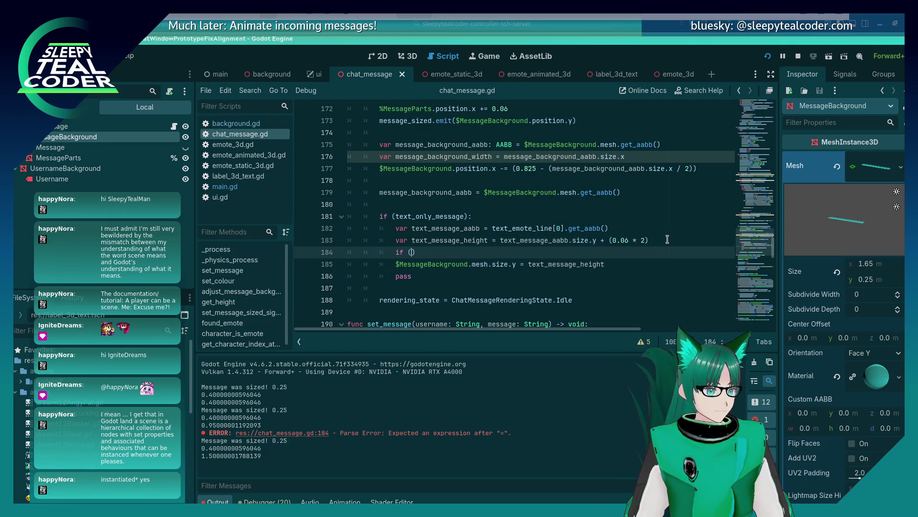
pyautogui.press('Down')
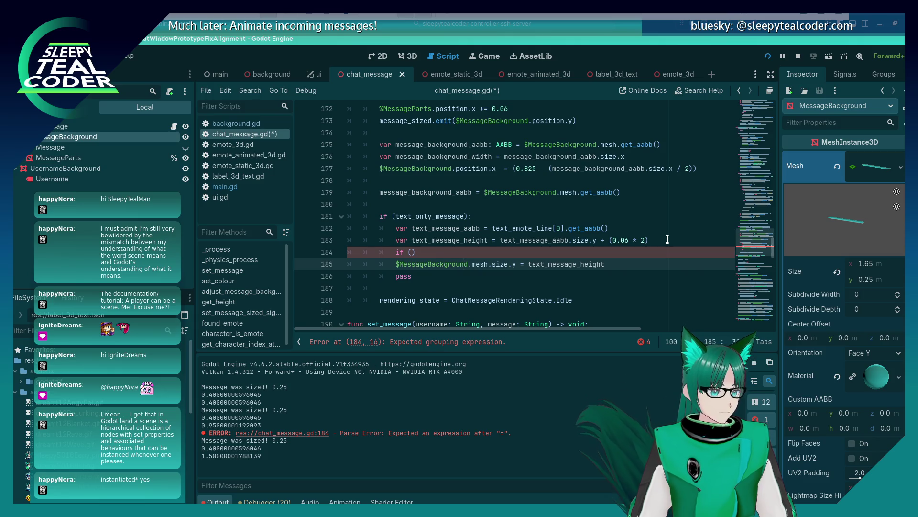
pyautogui.doubleClick(450, 239)
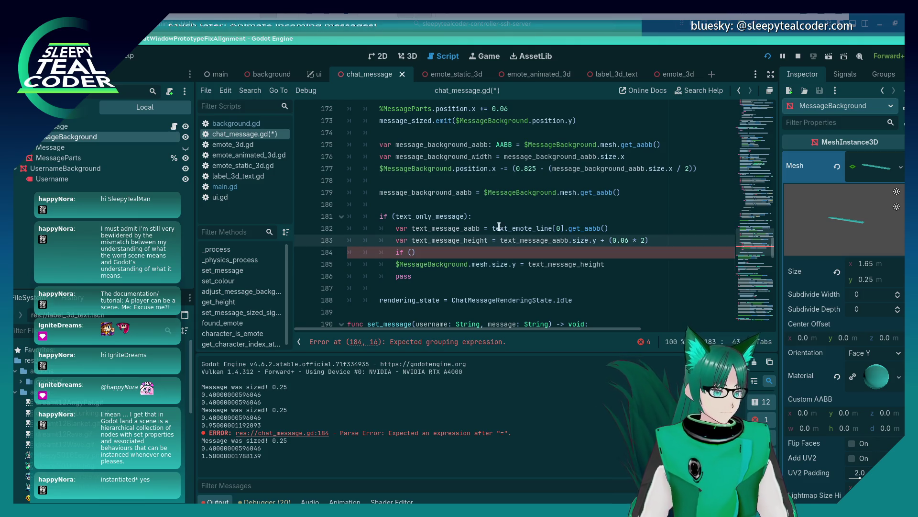
pyautogui.click(415, 251)
pyautogui.hotkey('ctrl', 'v')
pyautogui.write('>')
pyautogui.press('End')
pyautogui.write(':')
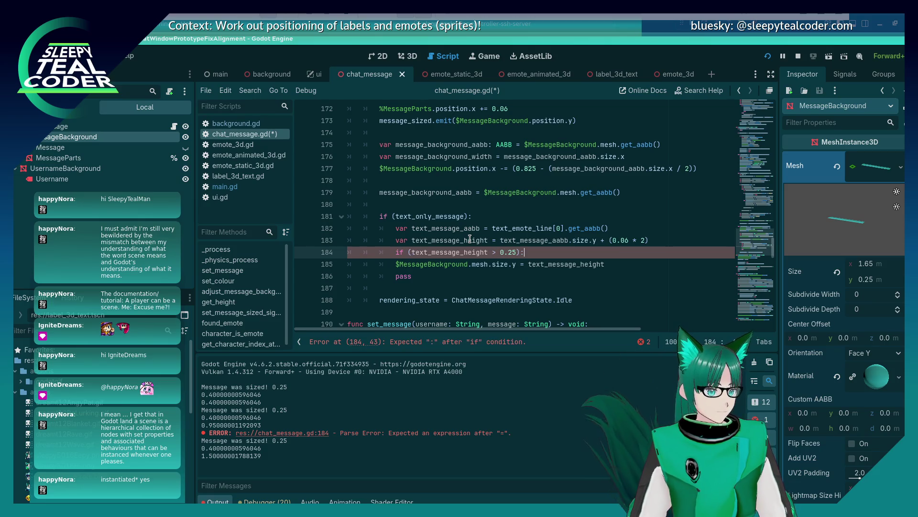
pyautogui.press('Down')
pyautogui.press('Home')
pyautogui.press('Tab')
pyautogui.hotkey('ctrl', 's')
pyautogui.hotkey('alt', 'Tab')
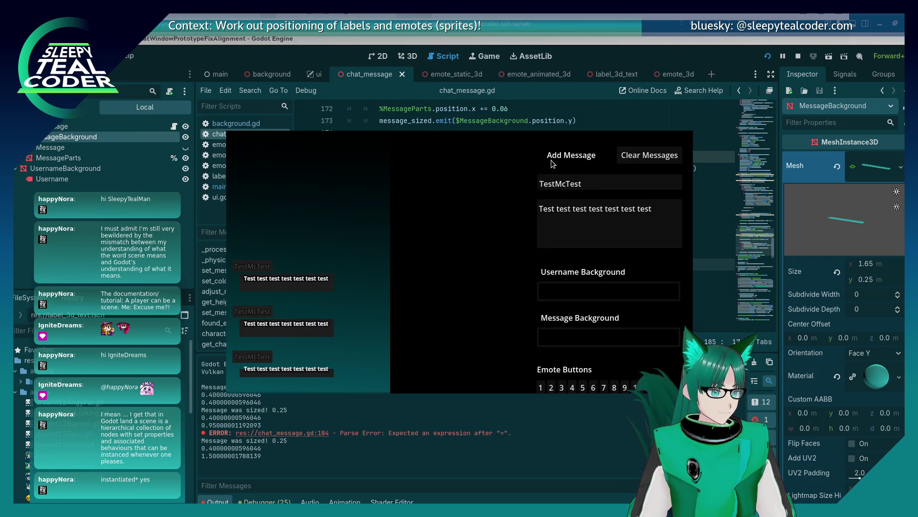
# Add test messages, restart the game, stop it, and rerun the project with F5
pyautogui.click(551, 160)
pyautogui.click(765, 59)
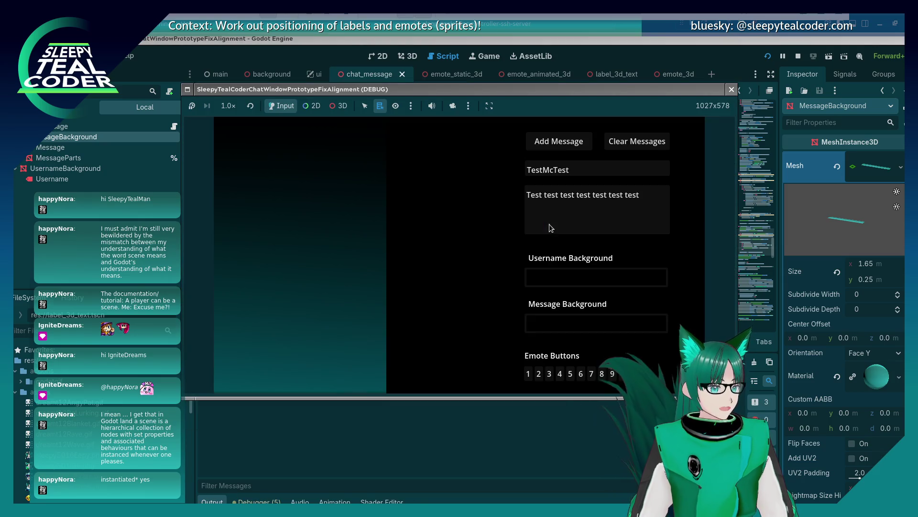
pyautogui.click(556, 145)
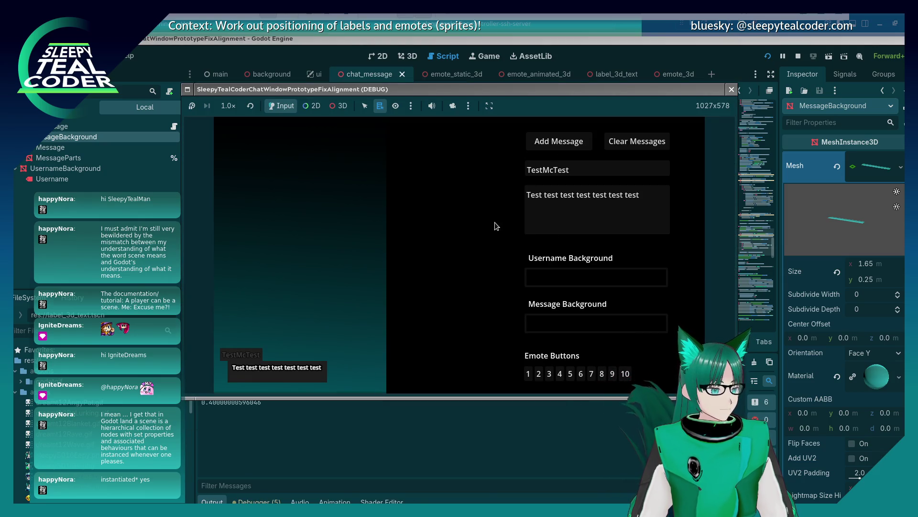
pyautogui.click(495, 222)
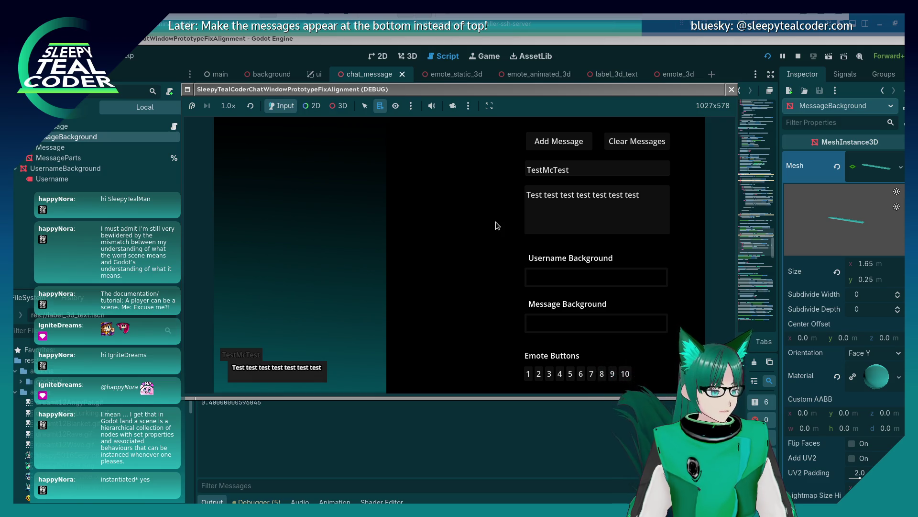
pyautogui.press('F8')
pyautogui.click(515, 251)
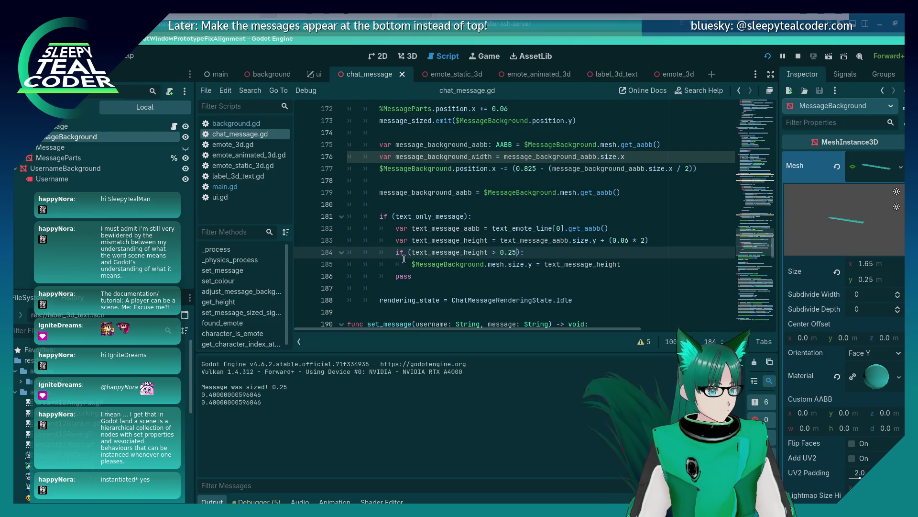
pyautogui.press('F5')
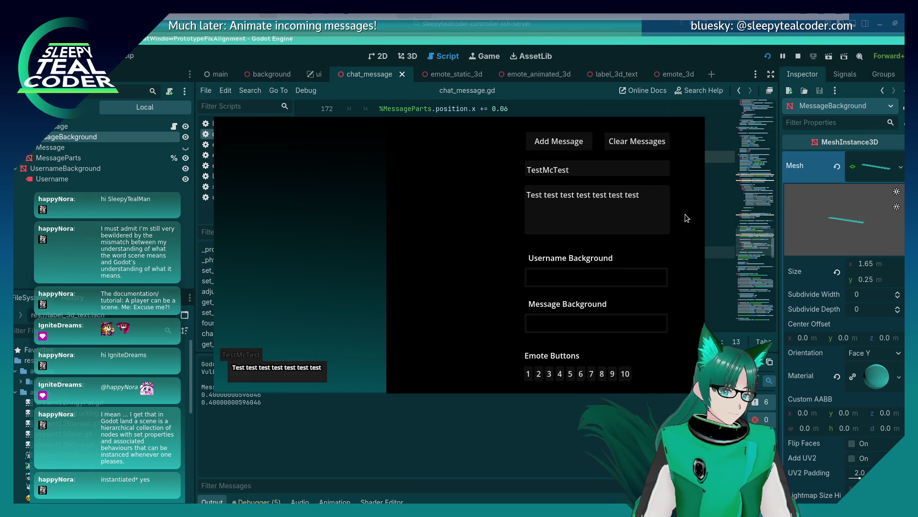
# Add three progressively longer messages, extending the text with a's and 'test test test'
pyautogui.click(652, 193)
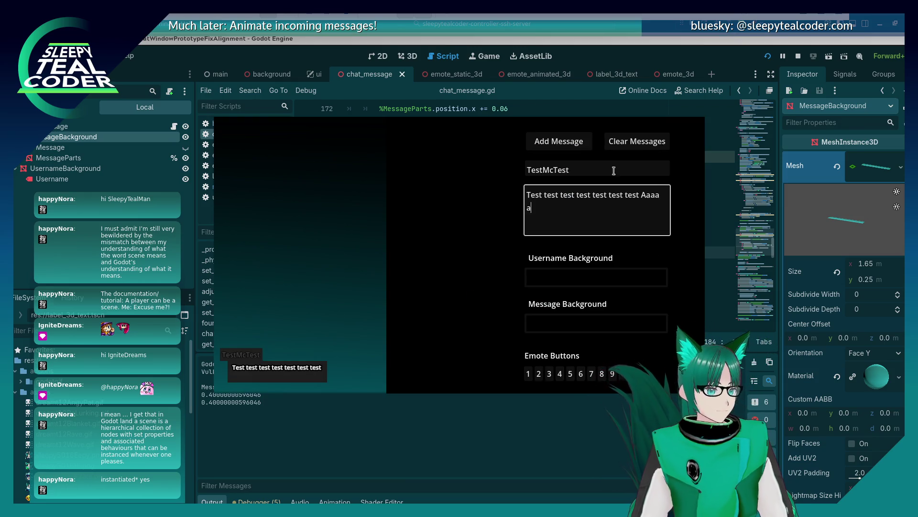
pyautogui.write('aaaaaaaaaaaaaaaaaaaaaaaaaaaaaaaaaaaaaa')
pyautogui.click(578, 143)
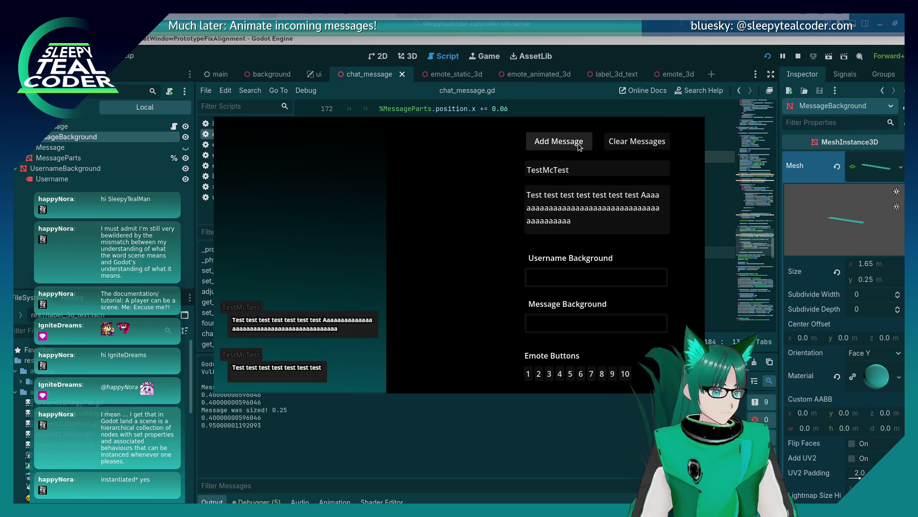
pyautogui.click(623, 224)
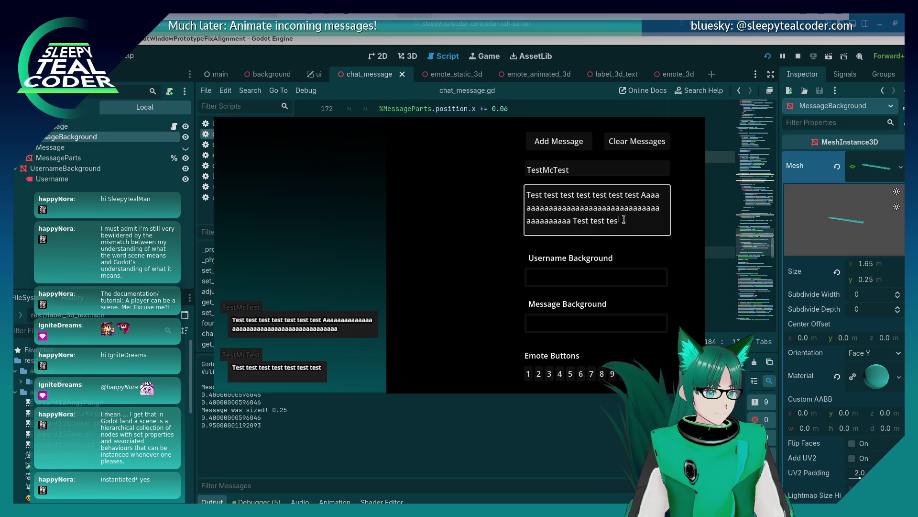
pyautogui.write('t test test test')
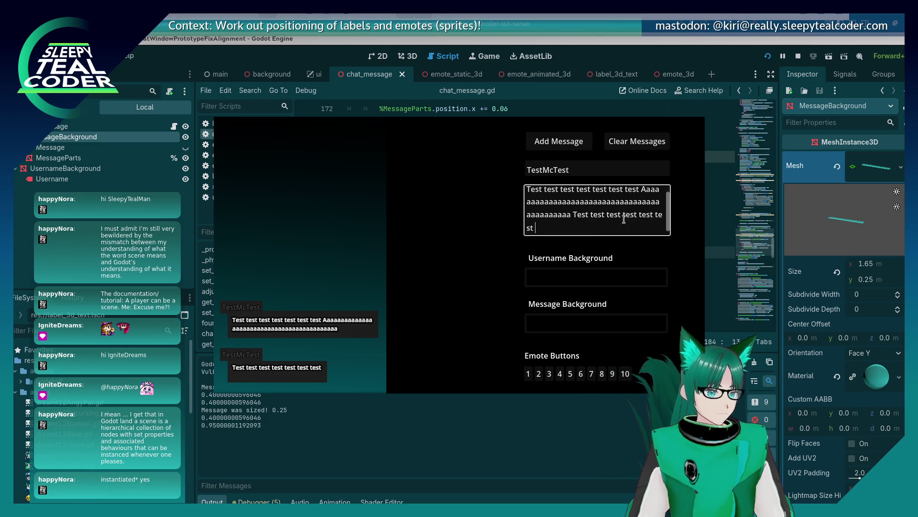
pyautogui.click(577, 144)
pyautogui.click(595, 228)
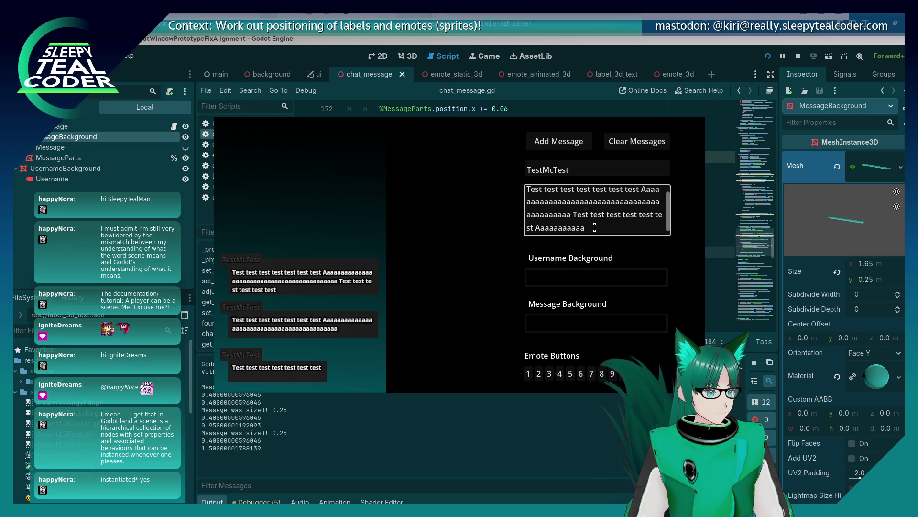
pyautogui.write('aaaaaaaaaaaaaaaaaaaaaaaaaaaaaaaaaaaaaaaaaaaaaaaaaaaaaaaaaaa')
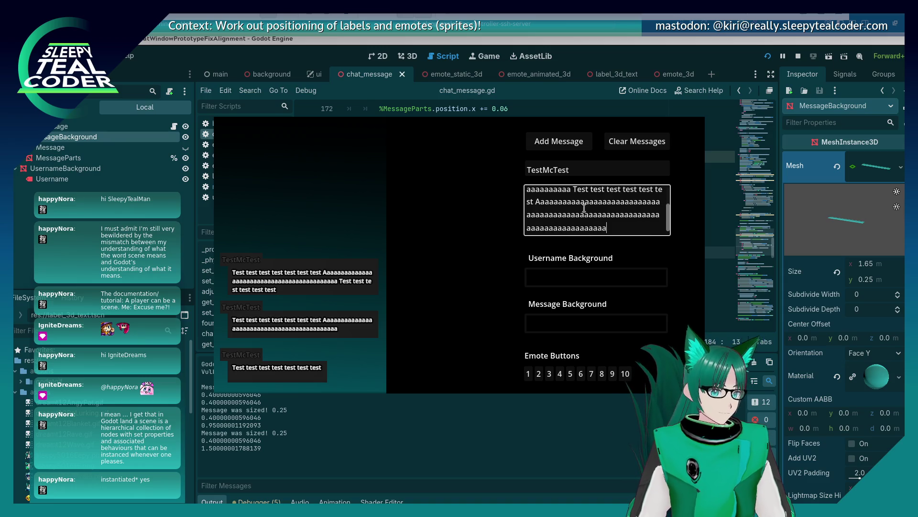
pyautogui.click(556, 147)
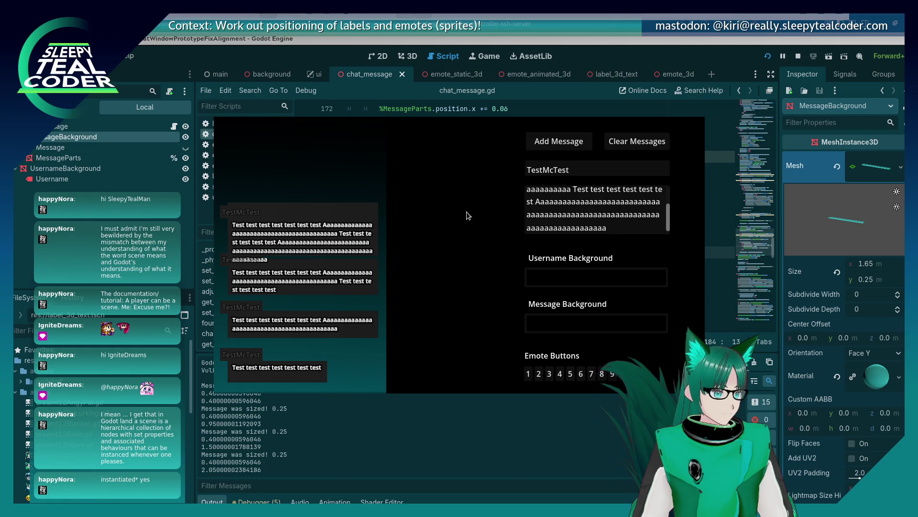
pyautogui.click(600, 43)
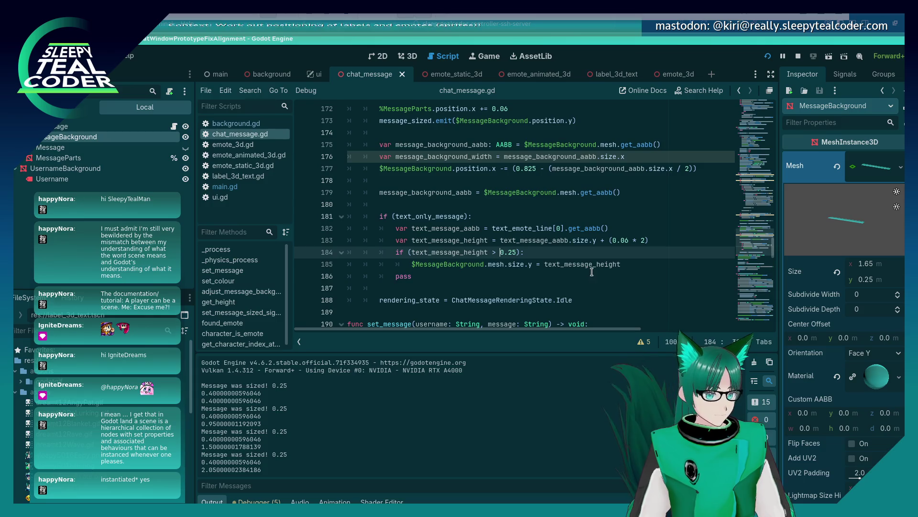
# Rerun the project, select the message_sized.emit line 173, then bring the running game forward
pyautogui.click(501, 251)
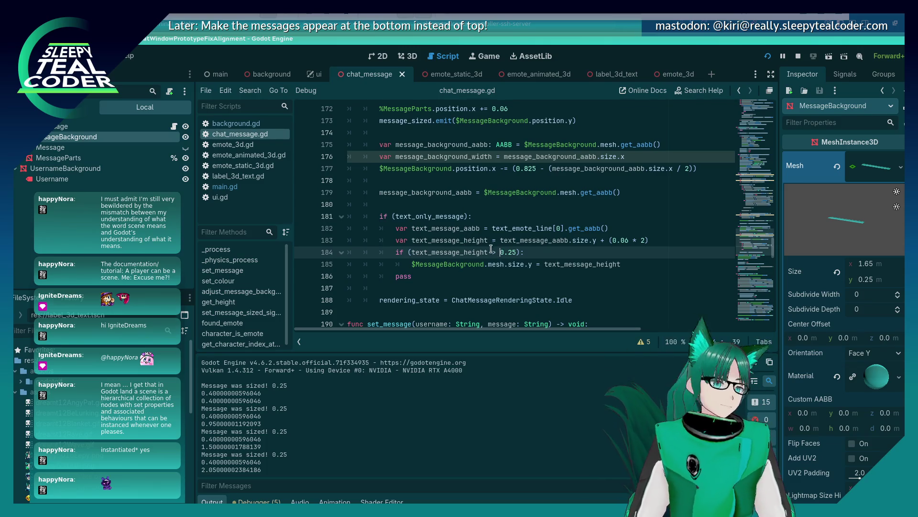
pyautogui.press('F5')
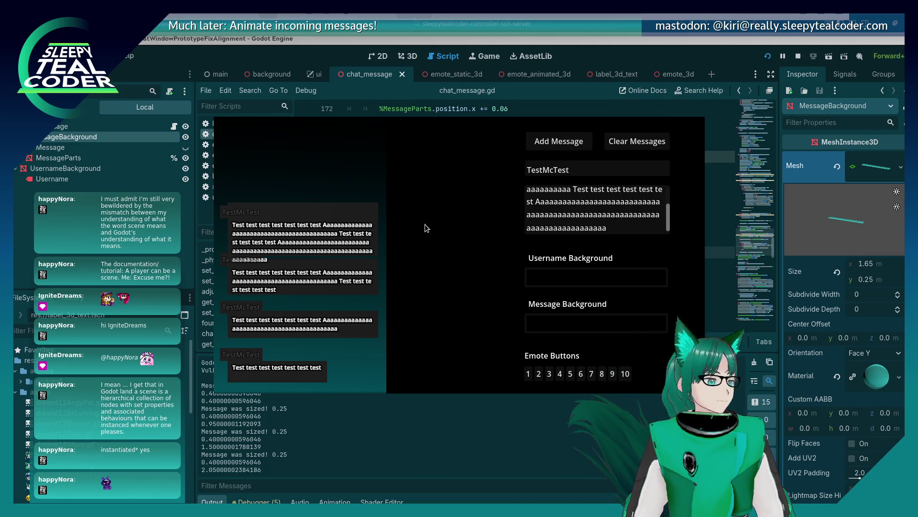
pyautogui.hotkey('alt', 'Tab')
pyautogui.hotkey('alt', 'Tab')
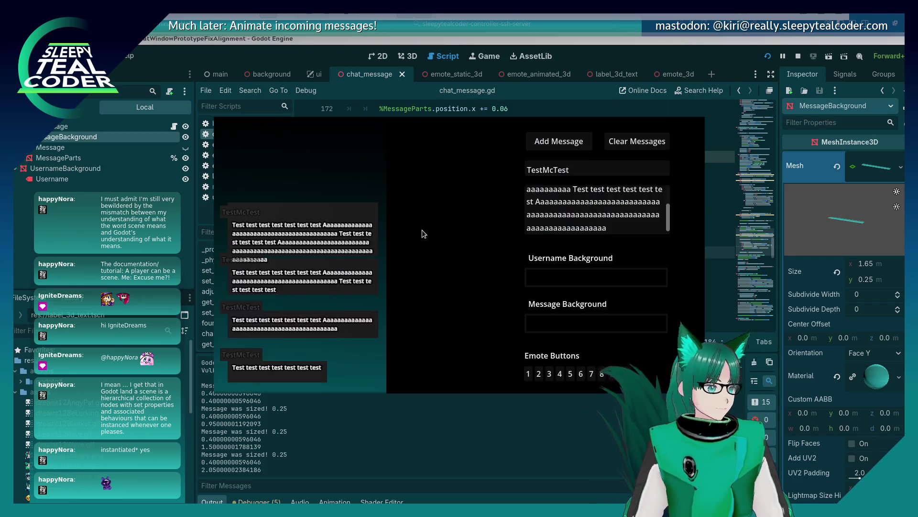
pyautogui.hotkey('alt', 'Tab')
pyautogui.scroll(-1, 434, 220)
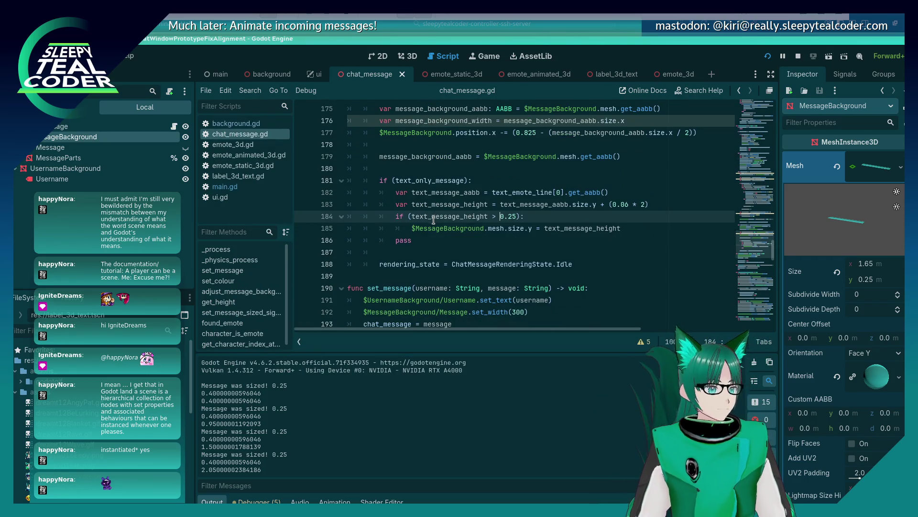
pyautogui.scroll(2, 434, 220)
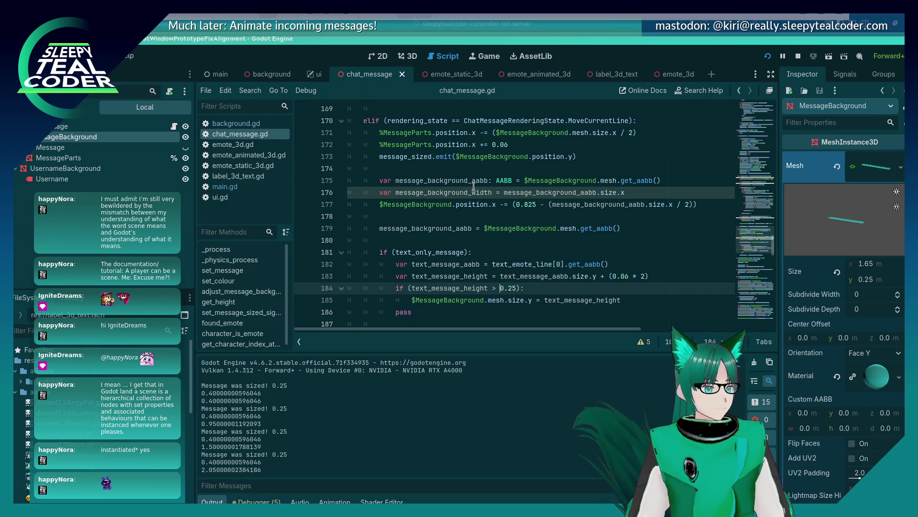
pyautogui.click(495, 155)
pyautogui.press('End')
pyautogui.hotkey('shift', 'Home')
pyautogui.hotkey('shift', 'Home')
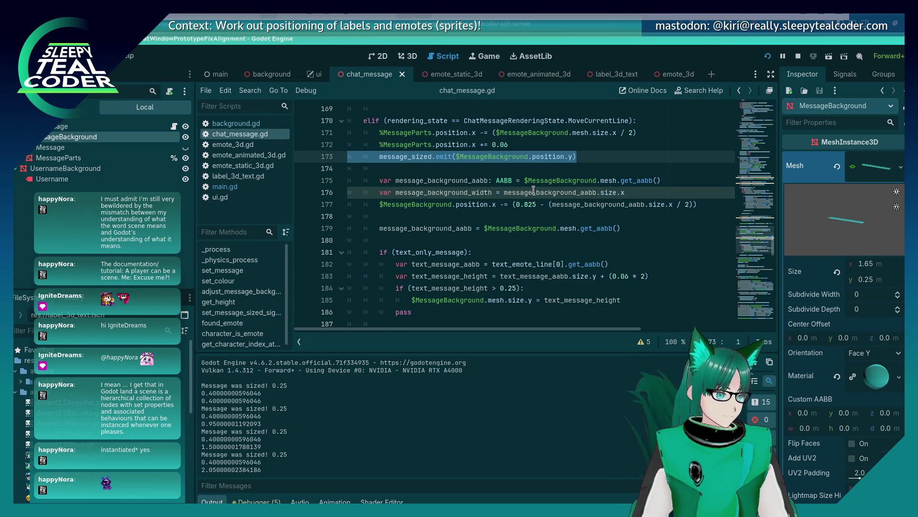
pyautogui.hotkey('alt', 'Tab')
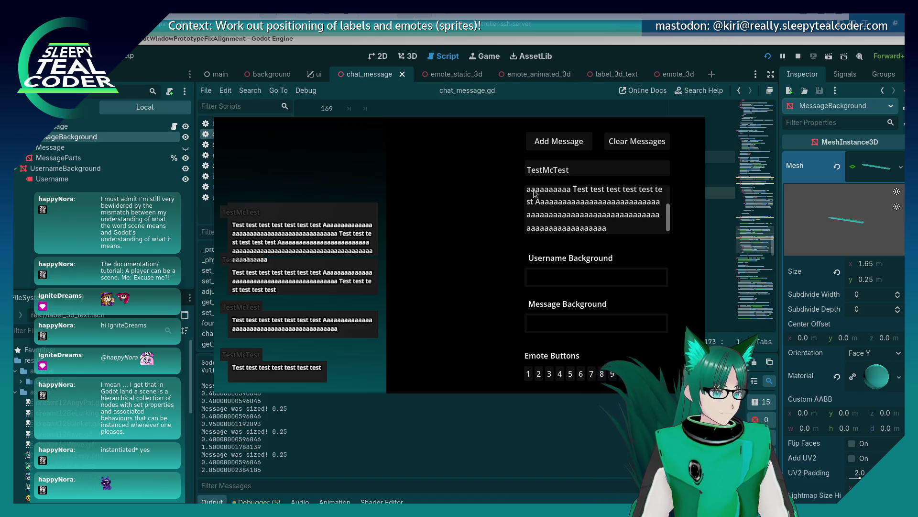
# Shorten the test message, set both message and username backgrounds to green, and add messages
pyautogui.click(620, 231)
pyautogui.press('BackSpace')
pyautogui.press('BackSpace')
pyautogui.press('BackSpace')
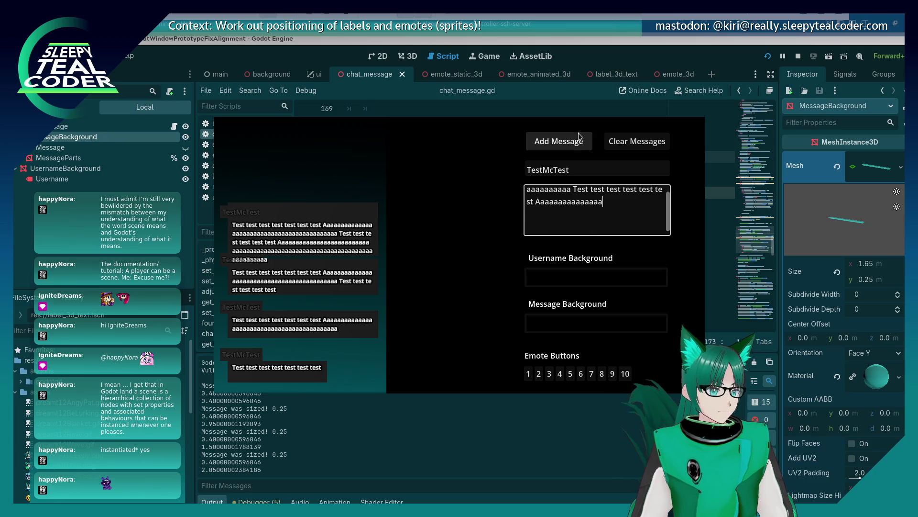
pyautogui.click(578, 135)
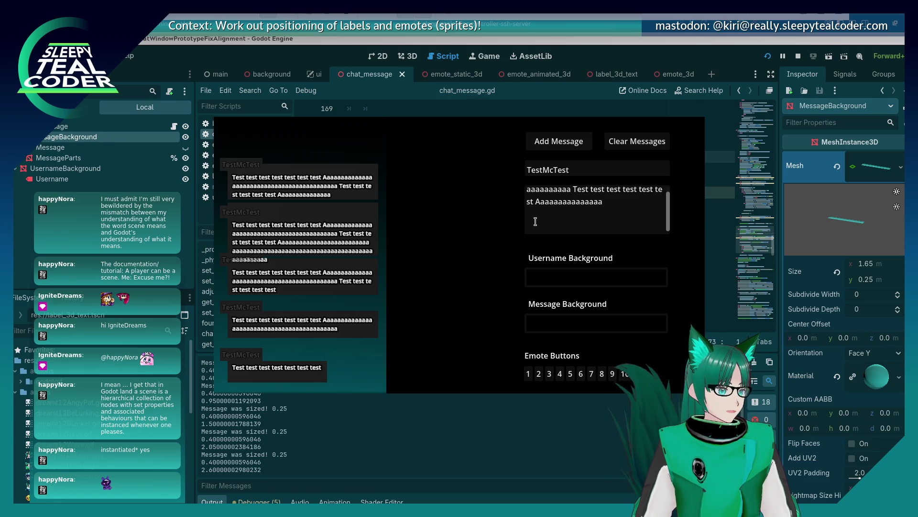
pyautogui.click(592, 316)
pyautogui.click(665, 176)
pyautogui.click(621, 164)
pyautogui.click(500, 197)
pyautogui.click(606, 270)
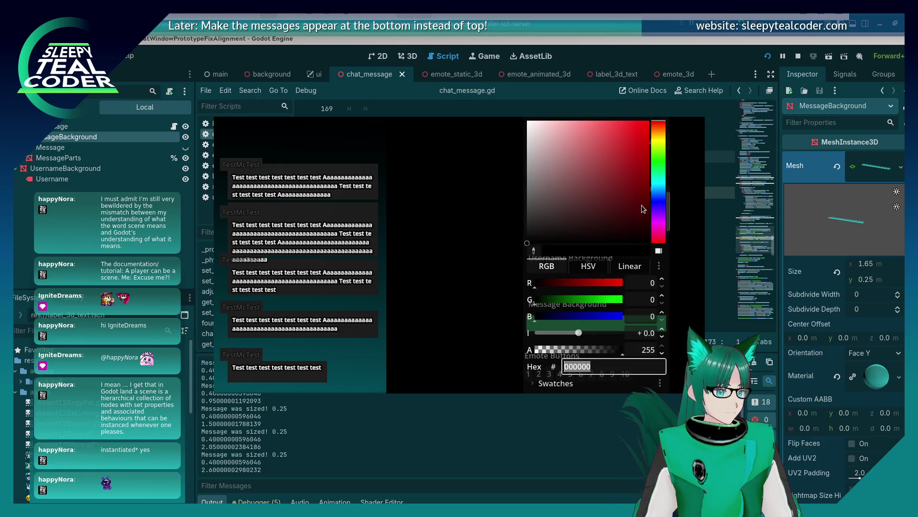
pyautogui.click(658, 184)
pyautogui.click(610, 158)
pyautogui.click(455, 204)
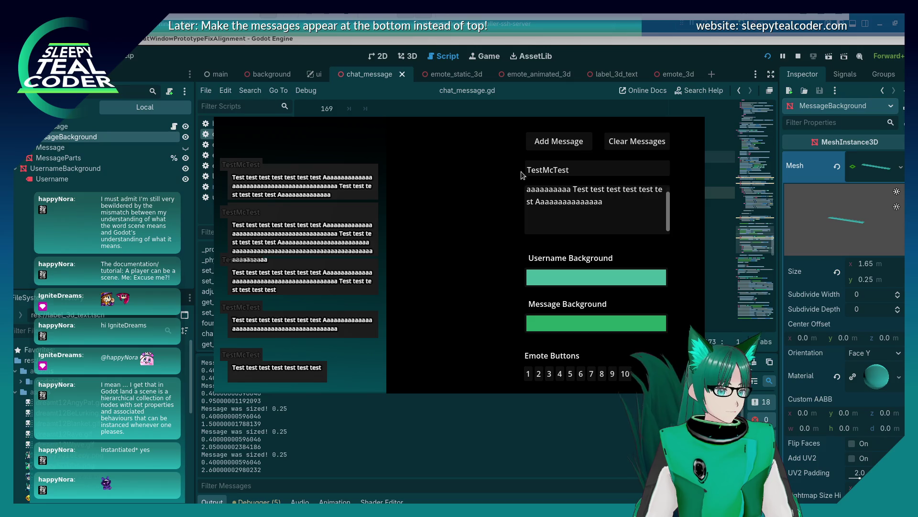
pyautogui.click(586, 146)
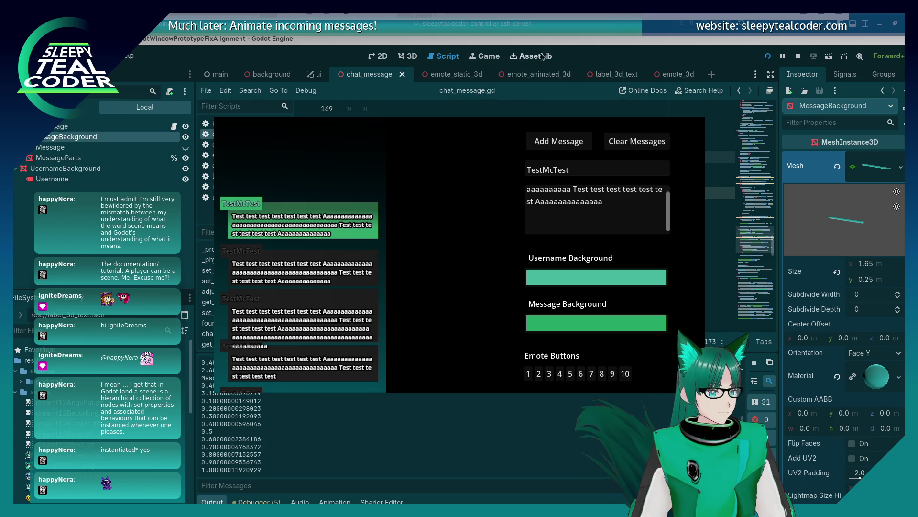
# Append 5 to the background height padding, rerun with F5, and add a shorter test message
pyautogui.press('F8')
pyautogui.click(636, 226)
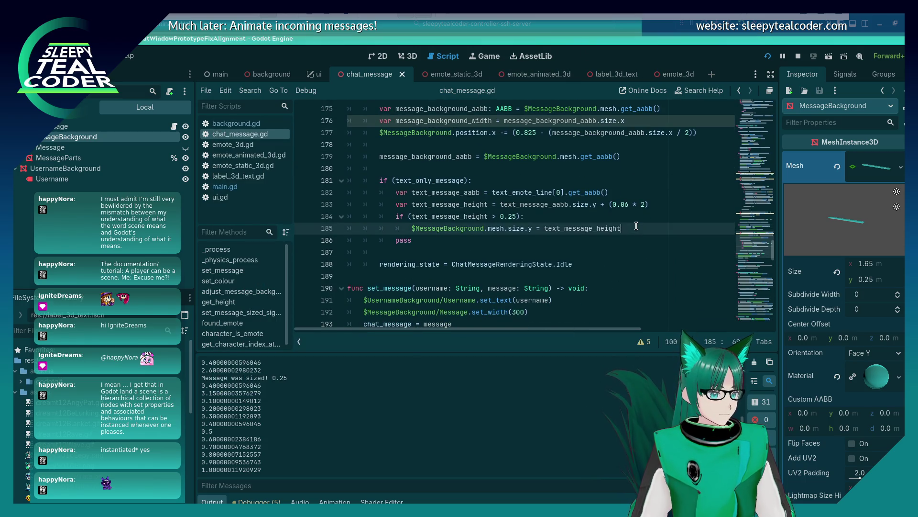
pyautogui.write('5')
pyautogui.press('F5')
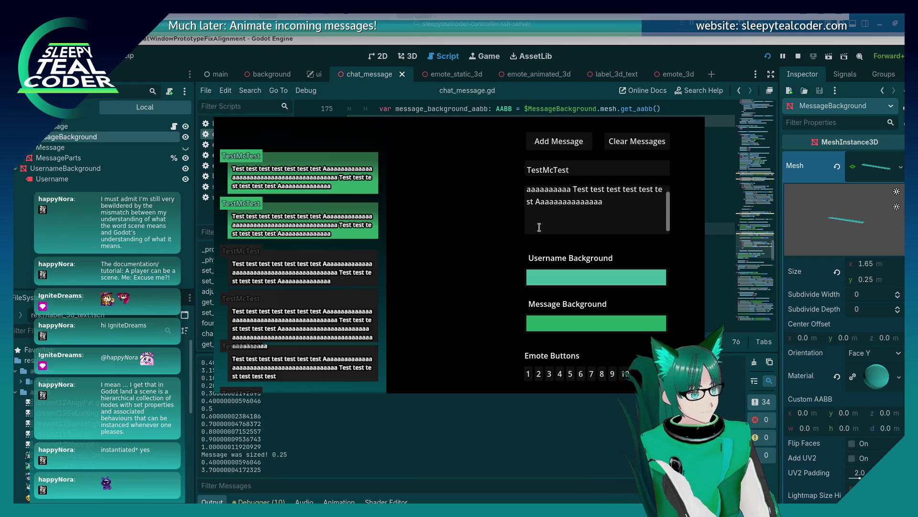
pyautogui.moveTo(616, 205); pyautogui.dragTo(574, 189)
pyautogui.press('BackSpace')
pyautogui.click(579, 143)
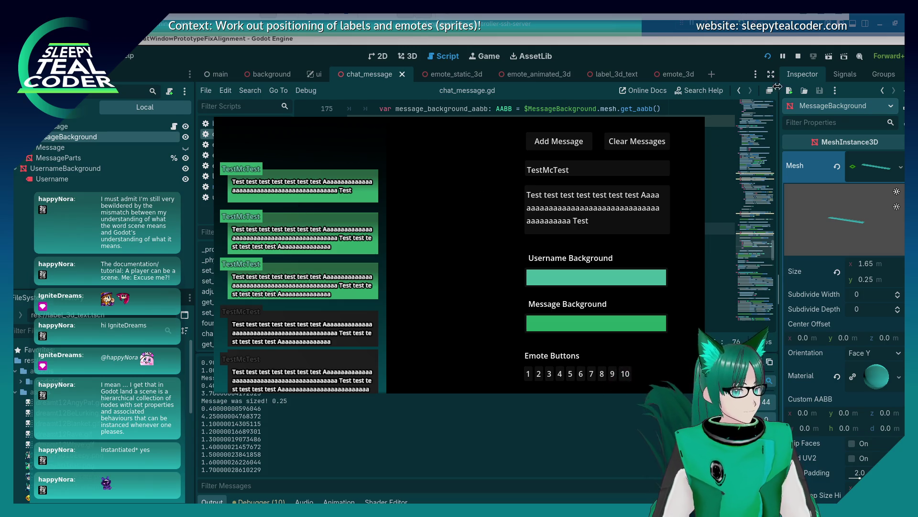
# Restart the chat test and post a test message to check its background
pyautogui.press('F5')
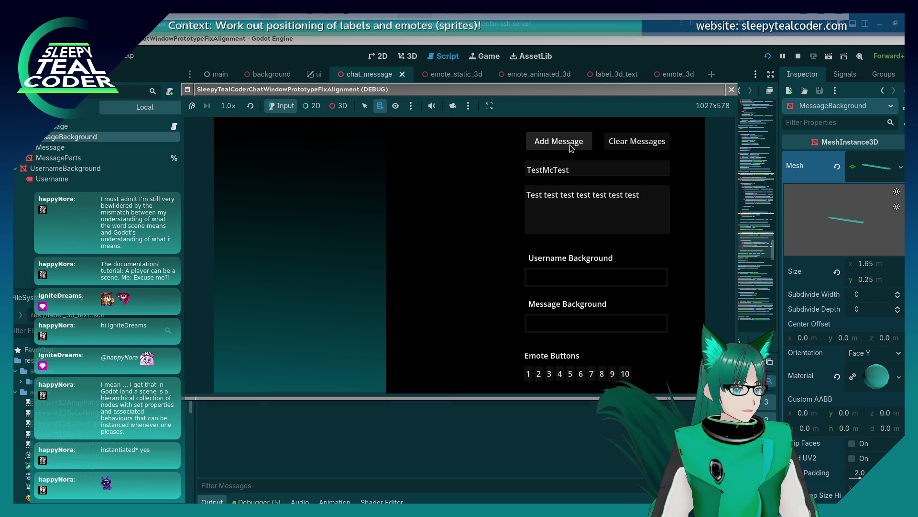
pyautogui.click(568, 145)
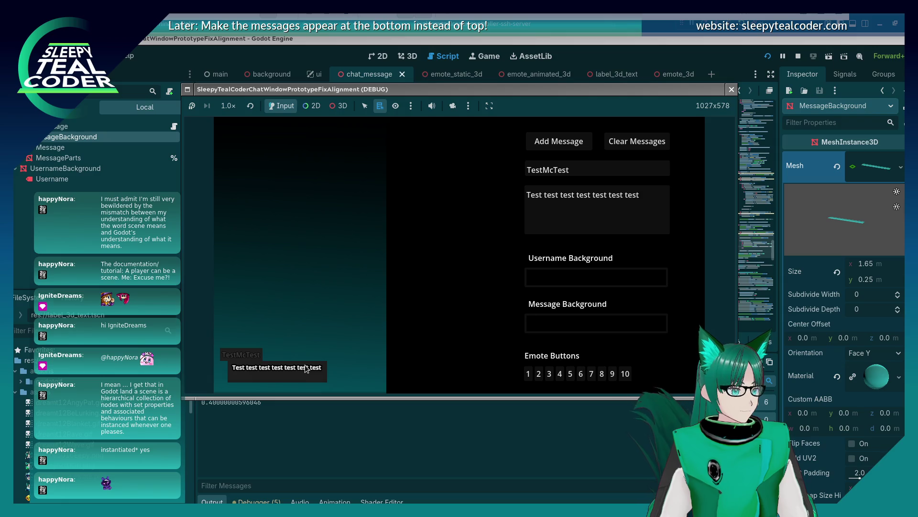
pyautogui.hotkey('alt', 'Tab')
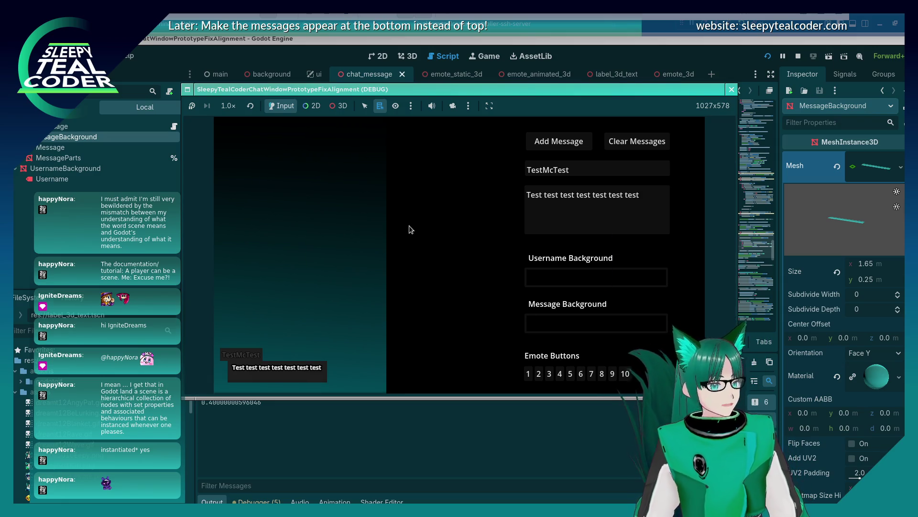
pyautogui.hotkey('alt', 'Tab')
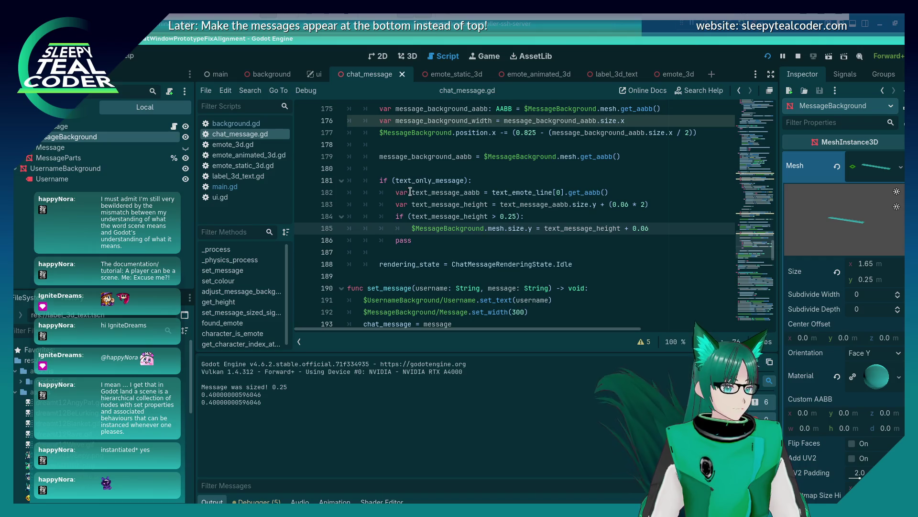
# Comment out the height threshold check on line 184, unindent line 185, and save
pyautogui.click(394, 212)
pyautogui.hotkey('ctrl', 'k')
pyautogui.press('Down')
pyautogui.hotkey('shift', 'Tab')
pyautogui.hotkey('ctrl', 's')
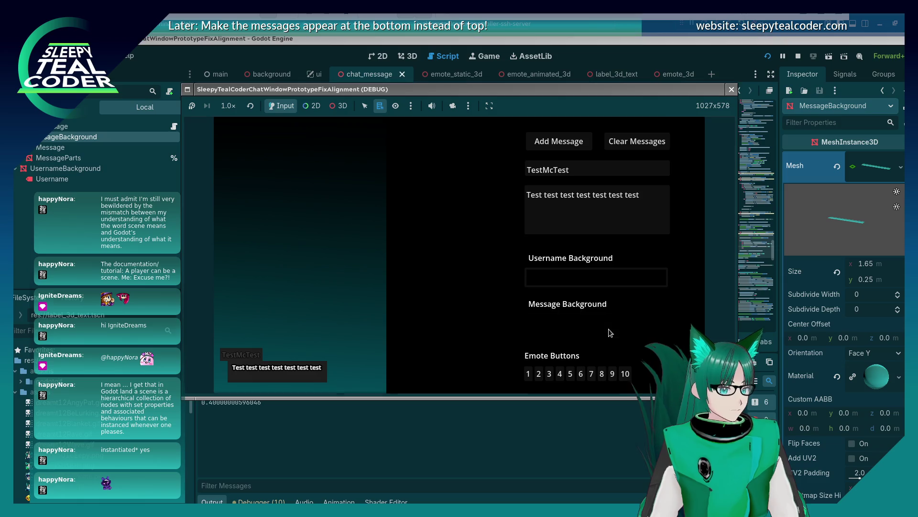
# Choose a new message background colour and a purple username background, then post a message
pyautogui.click(608, 329)
pyautogui.click(591, 139)
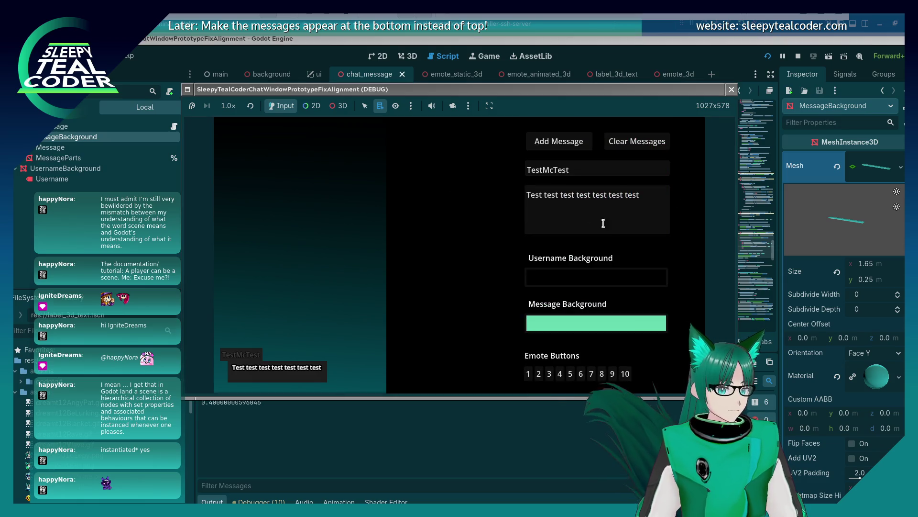
pyautogui.click(606, 321)
pyautogui.click(603, 165)
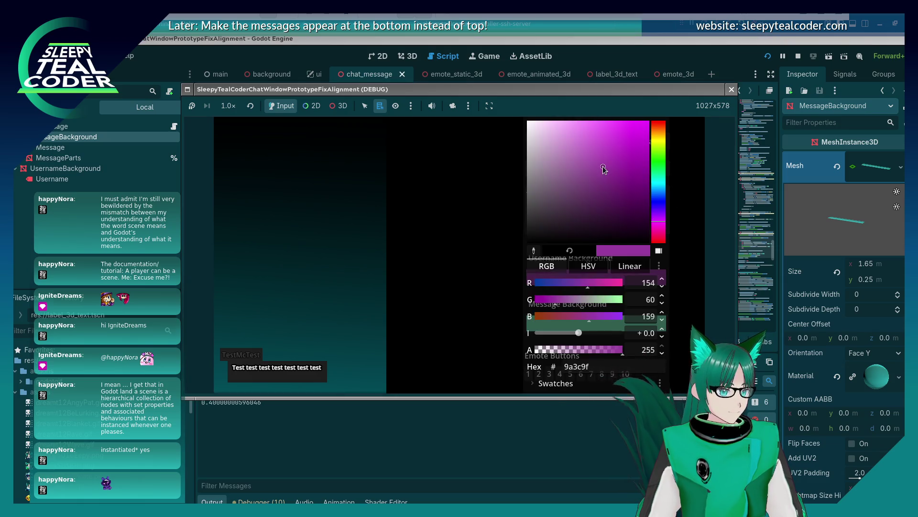
pyautogui.press('Escape')
pyautogui.click(559, 142)
# Post progressively longer 'Aaaa…' test messages to see how backgrounds grow
pyautogui.click(644, 205)
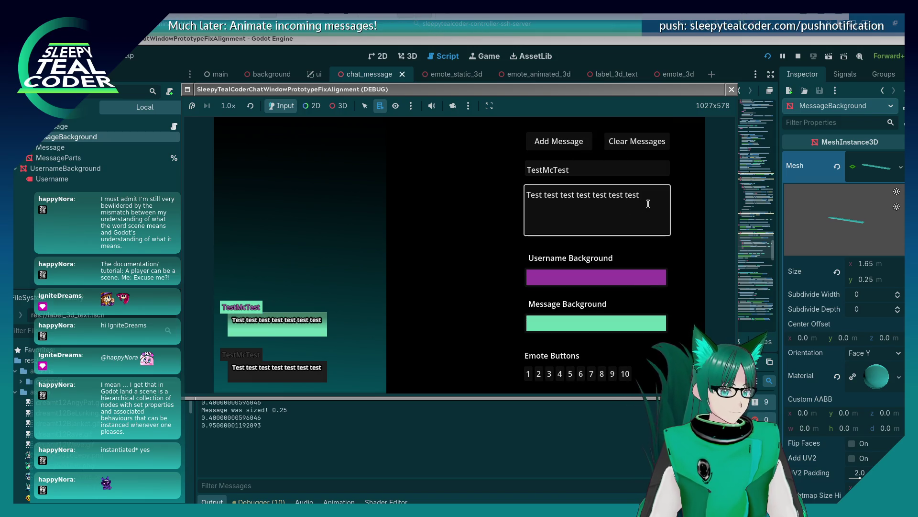
pyautogui.write('Aaaaaaaaaaaaaaaaaaaaaaaa')
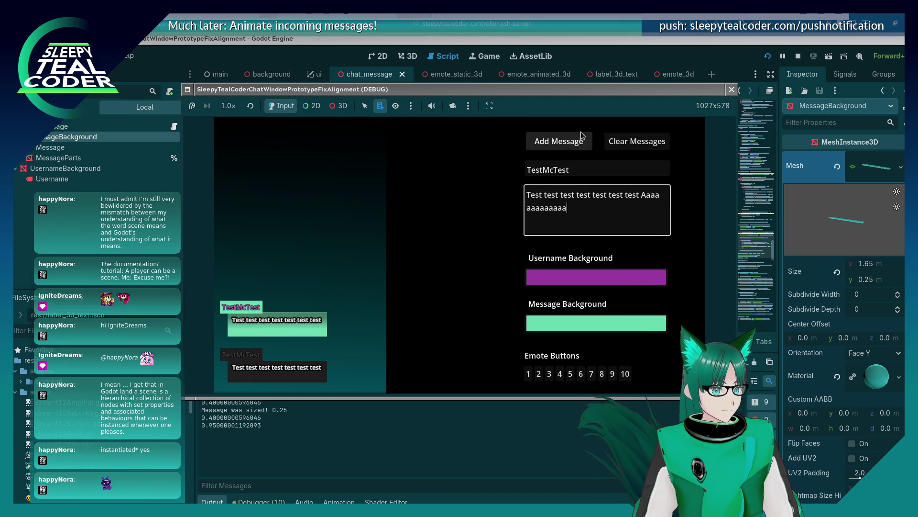
pyautogui.write('aaaaaaaaaaaaaaaaaaaaaaaaaaaaaaaaaaaa')
pyautogui.click(579, 142)
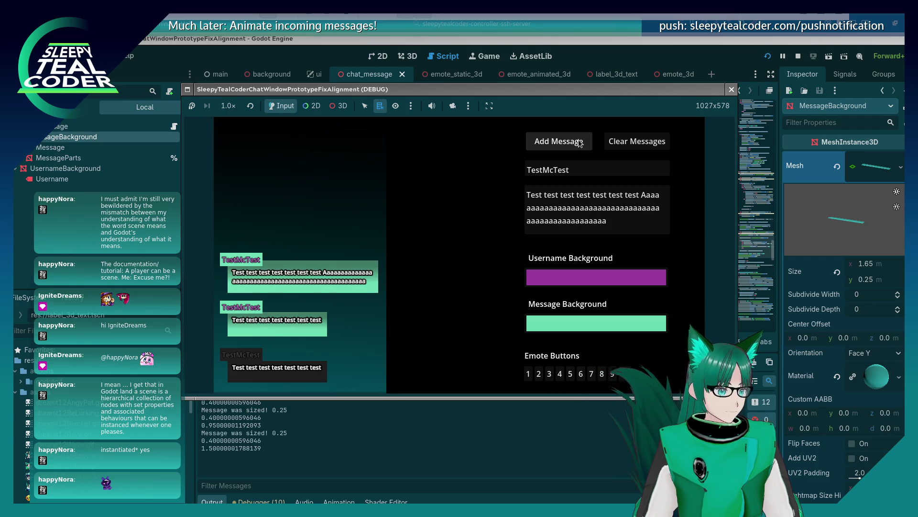
pyautogui.click(634, 227)
pyautogui.write('aaaaaaaaaaaaaaaa')
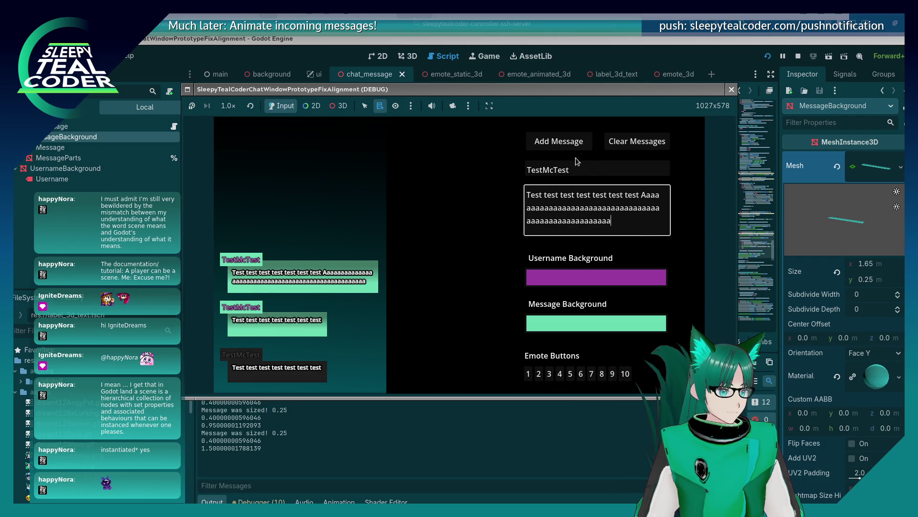
pyautogui.write('aaaaaaaaaaaaaaaaaaaaaaaaa')
pyautogui.click(568, 145)
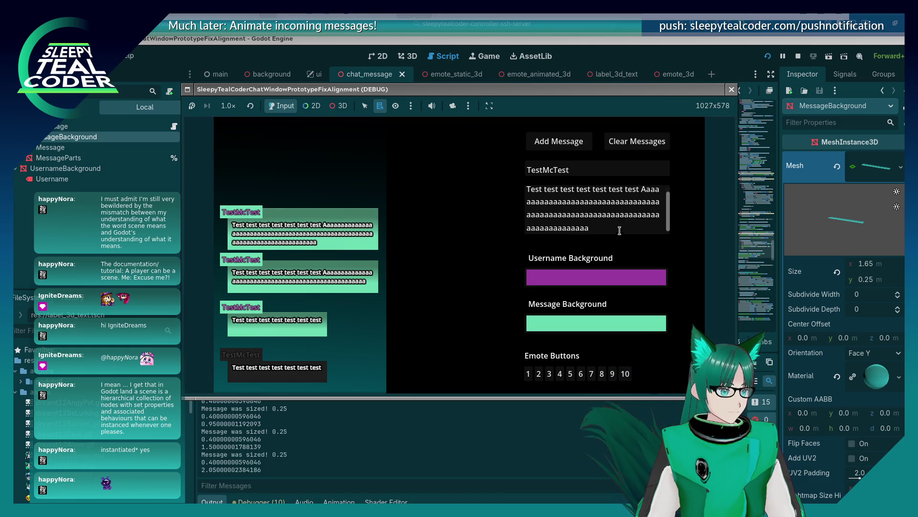
pyautogui.write('aaaaaaaaaaaaaaaaaaaaaaaaaaaaa')
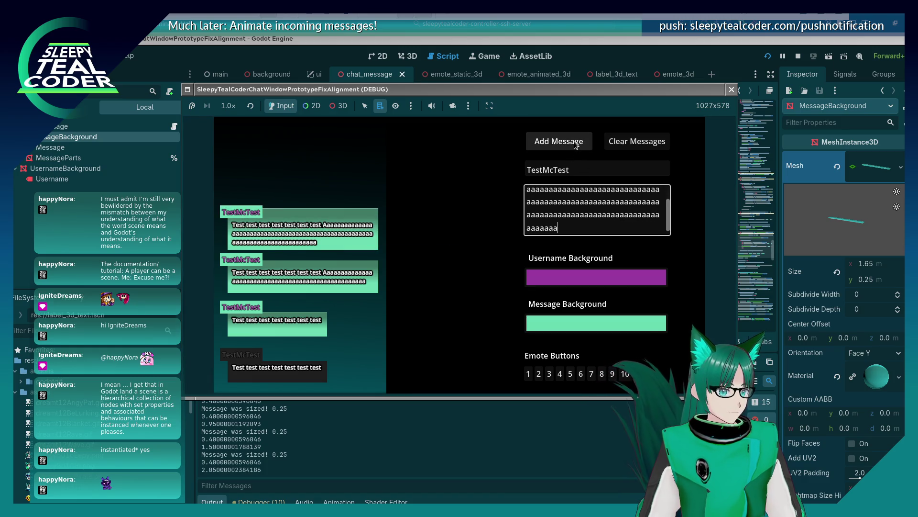
pyautogui.click(576, 145)
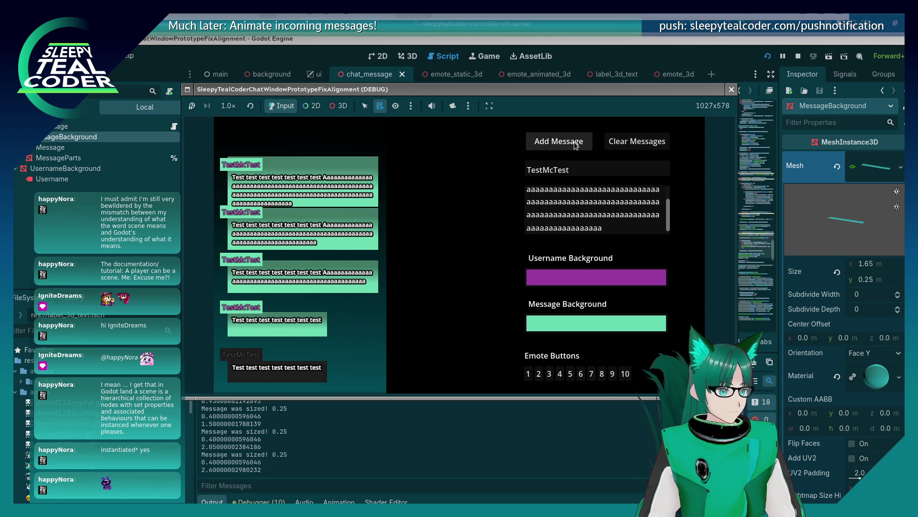
# Go back to the text height calculation on line 183, rerun, and post another message
pyautogui.click(584, 62)
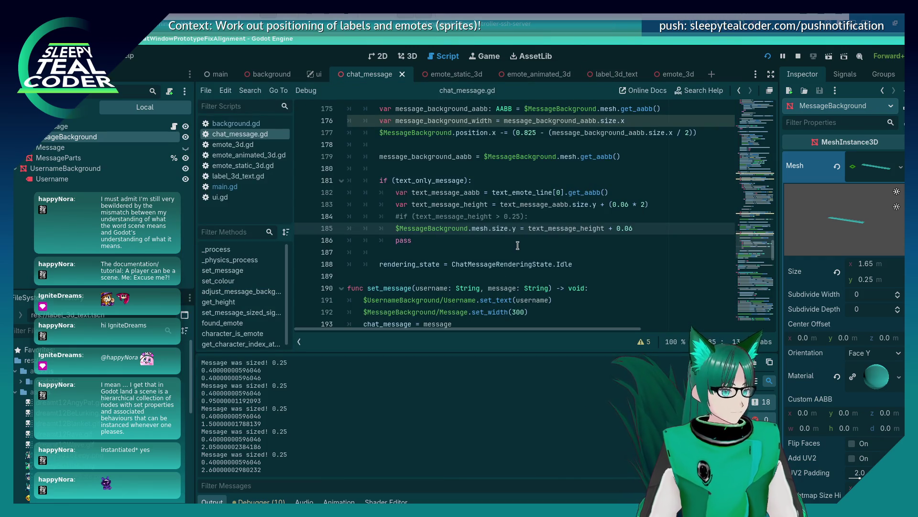
pyautogui.click(603, 204)
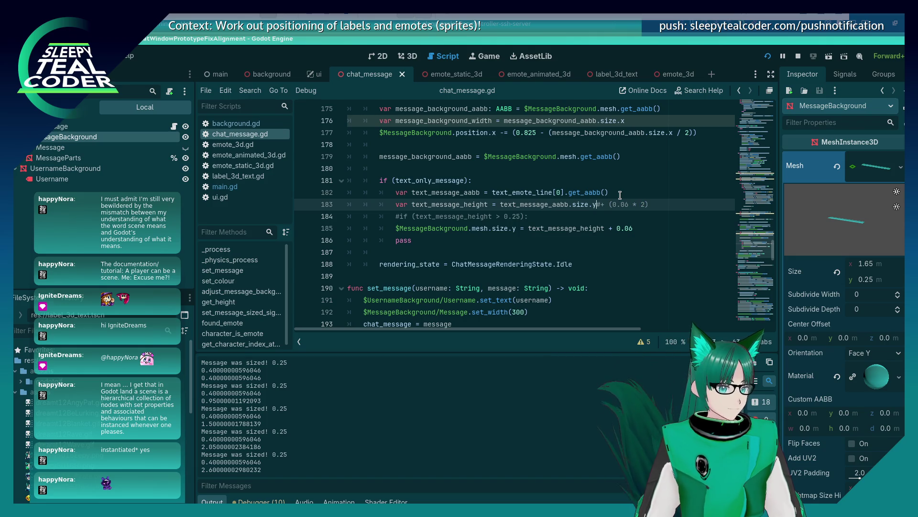
pyautogui.press('F5')
pyautogui.click(558, 144)
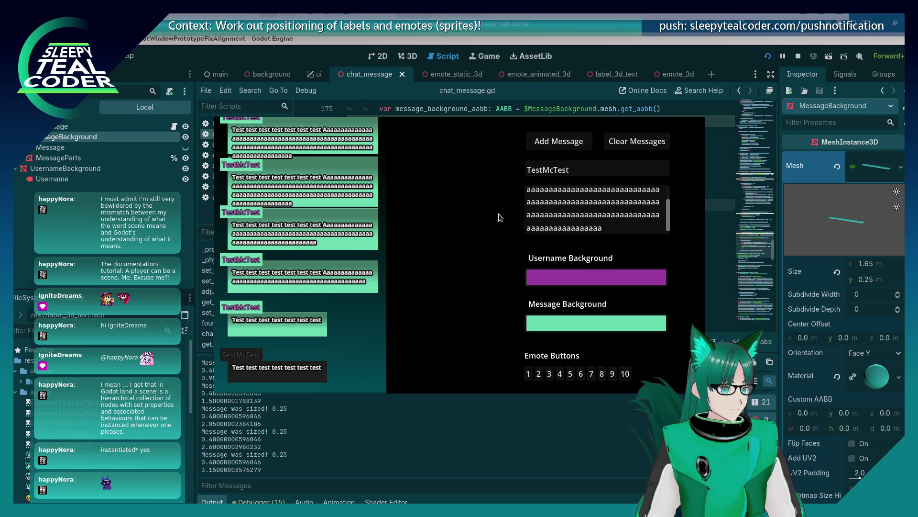
pyautogui.press('F8')
# Post one more message to check the layout, then close the chat test
pyautogui.click(647, 229)
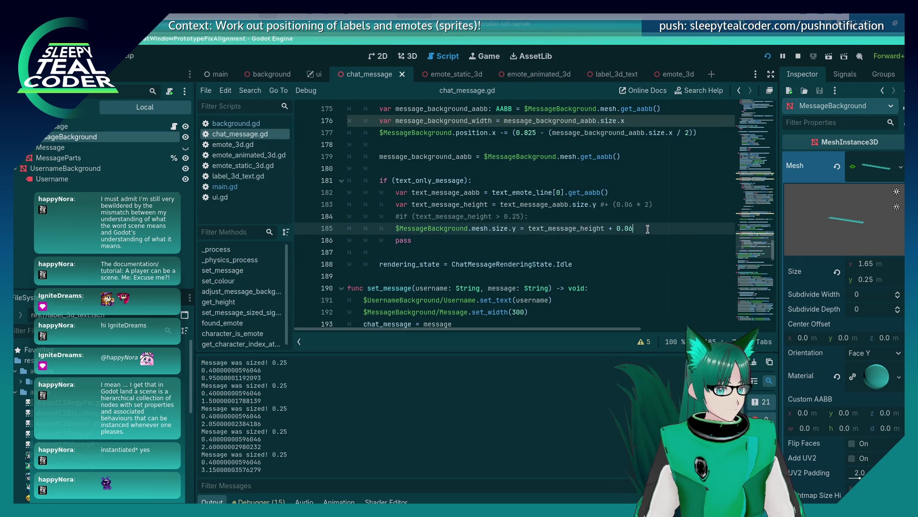
pyautogui.hotkey('alt', 'Tab')
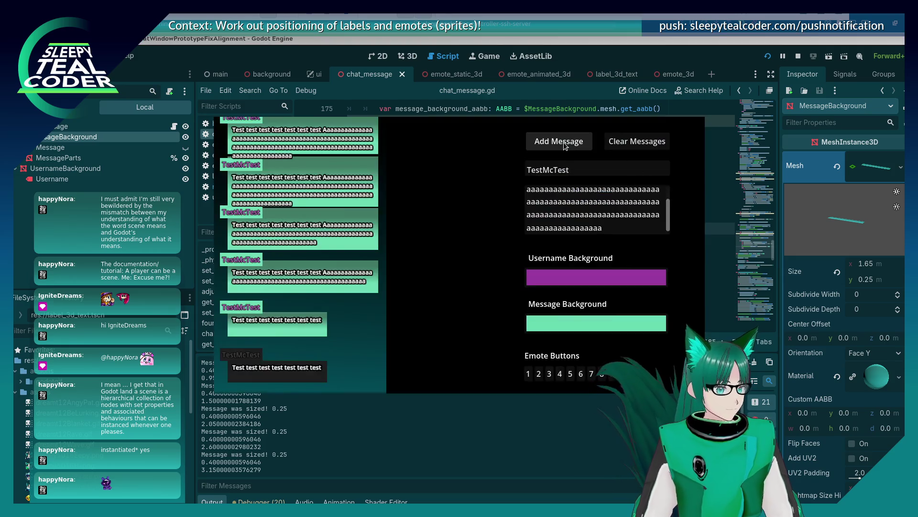
pyautogui.click(563, 145)
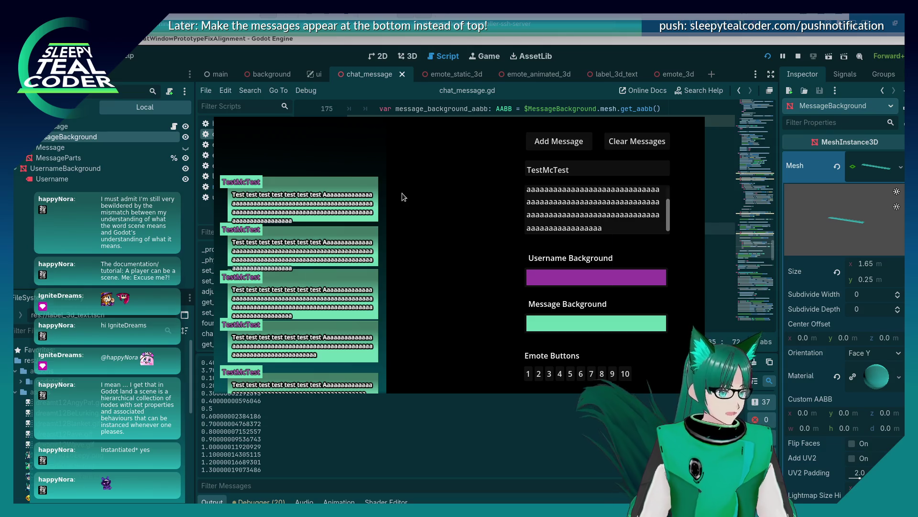
pyautogui.press('F8')
pyautogui.click(406, 56)
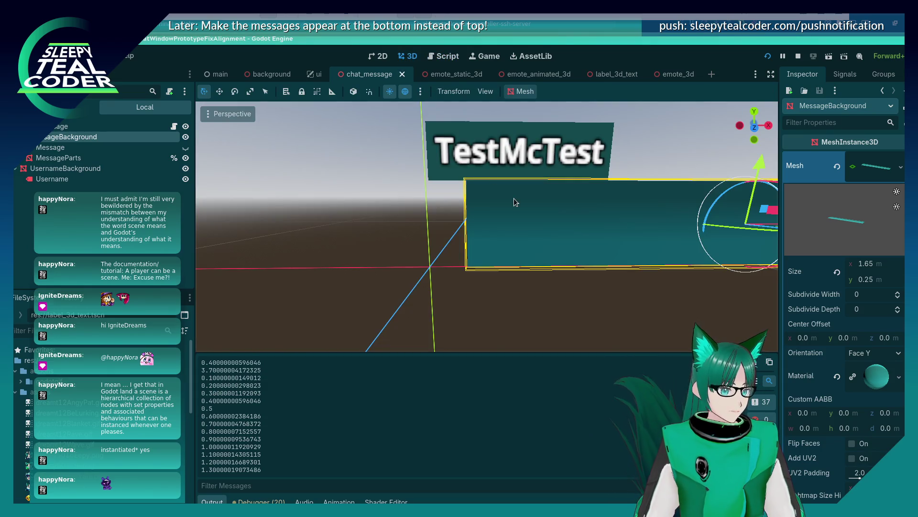
pyautogui.click(552, 318)
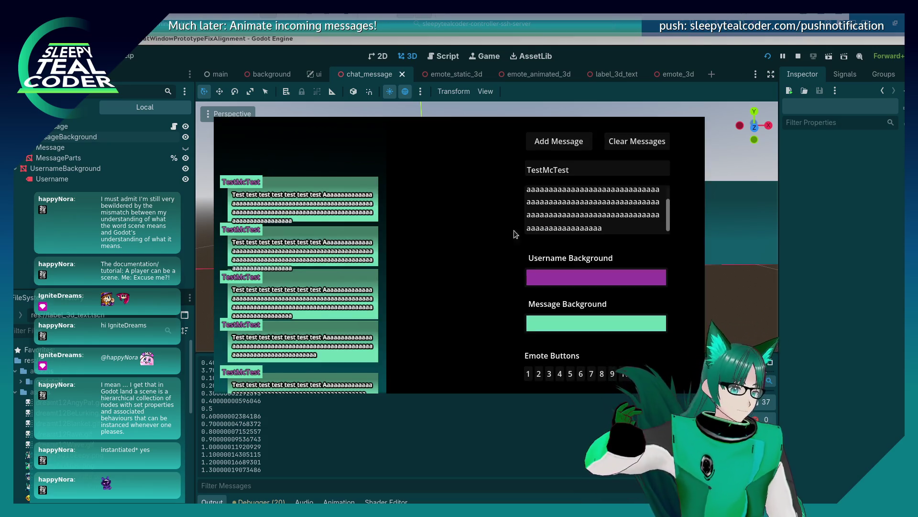
# Compare the editor scene with the game, then return to chat_message.gd at line 184
pyautogui.hotkey('alt', 'Tab')
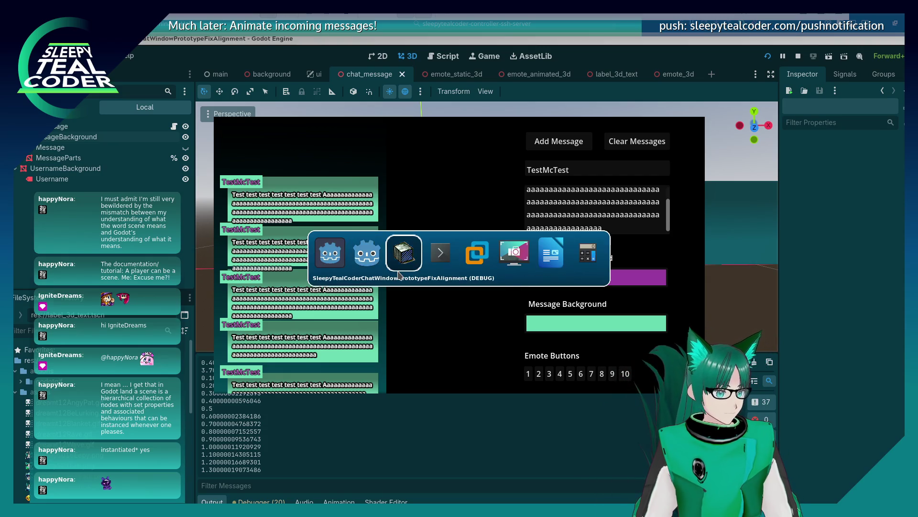
pyautogui.hotkey('alt', 'Tab')
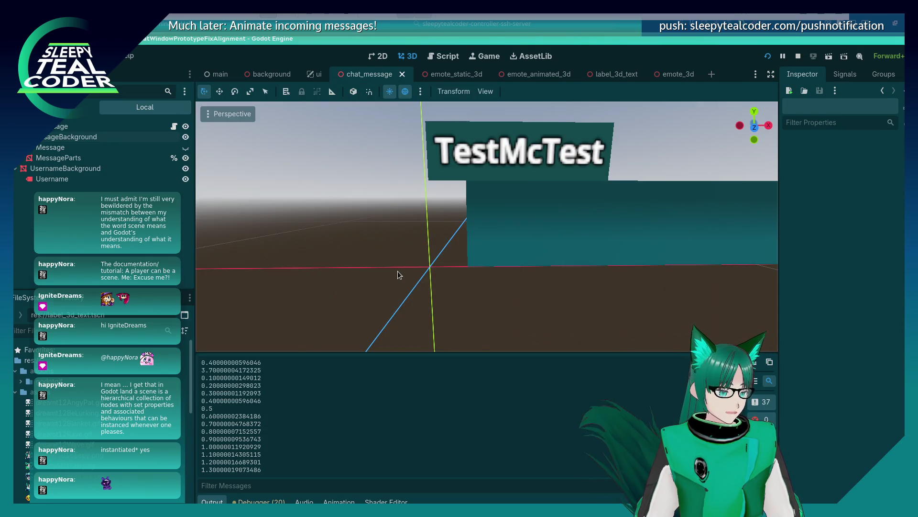
pyautogui.hotkey('alt', 'Tab')
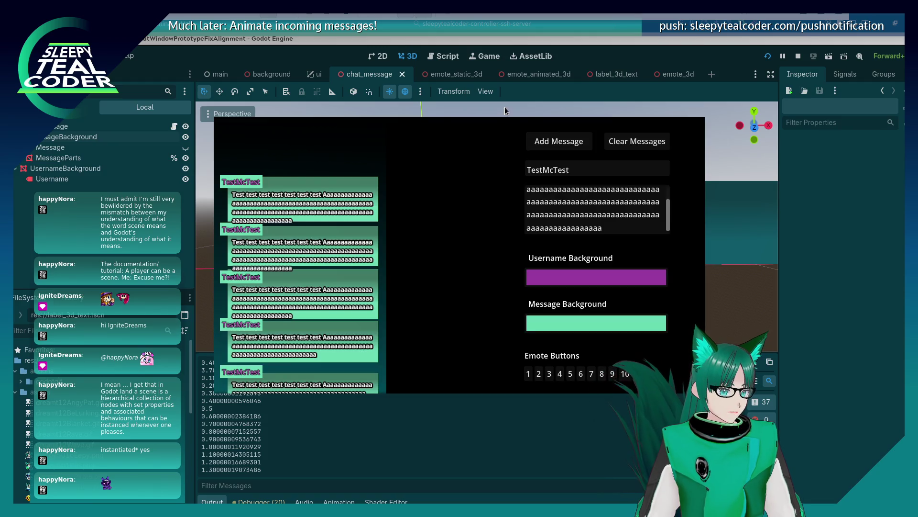
pyautogui.hotkey('alt', 'Tab')
pyautogui.hotkey('alt', 'Tab')
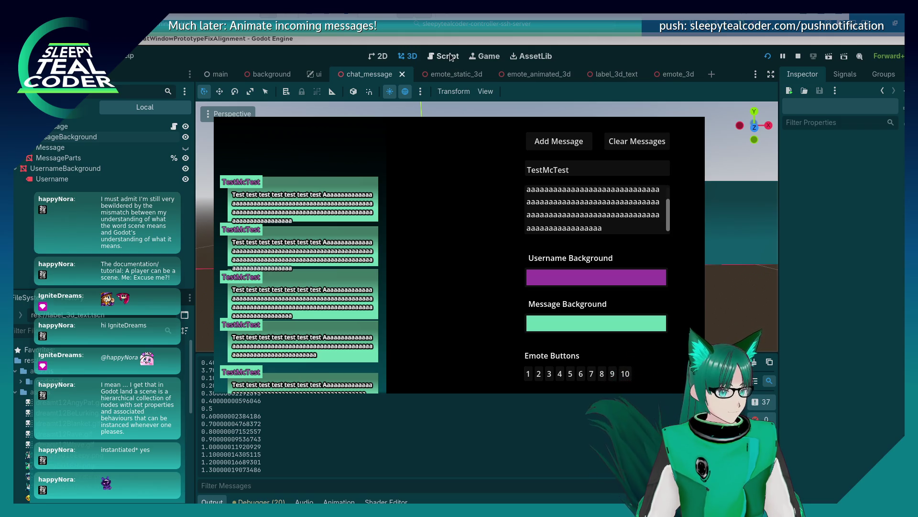
pyautogui.click(449, 62)
pyautogui.click(557, 217)
pyautogui.scroll(2, 526, 248)
pyautogui.scroll(-2, 503, 268)
pyautogui.scroll(2, 492, 278)
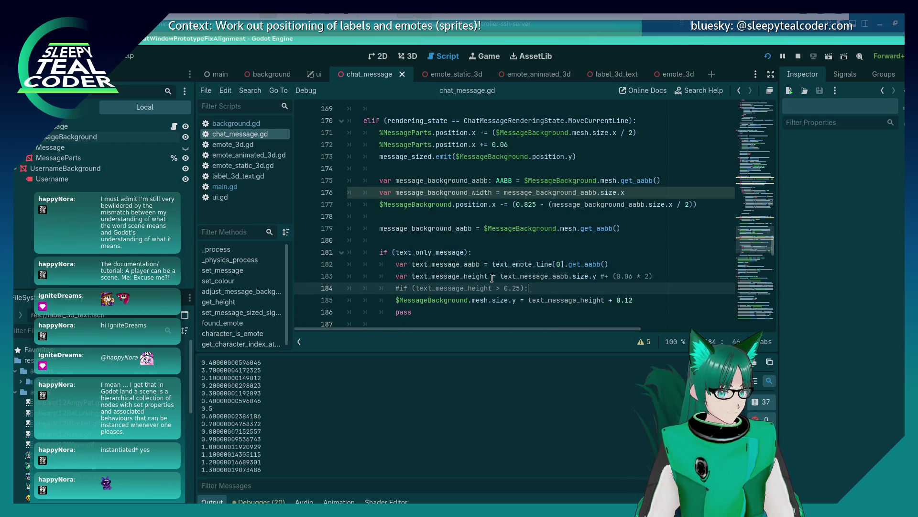
# Add '$MessageBackground.position.y += 0.25' after line 185, then rerun and post a message
pyautogui.scroll(-2, 546, 241)
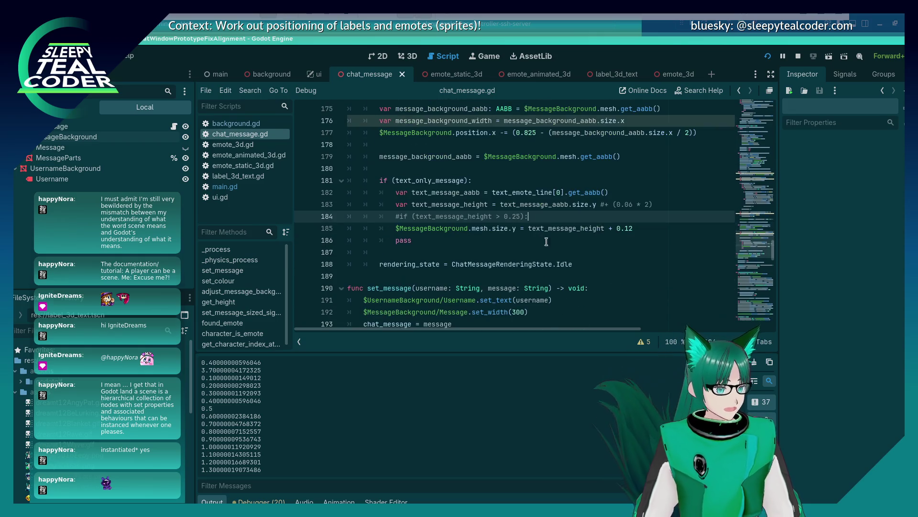
pyautogui.click(640, 228)
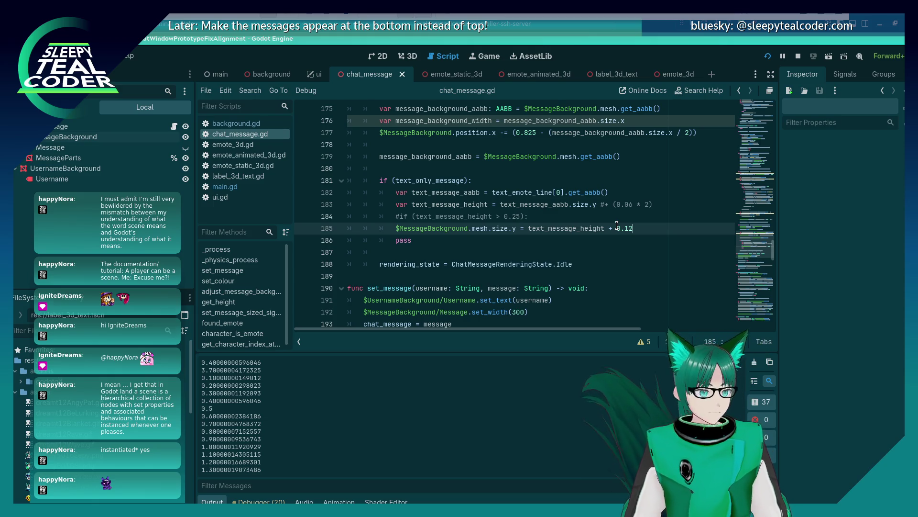
pyautogui.hotkey('alt', 'Tab')
pyautogui.hotkey('alt', 'Tab')
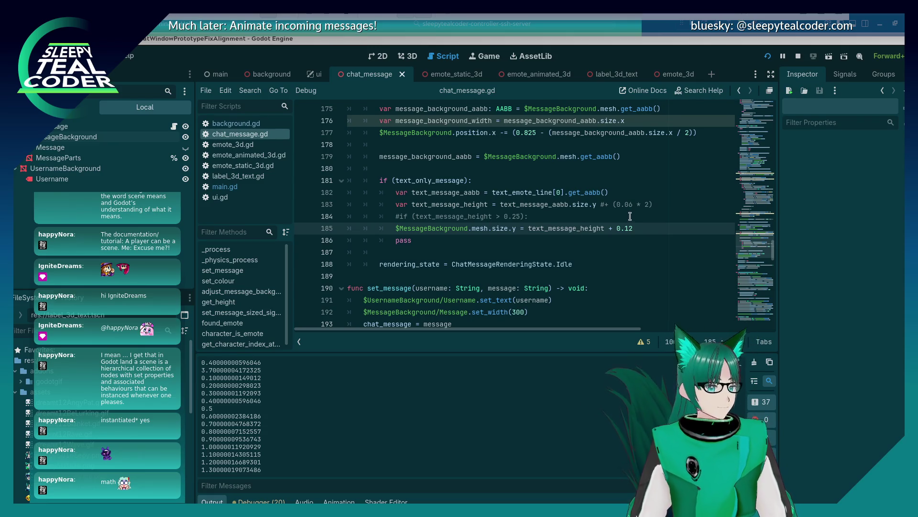
pyautogui.click(632, 231)
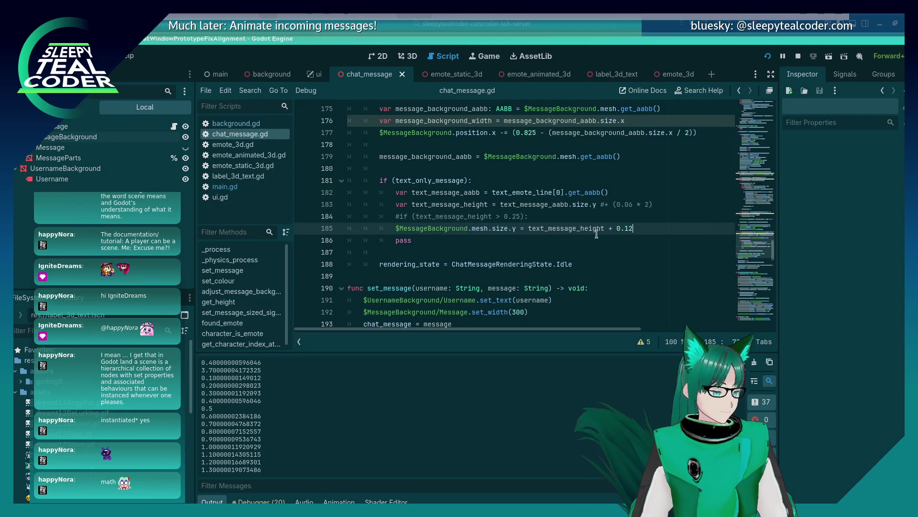
pyautogui.press('Return')
pyautogui.write('$Message')
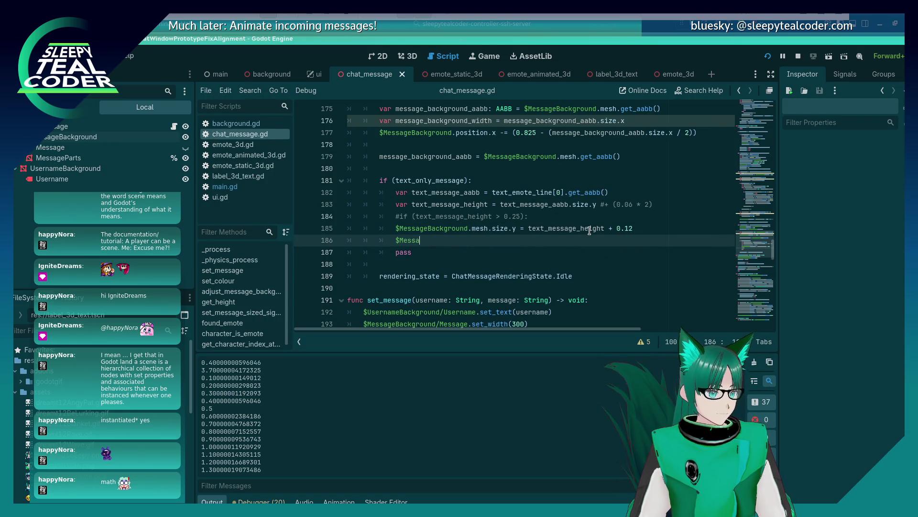
pyautogui.write('Background.po')
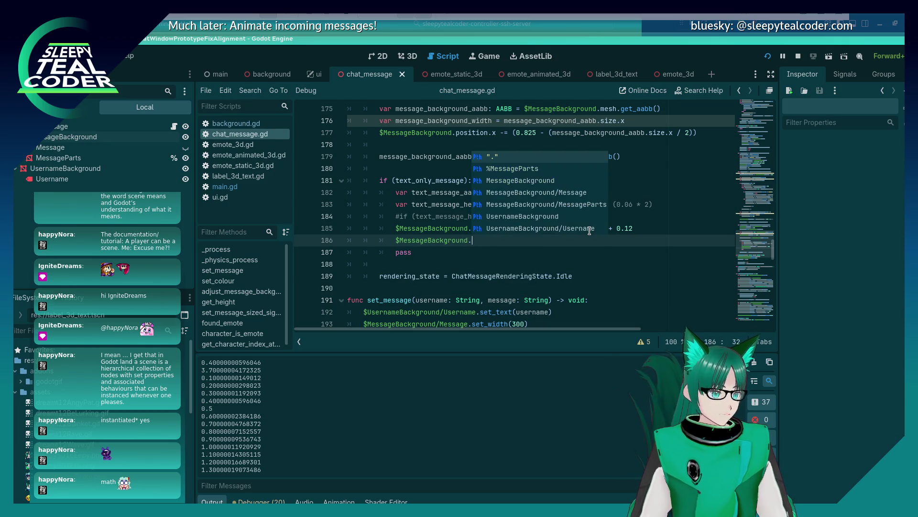
pyautogui.write('sition.y +')
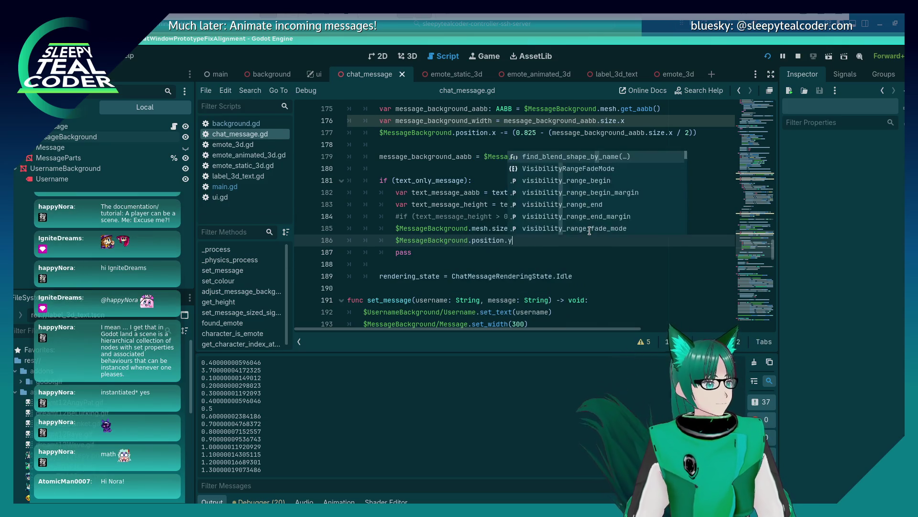
pyautogui.press('BackSpace')
pyautogui.write('= 0.')
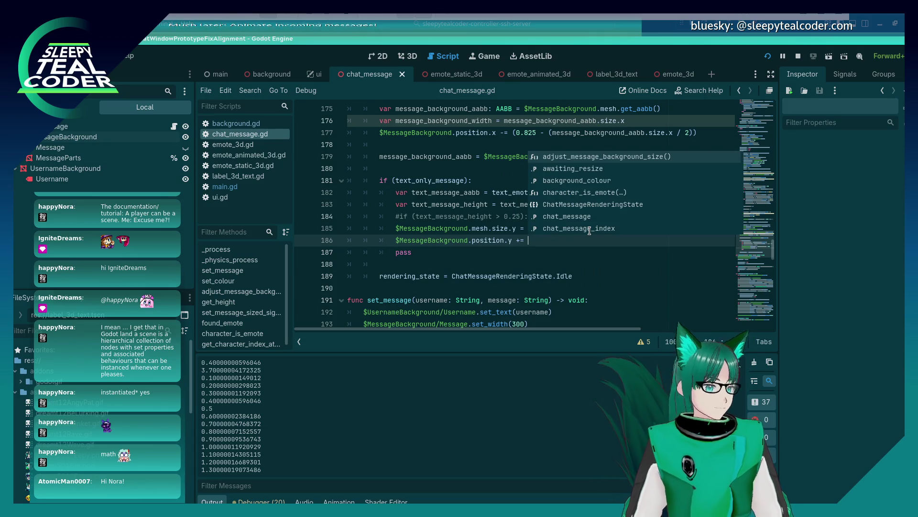
pyautogui.write('25')
pyautogui.press('F5')
pyautogui.click(558, 143)
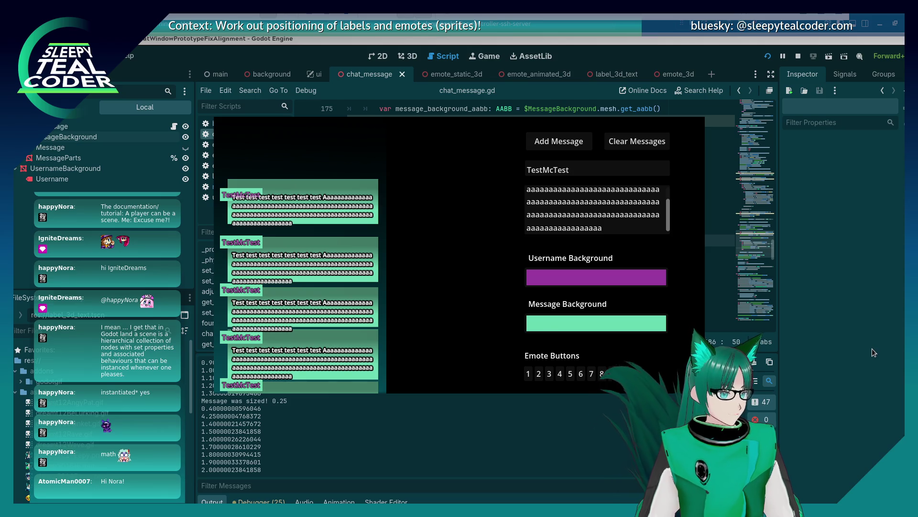
# Change line 186 to '$MessageBackground.mesh.position.y -= 0.12' and rerun the game
pyautogui.click(860, 349)
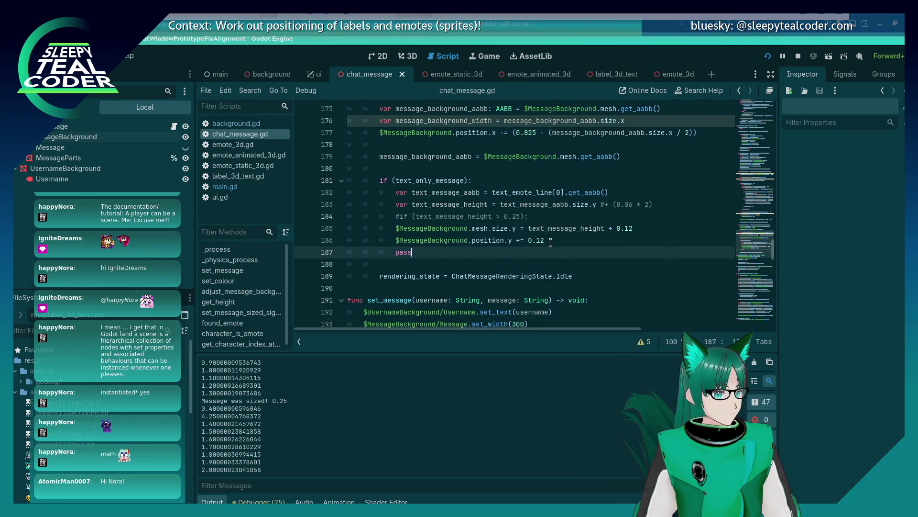
pyautogui.click(520, 241)
pyautogui.press('F5')
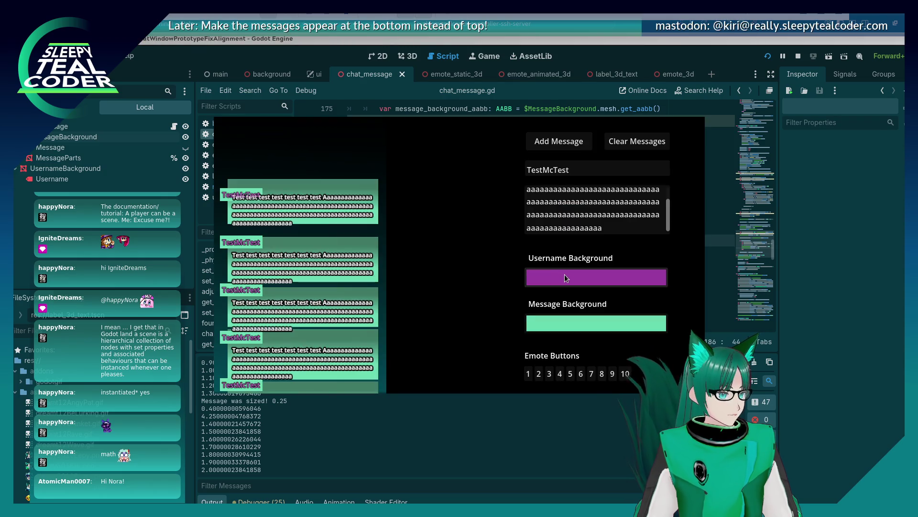
pyautogui.hotkey('alt', 'Tab')
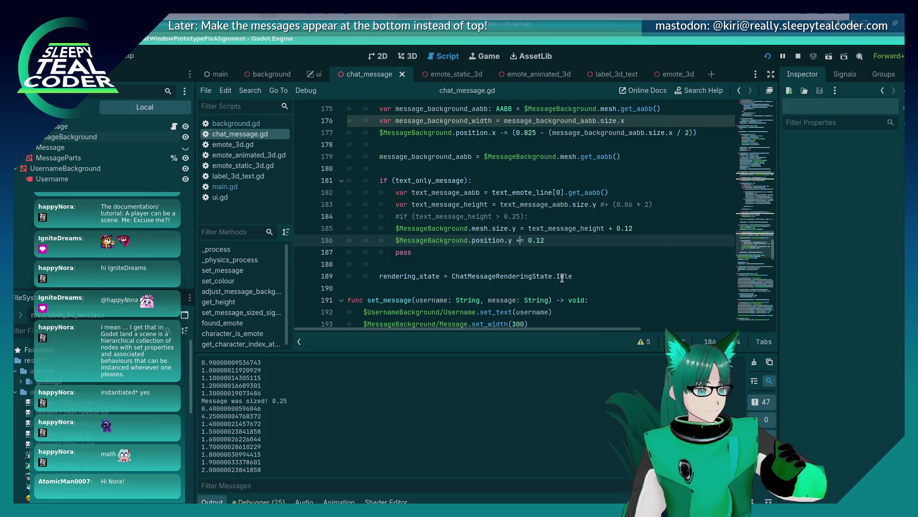
pyautogui.press('Left')
pyautogui.press('Left')
pyautogui.press('Left')
pyautogui.write('mes')
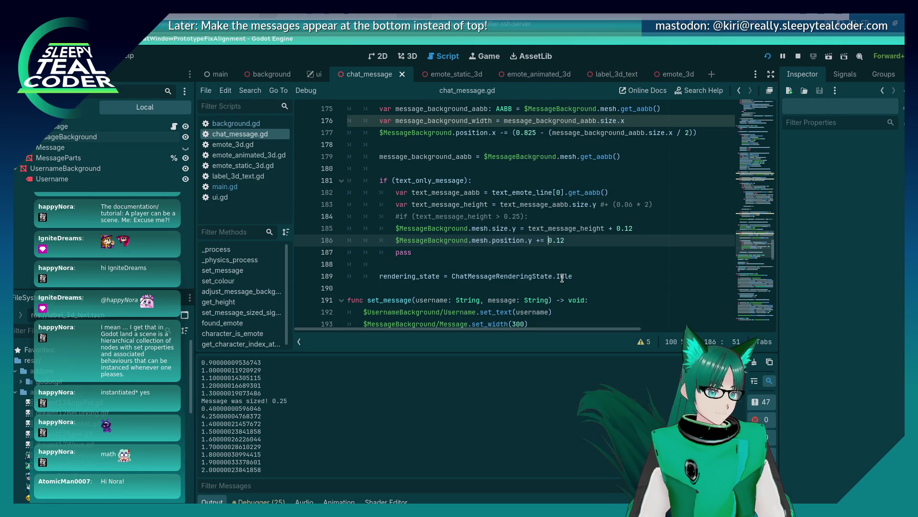
pyautogui.press('BackSpace')
pyautogui.write('-')
pyautogui.press('F5')
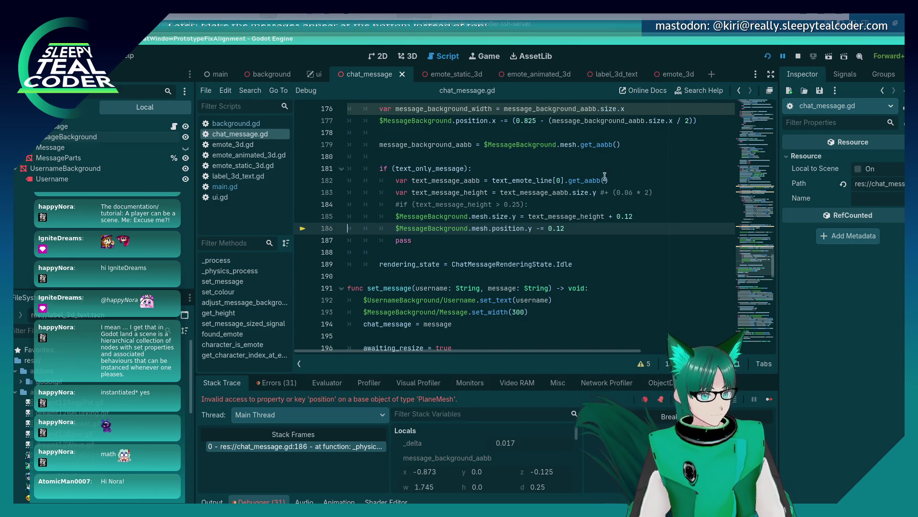
# Stop the game after the PlaneMesh position error and select MessageBackground in 3D
pyautogui.doubleClick(474, 228)
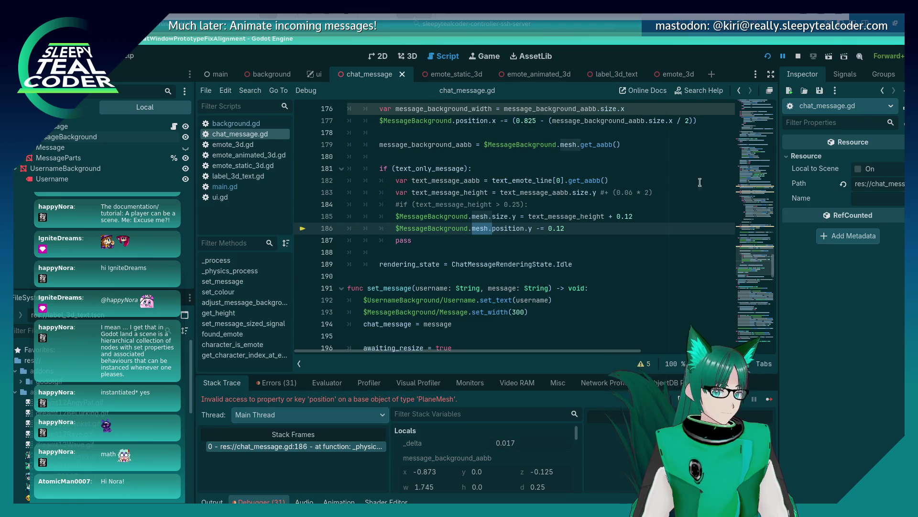
pyautogui.click(798, 57)
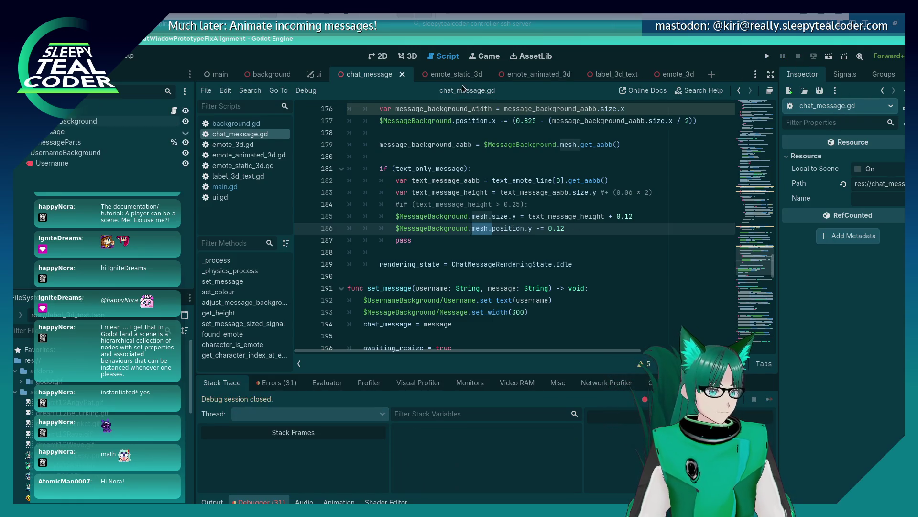
pyautogui.click(409, 56)
pyautogui.click(615, 250)
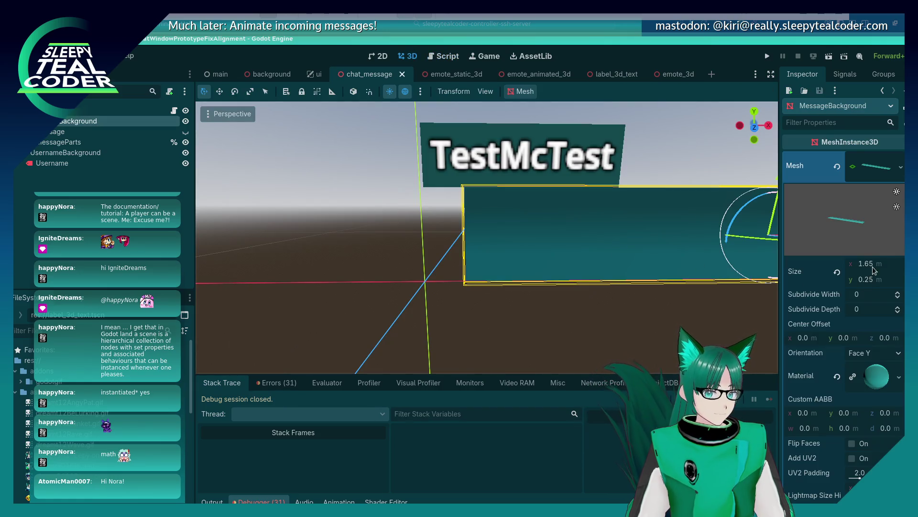
# Drag MessageBackground down along Y until its position y reads 0.012
pyautogui.scroll(-5, 890, 282)
pyautogui.scroll(-9, 897, 325)
pyautogui.scroll(-4, 892, 362)
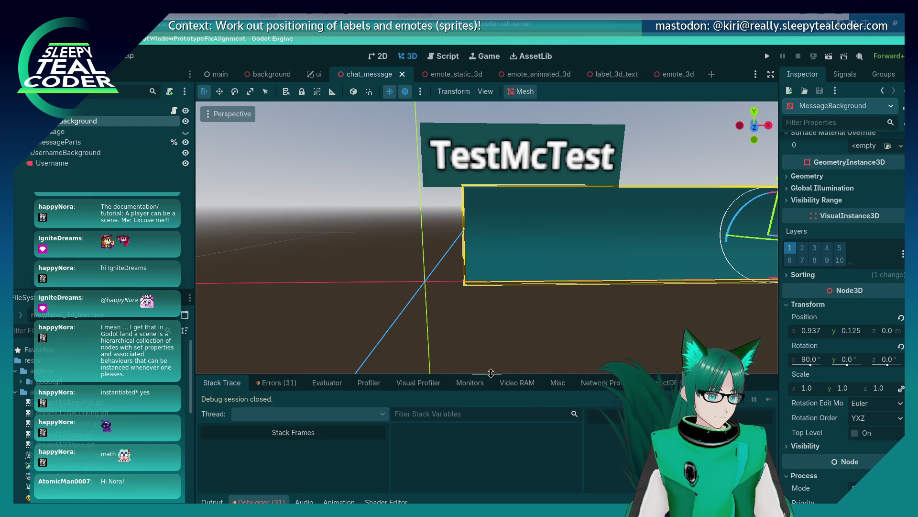
pyautogui.moveTo(601, 313)
pyautogui.mouseDown()
pyautogui.moveTo(611, 318)
pyautogui.moveTo(529, 291)
pyautogui.moveTo(578, 287)
pyautogui.mouseUp()
pyautogui.scroll(-3, 623, 304)
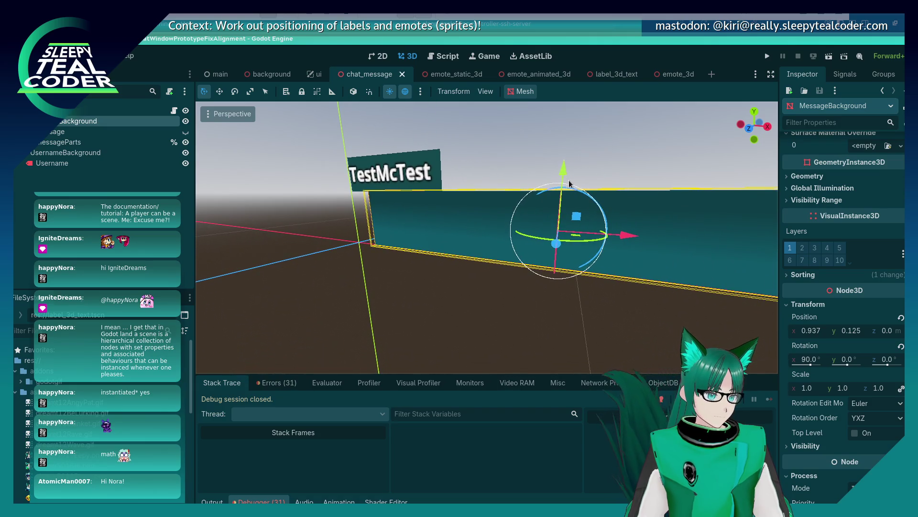
pyautogui.moveTo(568, 179); pyautogui.dragTo(569, 194)
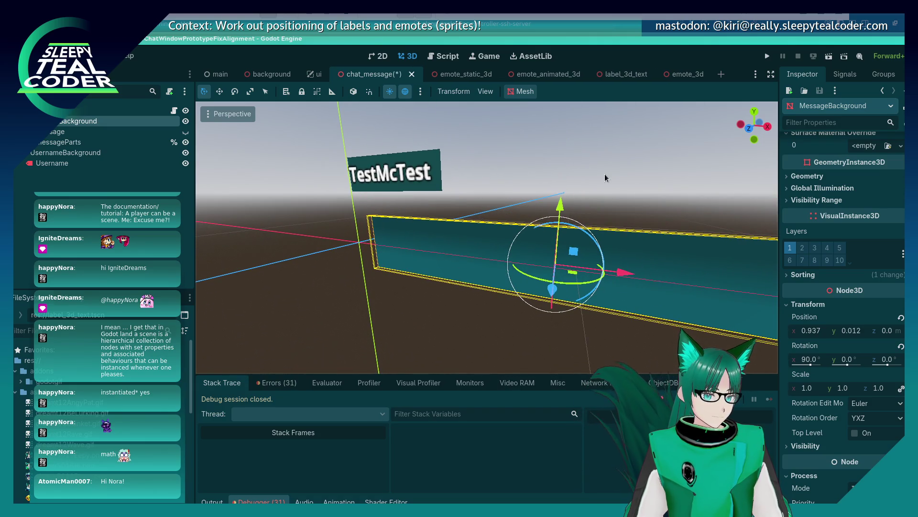
pyautogui.click(463, 324)
# Cycle through the open windows and come back to the Godot editor
pyautogui.hotkey('alt', 'Tab')
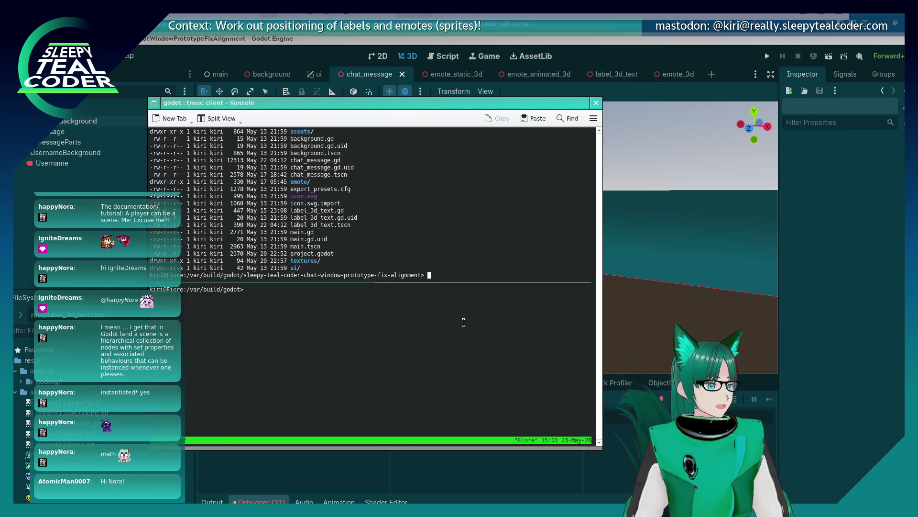
pyautogui.hotkey('alt', 'Tab')
pyautogui.press('Tab')
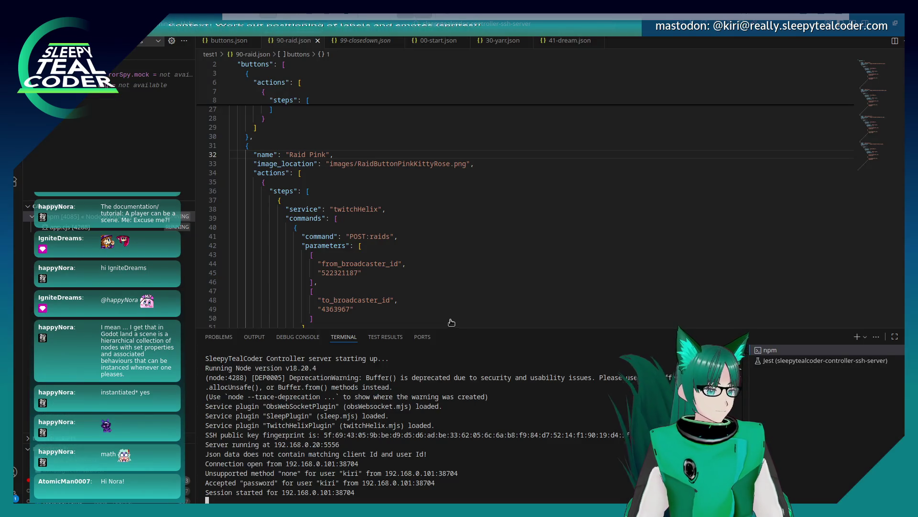
pyautogui.hotkey('alt', 'Tab')
pyautogui.press('Tab')
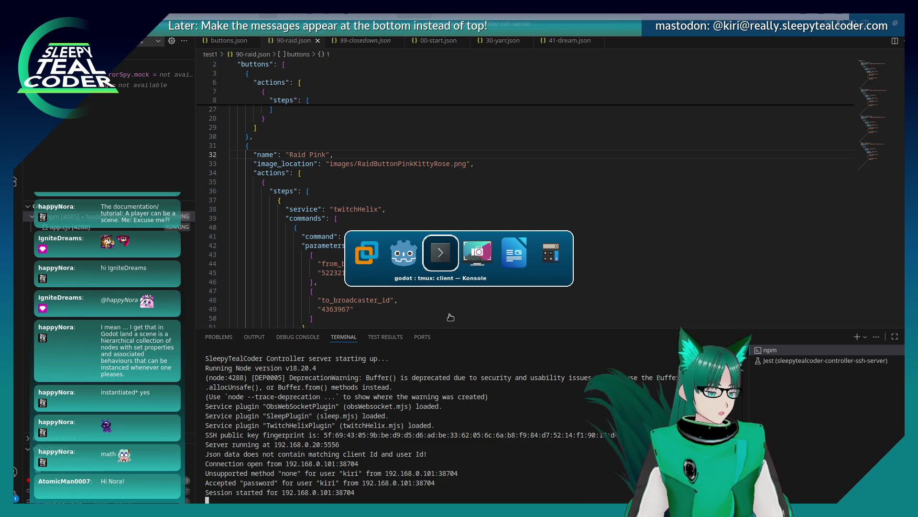
pyautogui.hotkey('shift', 'Tab')
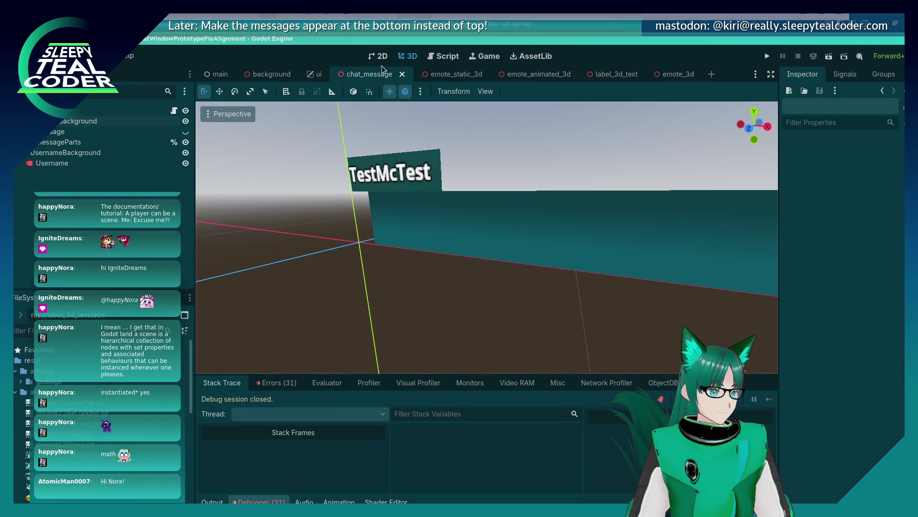
# Undo the 'mesh' edit on line 186, run the project, and post a test message
pyautogui.click(449, 57)
pyautogui.hotkey('ctrl', 'z')
pyautogui.hotkey('ctrl', 'z')
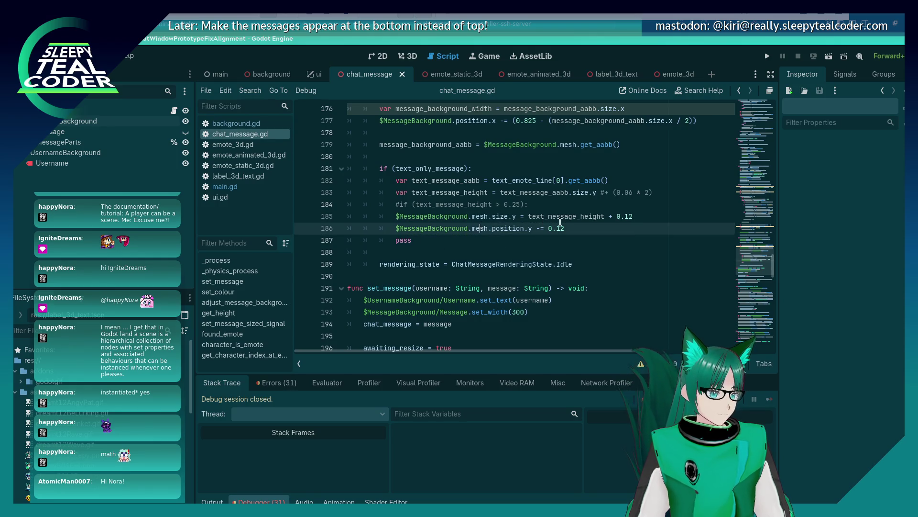
pyautogui.hotkey('ctrl', 'z')
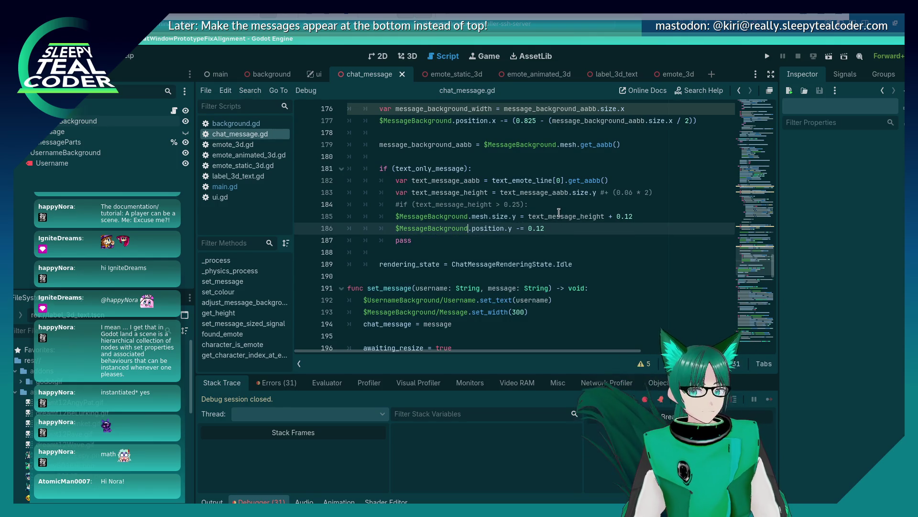
pyautogui.click(767, 55)
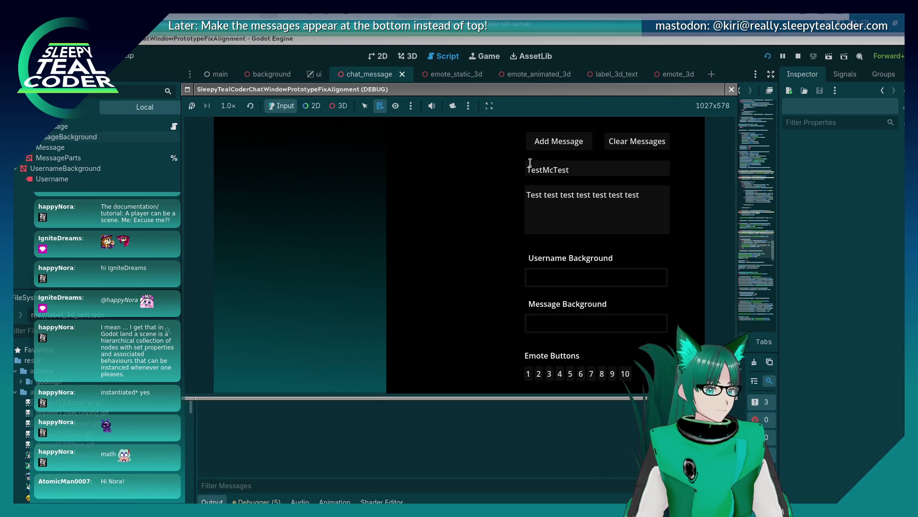
pyautogui.click(623, 208)
pyautogui.click(538, 142)
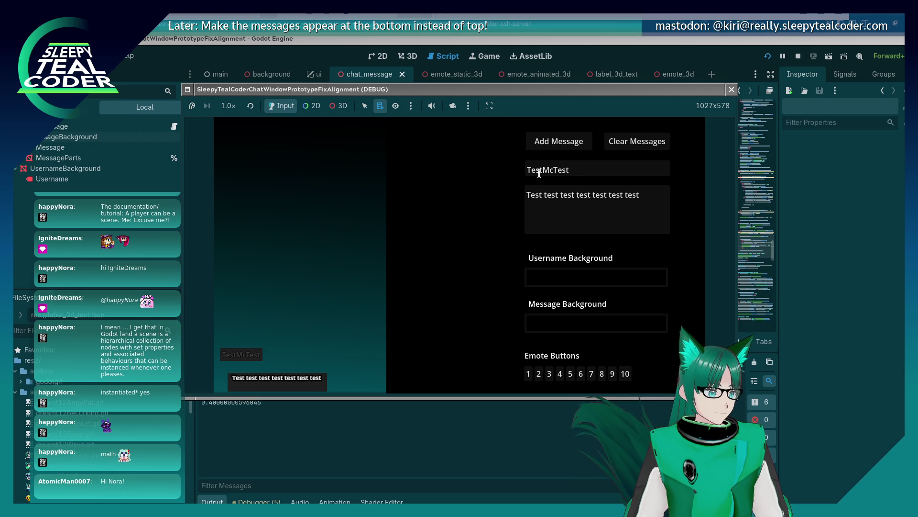
# Uncomment the height check on line 184, nest lines 185–186 under it, and retest
pyautogui.click(802, 284)
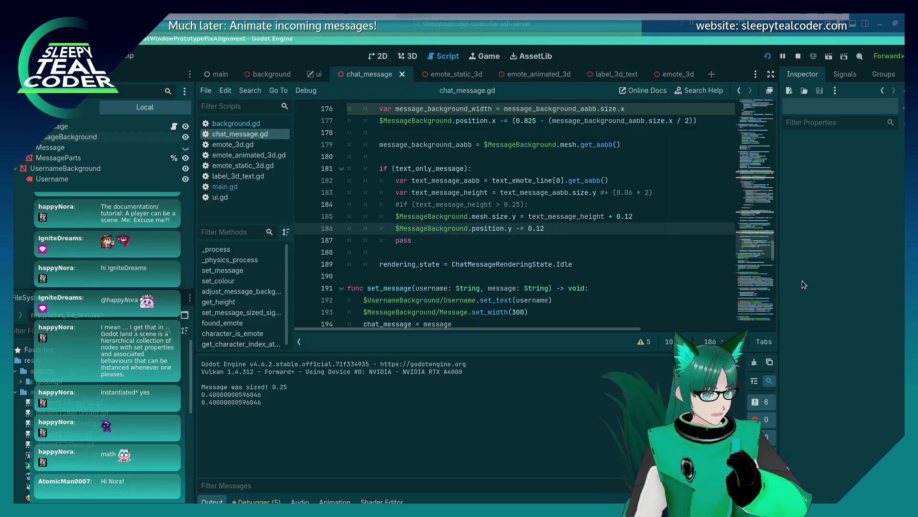
pyautogui.click(400, 204)
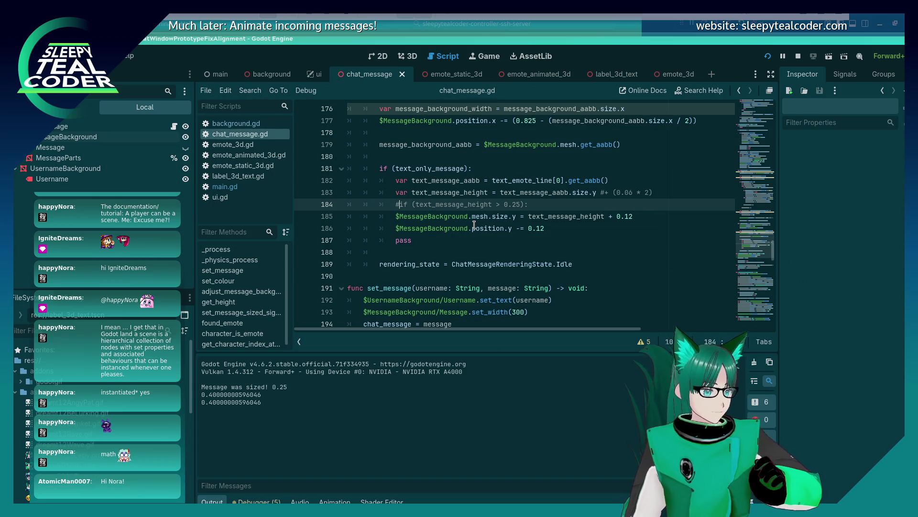
pyautogui.press('BackSpace')
pyautogui.press('Down')
pyautogui.press('Tab')
pyautogui.press('Down')
pyautogui.press('Tab')
pyautogui.hotkey('alt', 'Tab')
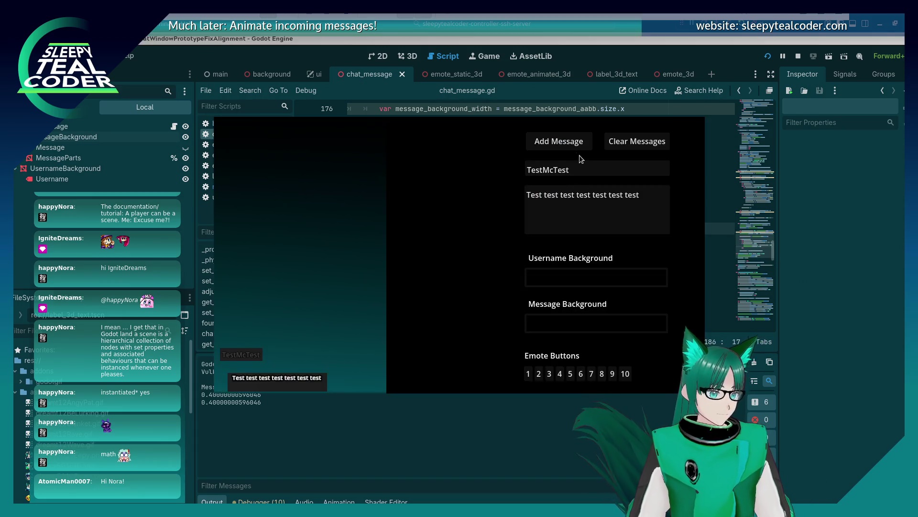
pyautogui.click(577, 145)
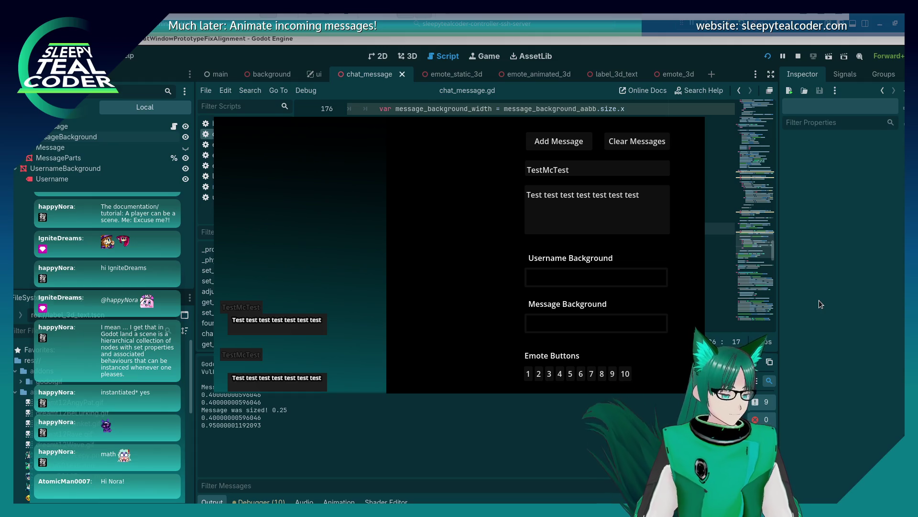
# Post the long message 'Aaaa… Test test test test test test'
pyautogui.click(644, 213)
pyautogui.write('Aaaaaaaaaaaaaaaaaaaaaaaaaaaaaaaaaaaaaaaaaaaaa Test test ')
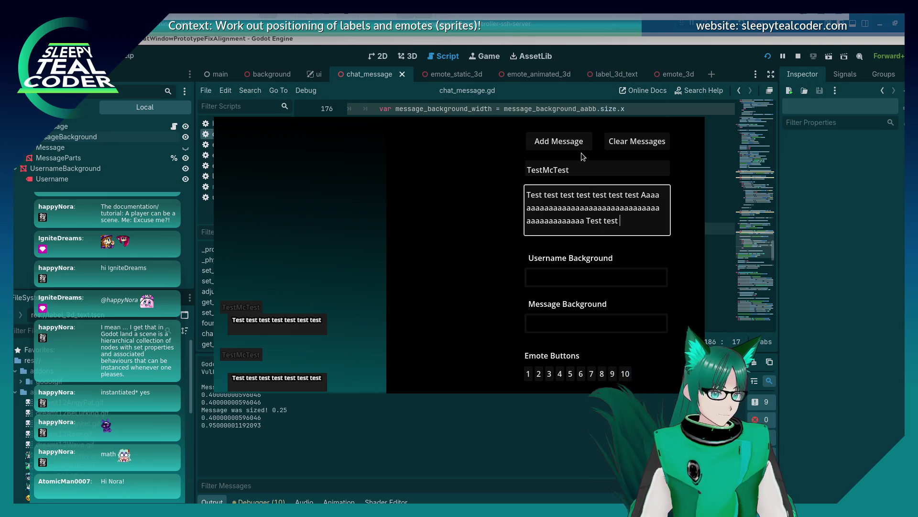
pyautogui.write('test test test test')
pyautogui.click(575, 144)
# Set message background to teal 0e9f70 and username background to purple, then post a message
pyautogui.click(587, 326)
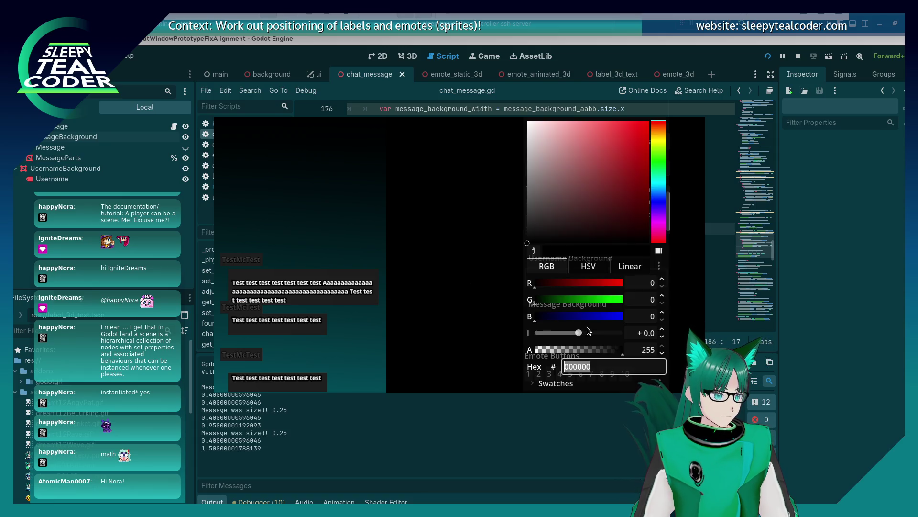
pyautogui.click(659, 175)
pyautogui.click(639, 166)
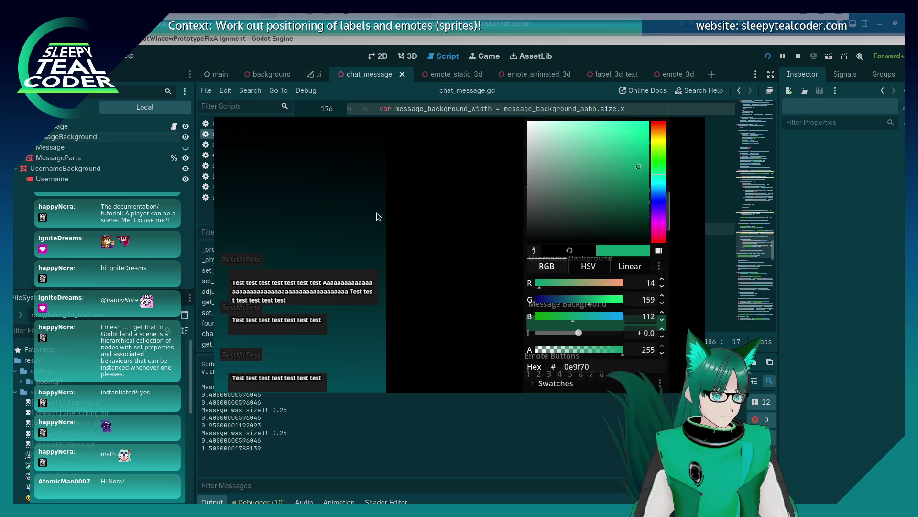
pyautogui.click(377, 216)
pyautogui.click(564, 276)
pyautogui.click(588, 182)
pyautogui.click(386, 201)
pyautogui.click(569, 147)
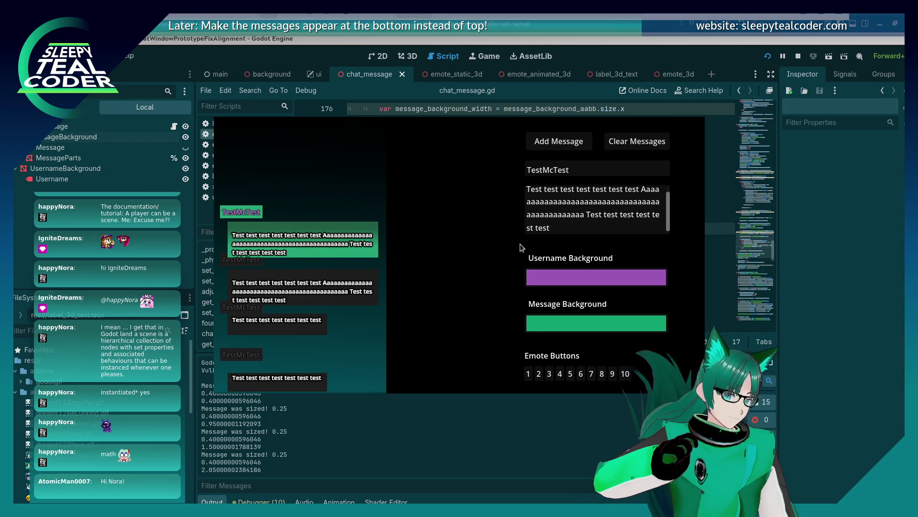
pyautogui.click(852, 283)
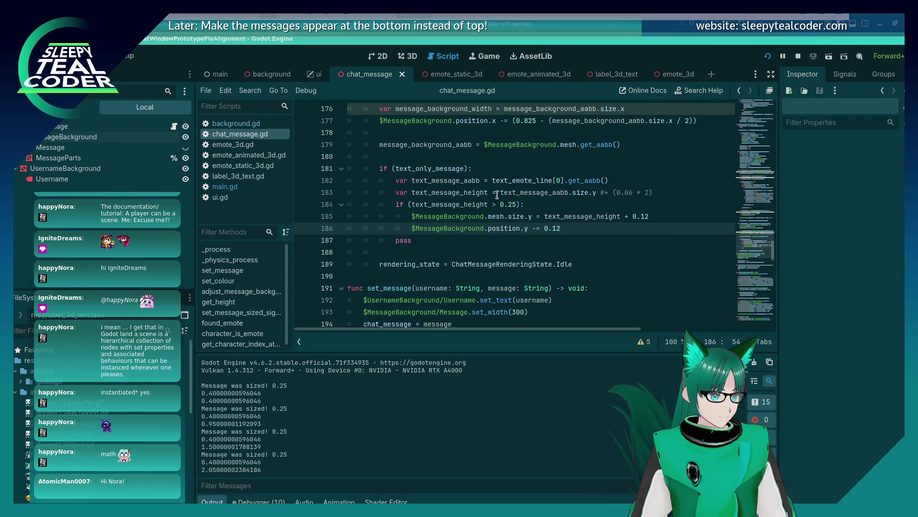
# Make line 186 offset the background by text_message_aabb.size.y / 2 and test it
pyautogui.moveTo(500, 193); pyautogui.dragTo(596, 193)
pyautogui.hotkey('ctrl', 'c')
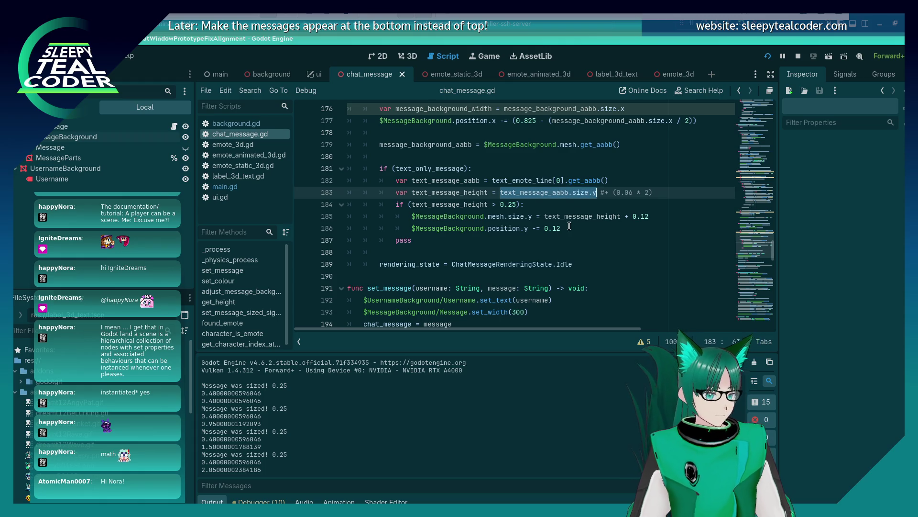
pyautogui.click(566, 227)
pyautogui.press('BackSpace')
pyautogui.press('BackSpace')
pyautogui.hotkey('ctrl', 'v')
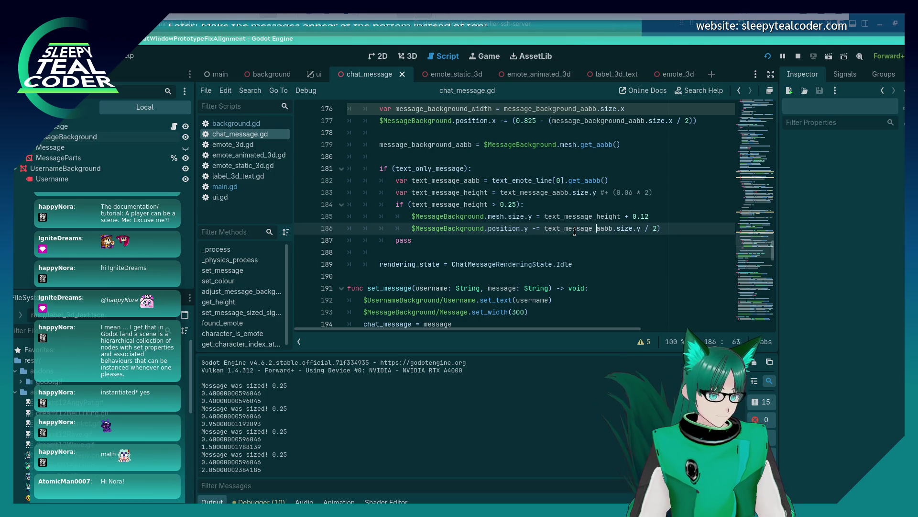
pyautogui.hotkey('ctrl', 'Left')
pyautogui.hotkey('ctrl', 'Left')
pyautogui.hotkey('ctrl', 'Left')
pyautogui.press('F5')
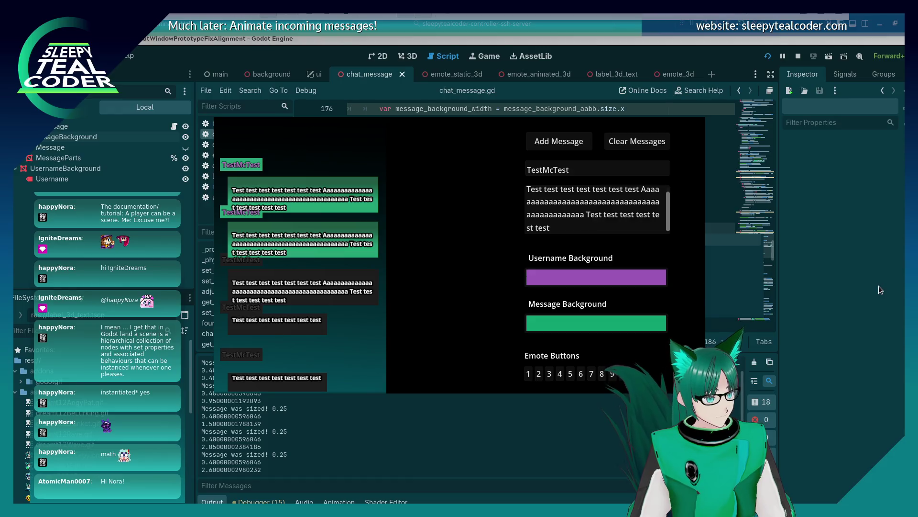
pyautogui.press('F8')
# Reduce the background padding on line 185 from 0.12 to 0.06 and post a test message
pyautogui.click(544, 216)
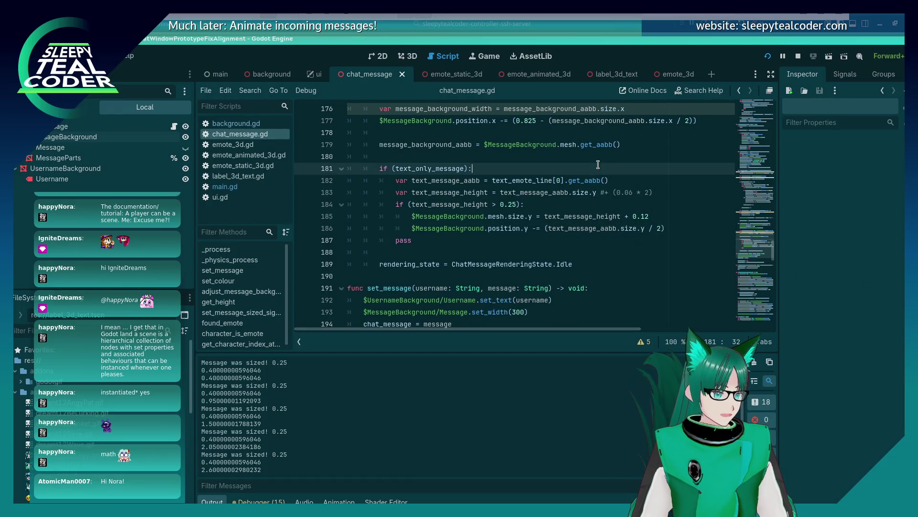
pyautogui.press('F5')
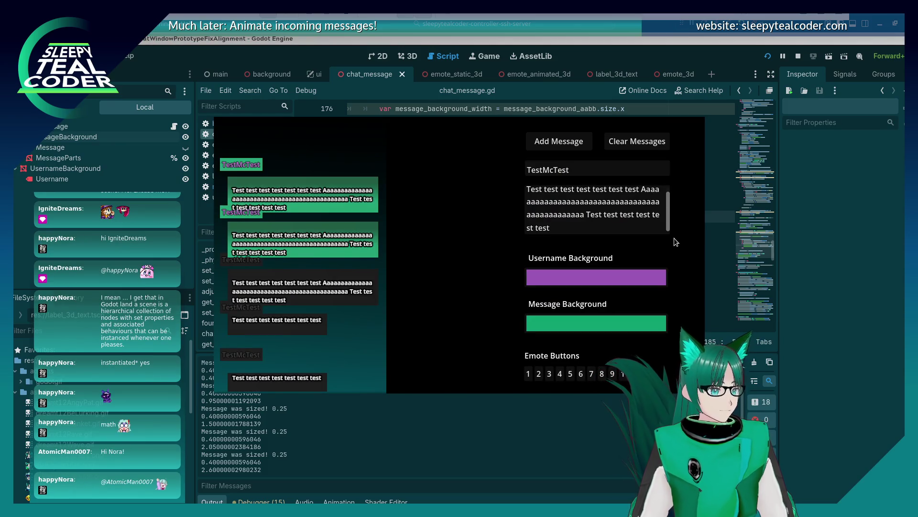
pyautogui.press('F8')
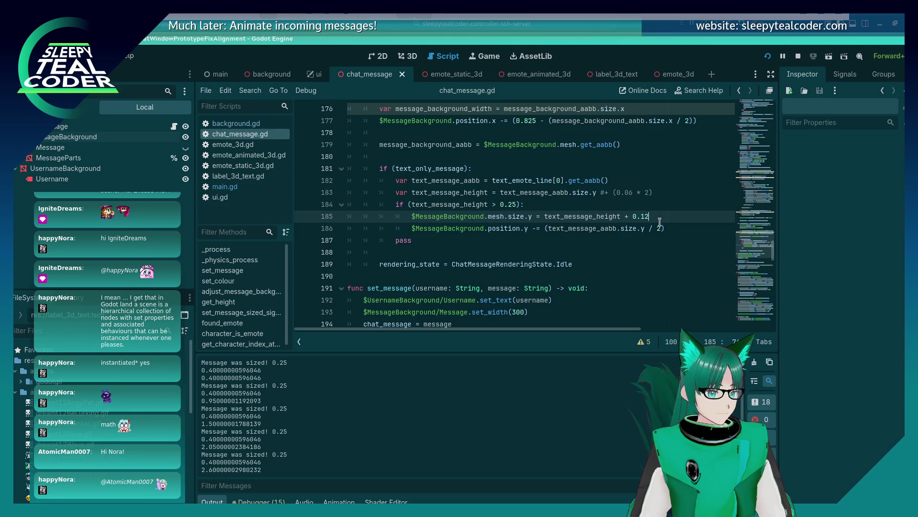
pyautogui.press('F5')
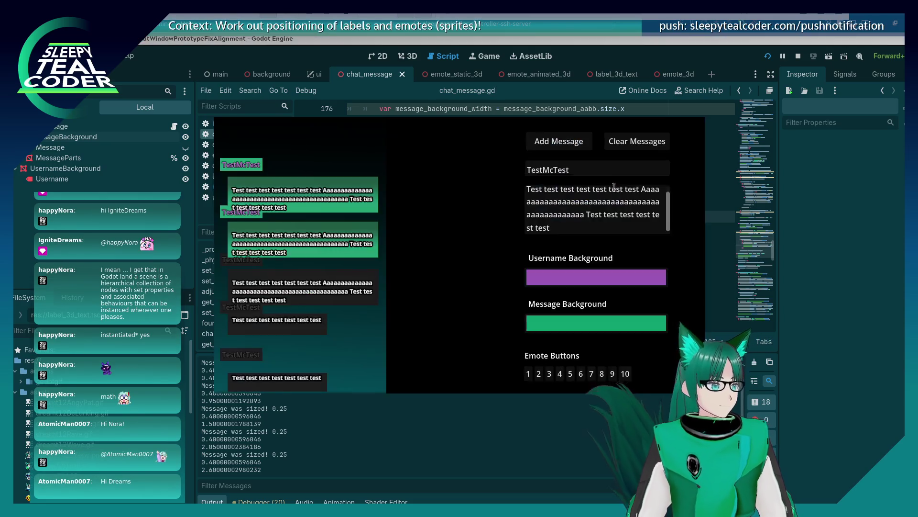
pyautogui.click(569, 138)
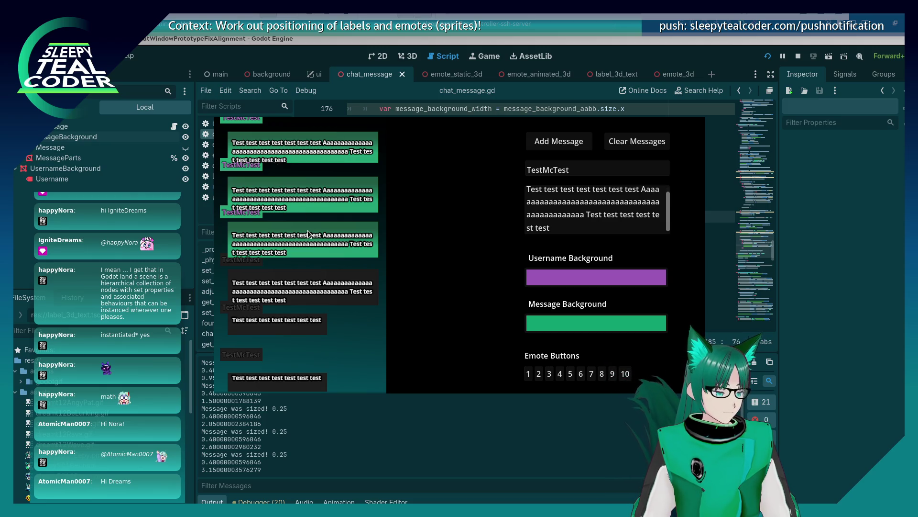
pyautogui.press('F8')
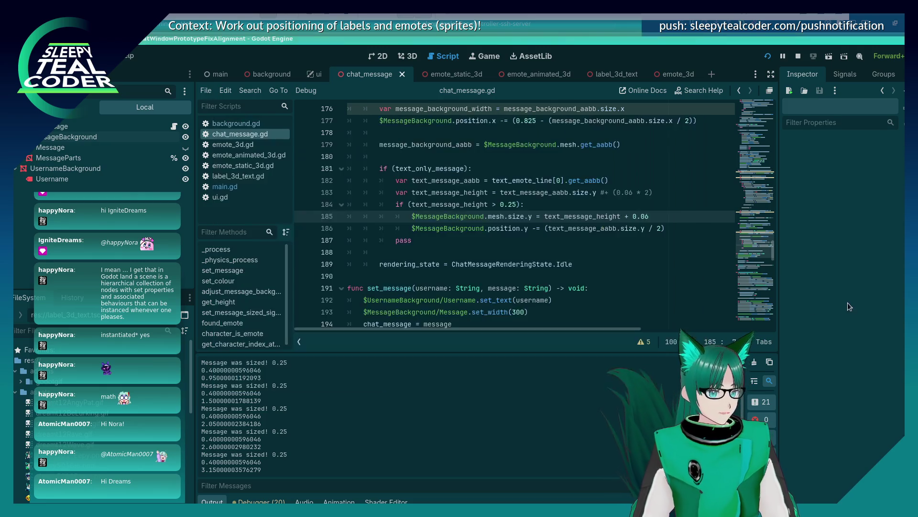
# Review the edited background size and position lines 185–186 in chat_message.gd
pyautogui.click(540, 229)
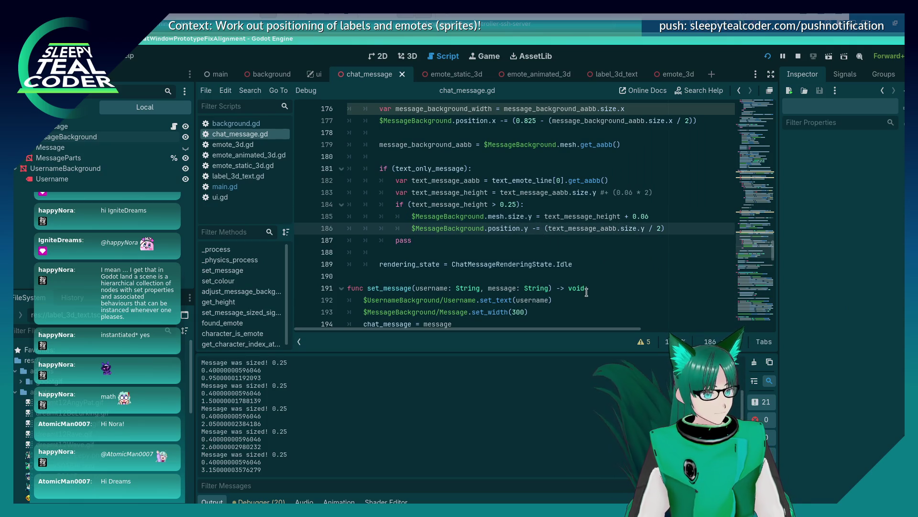
pyautogui.click(532, 216)
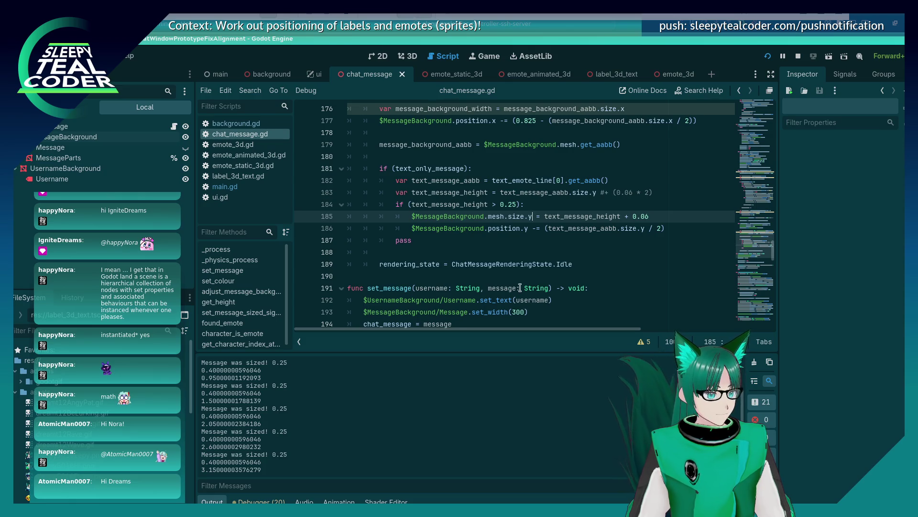
pyautogui.scroll(2, 520, 288)
pyautogui.scroll(1, 515, 289)
pyautogui.scroll(-1, 515, 288)
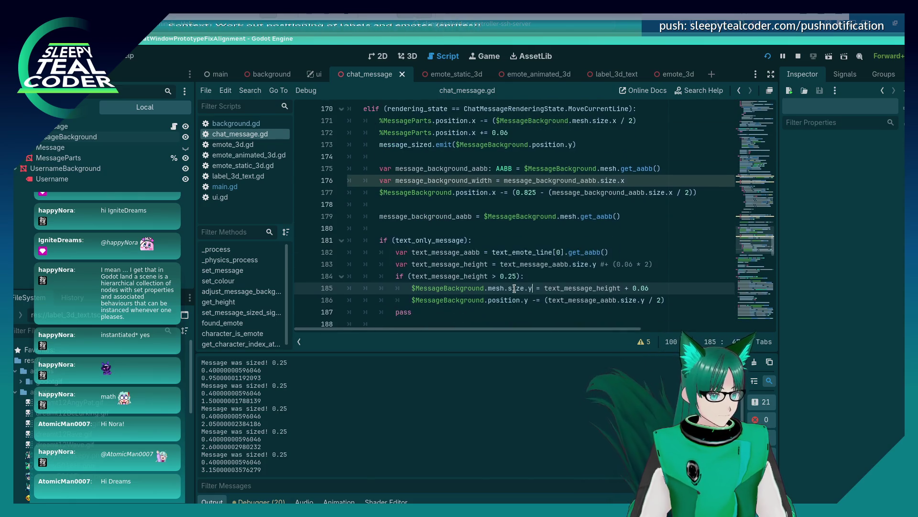
pyautogui.scroll(-2, 515, 289)
pyautogui.scroll(12, 514, 288)
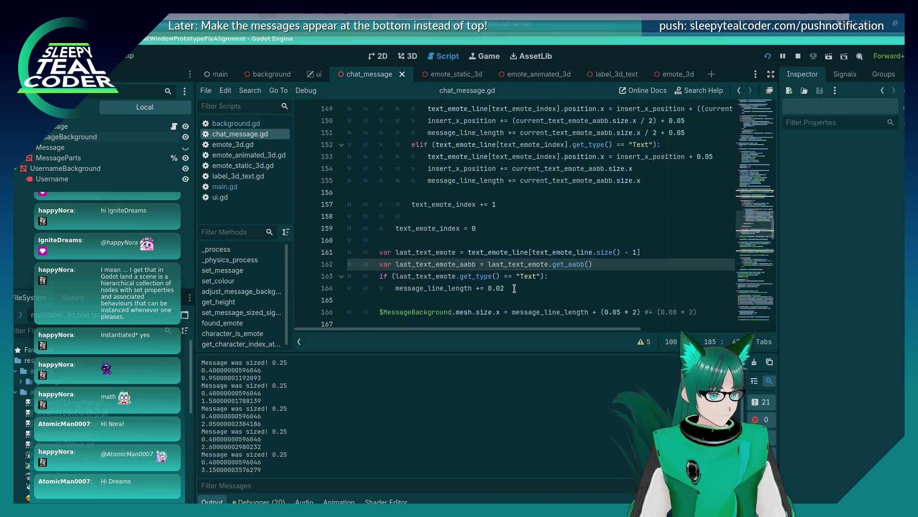
# Run the project, replace the message with 'Test' plus an emote, and post it
pyautogui.press('F5')
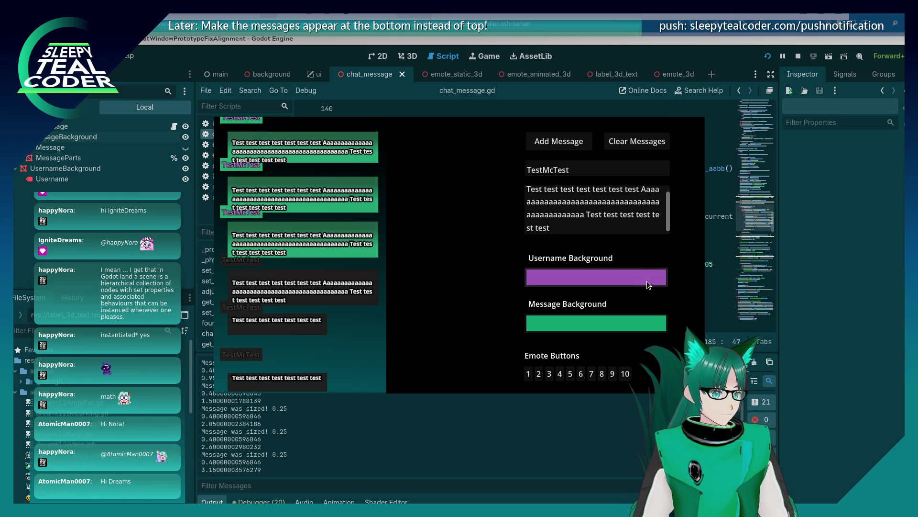
pyautogui.tripleClick(583, 227)
pyautogui.write('Test t')
pyautogui.press('BackSpace')
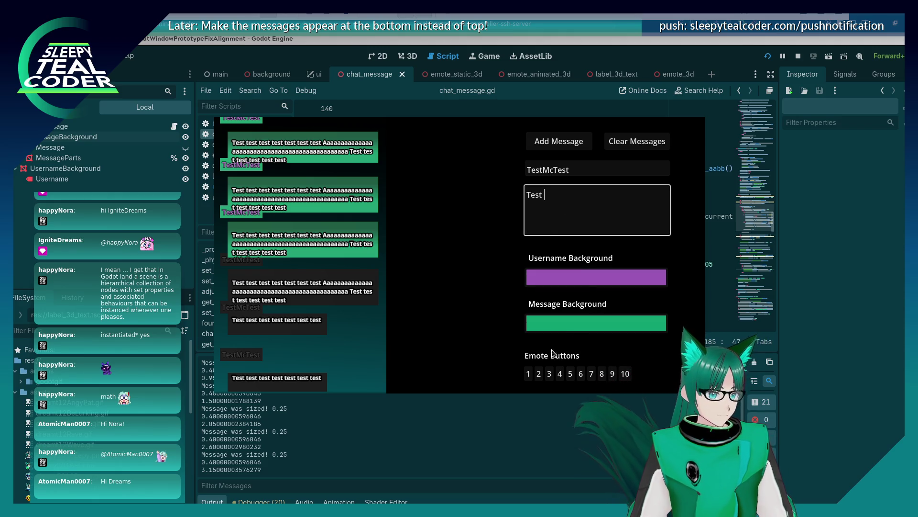
pyautogui.click(549, 374)
pyautogui.click(558, 141)
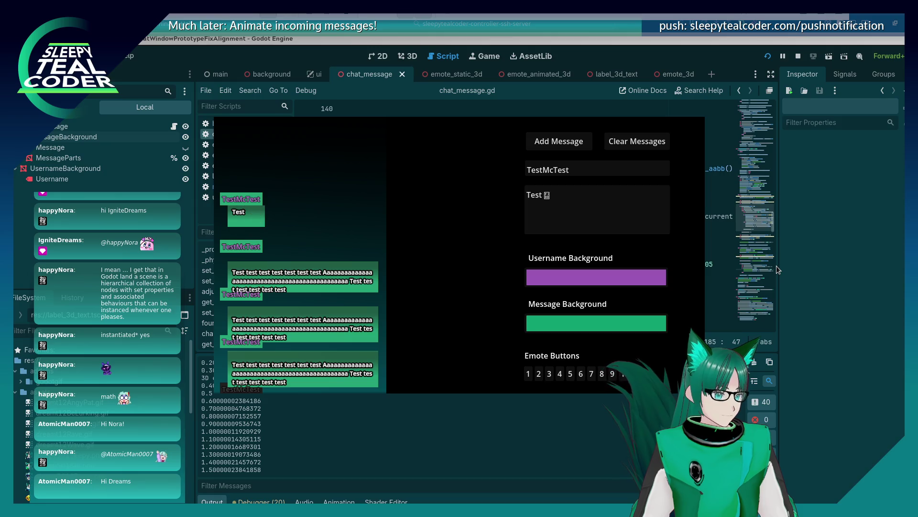
pyautogui.click(794, 262)
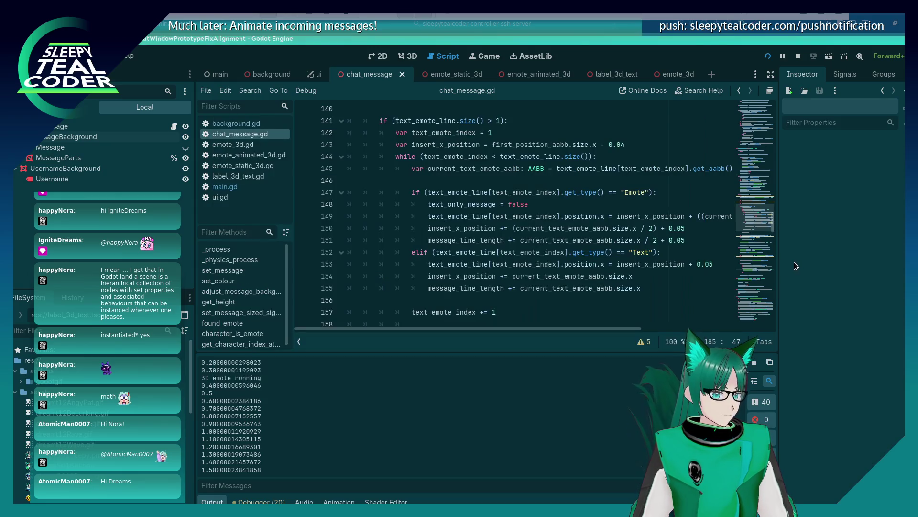
# In the label_3d_text scene's 3D view, set the Text label's Vertical Alignment to Center
pyautogui.click(507, 74)
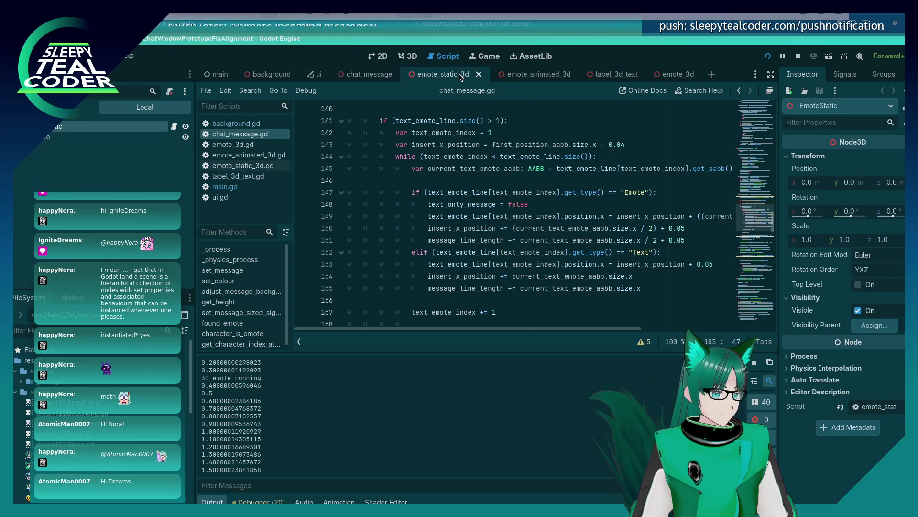
pyautogui.click(588, 78)
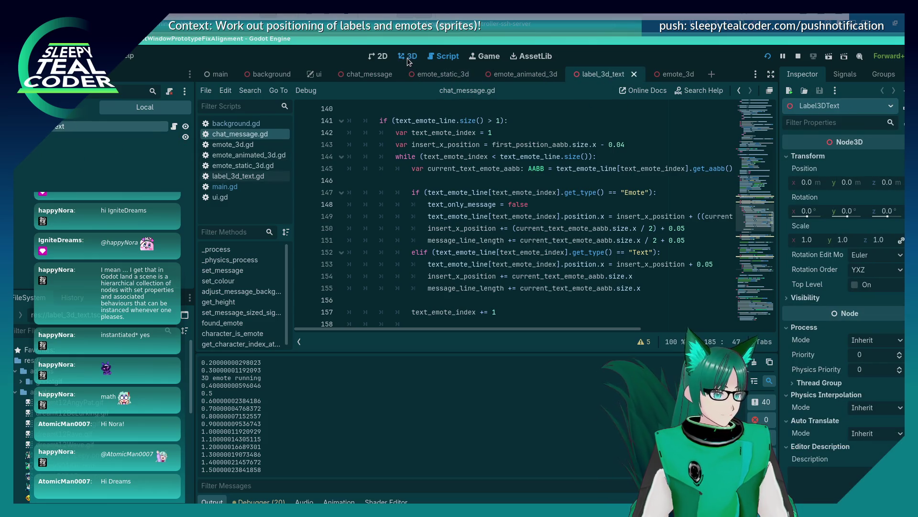
pyautogui.hotkey('ctrl', 'F2')
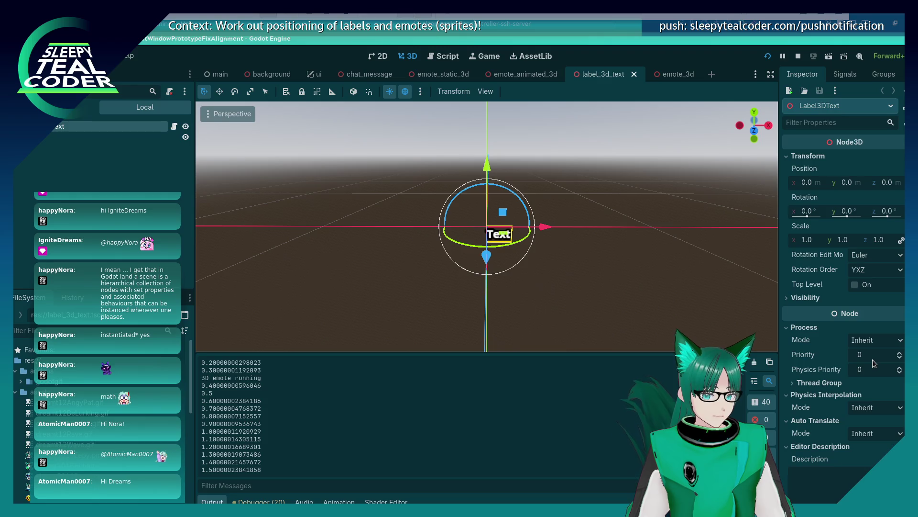
pyautogui.scroll(-2, 825, 345)
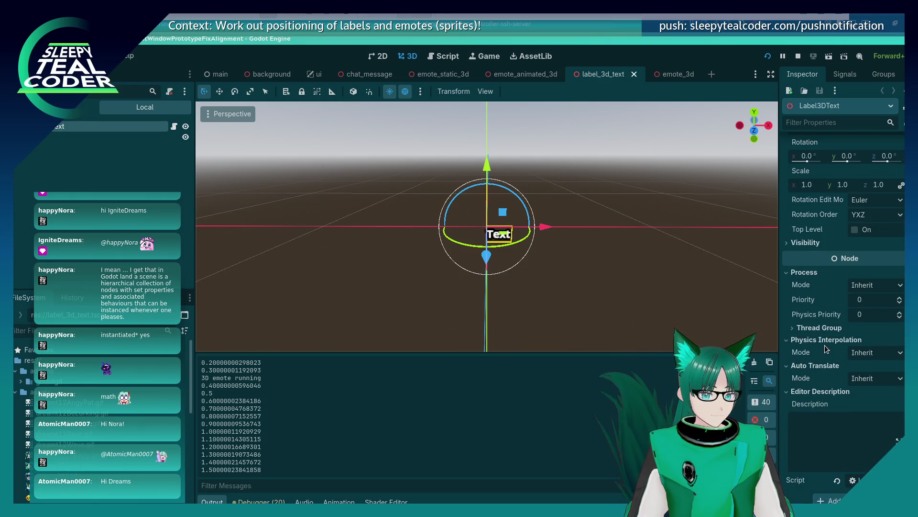
pyautogui.click(520, 234)
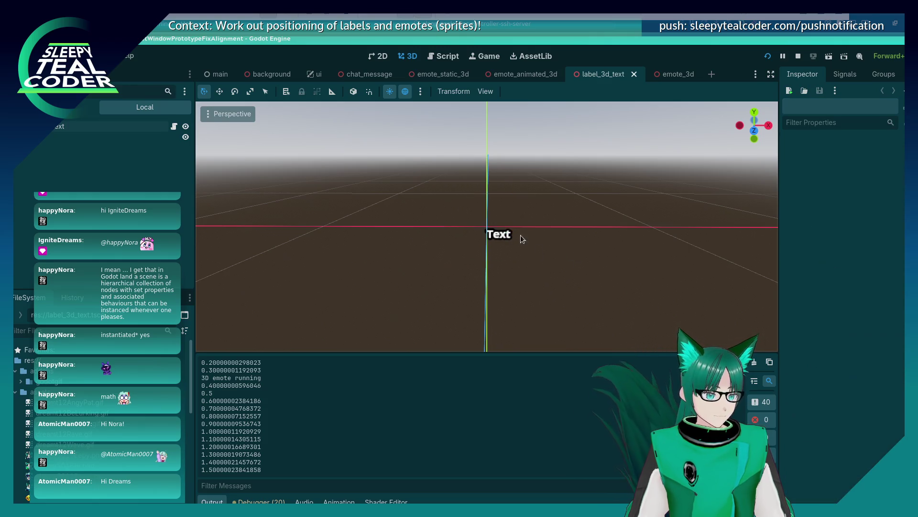
pyautogui.click(505, 237)
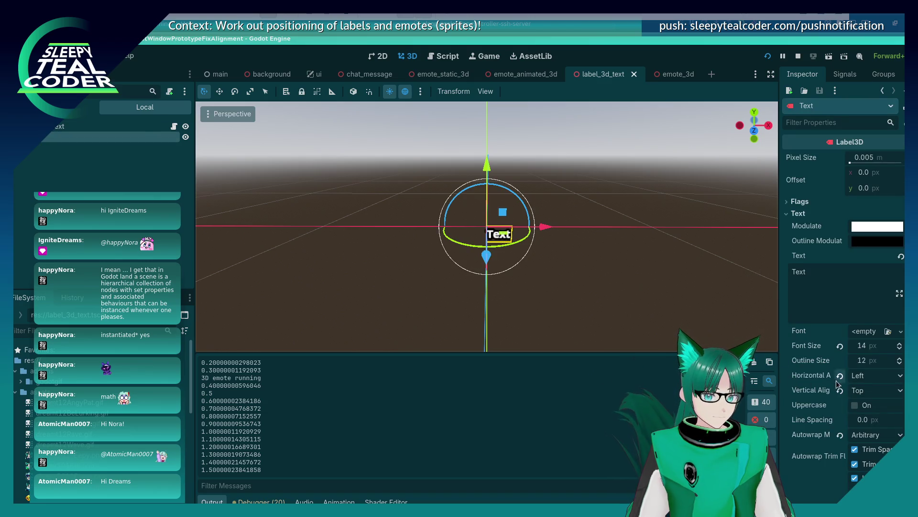
pyautogui.click(859, 392)
pyautogui.click(878, 418)
pyautogui.click(666, 303)
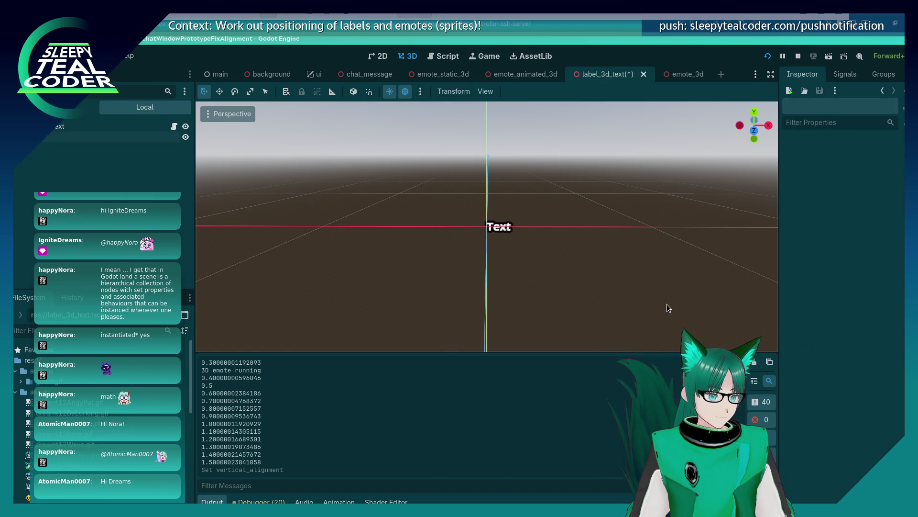
# Run the chat test, post a TestMcTest message and a 'Test' emote message, then stop
pyautogui.press('F5')
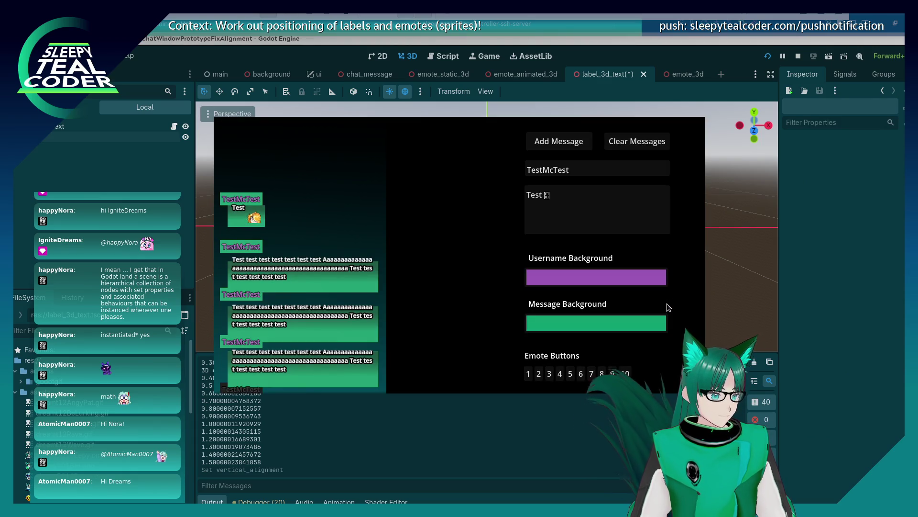
pyautogui.click(573, 145)
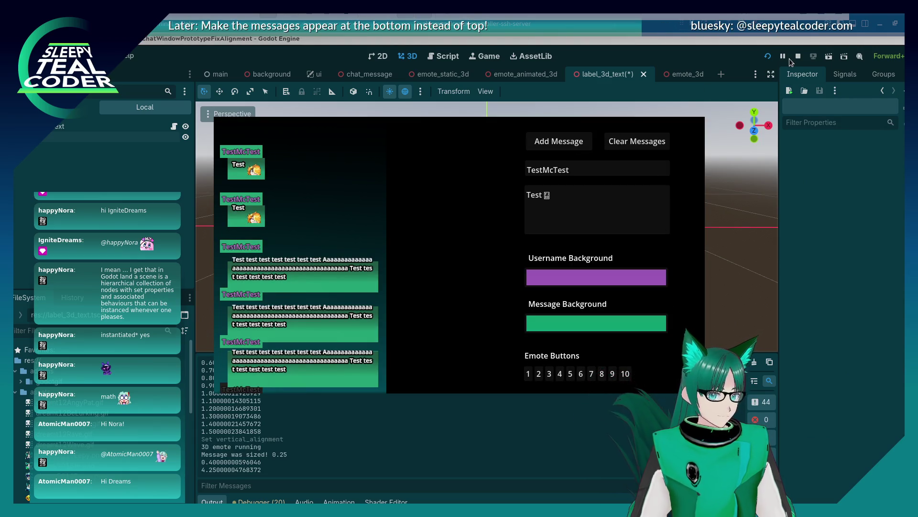
pyautogui.click(770, 56)
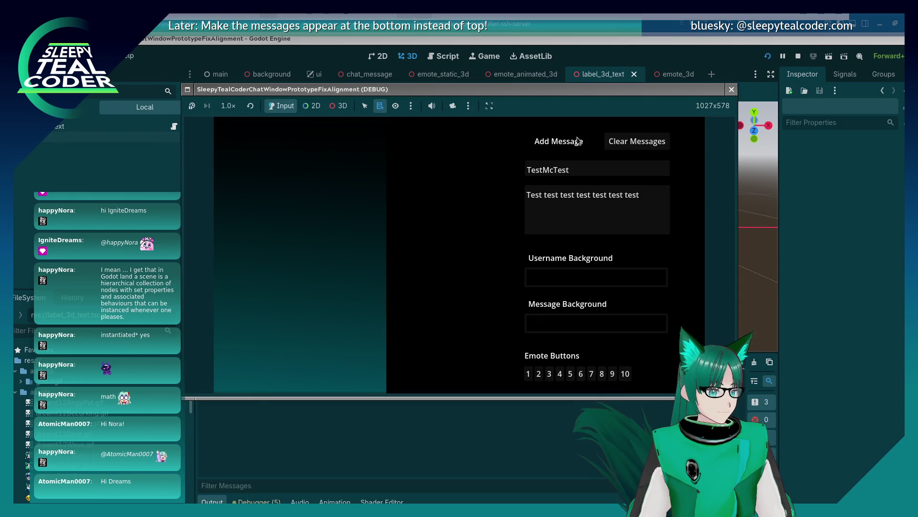
pyautogui.click(574, 141)
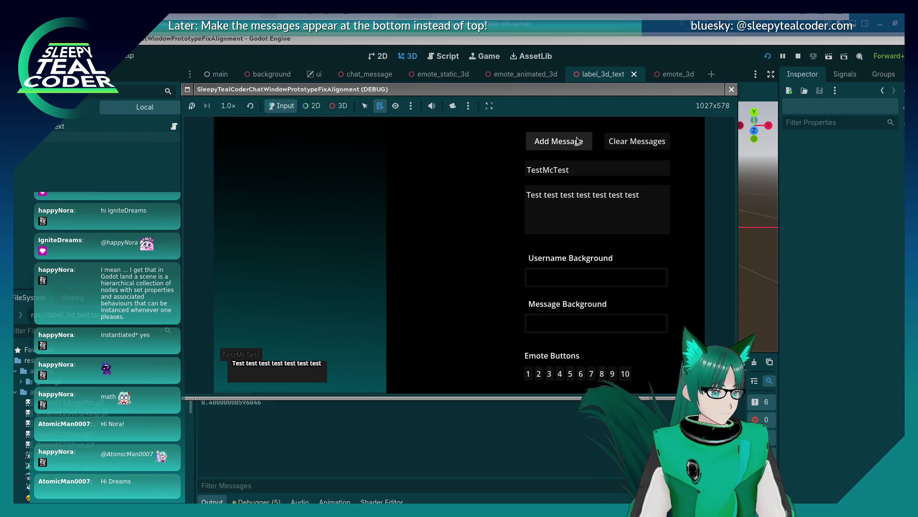
pyautogui.click(592, 169)
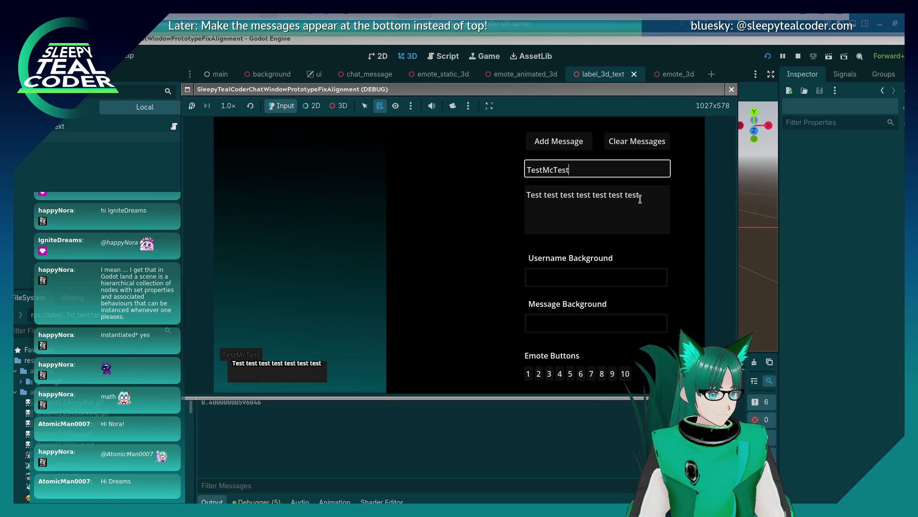
pyautogui.moveTo(640, 195); pyautogui.dragTo(530, 195)
pyautogui.write('est')
pyautogui.click(549, 374)
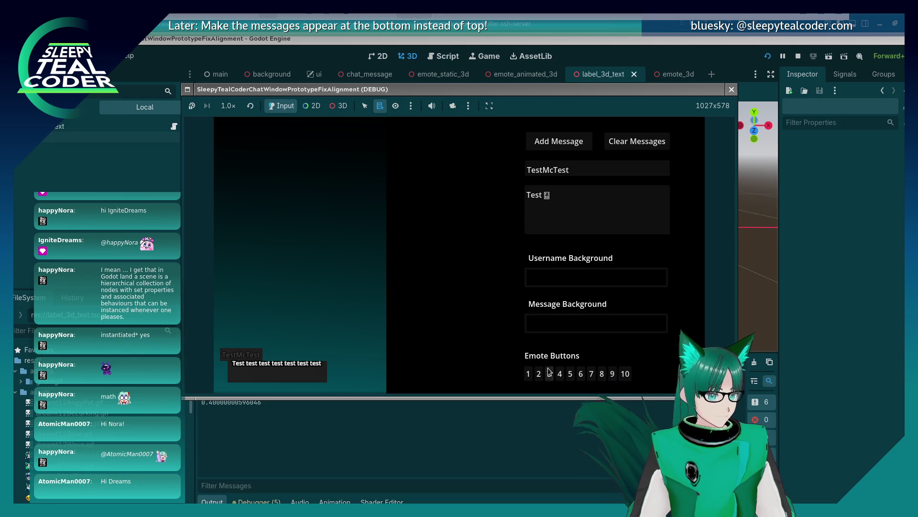
pyautogui.click(566, 145)
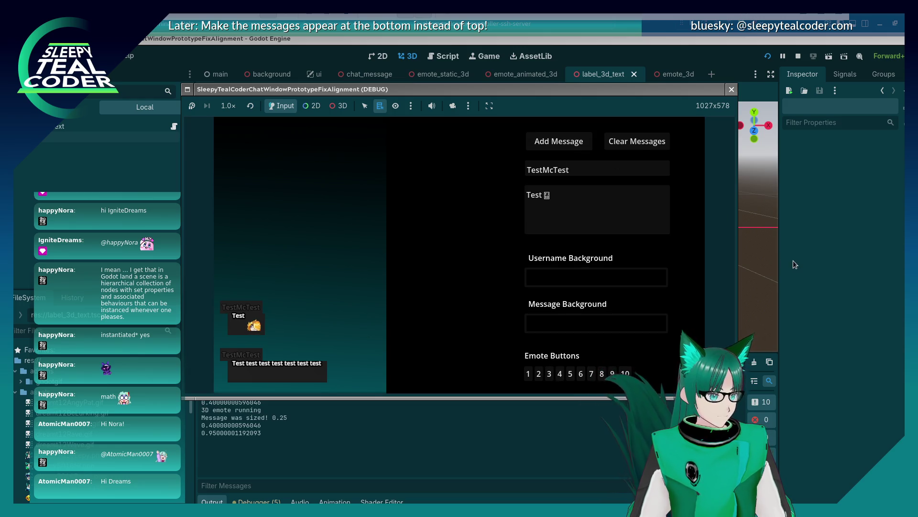
pyautogui.press('F8')
pyautogui.click(441, 56)
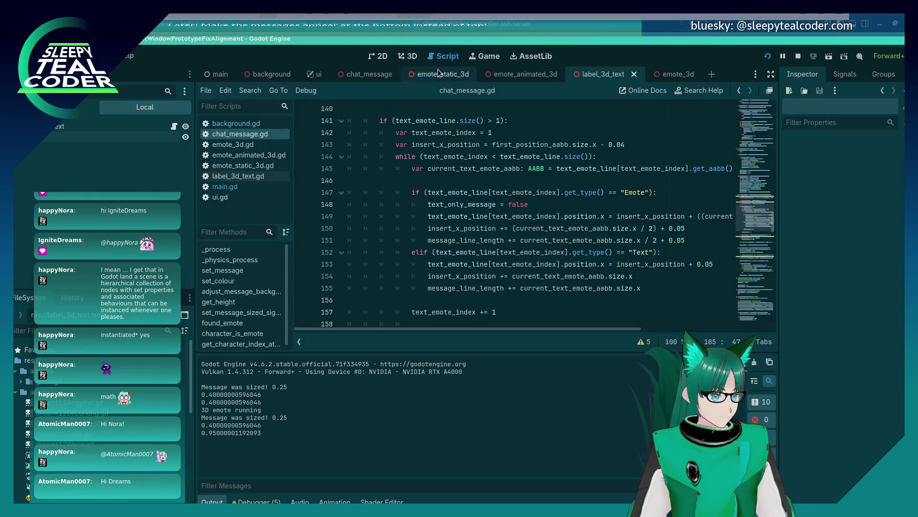
# Comment out lines 181–187, the text_only_message height adjustment block, with Ctrl+K
pyautogui.scroll(-6, 459, 247)
pyautogui.scroll(3, 456, 244)
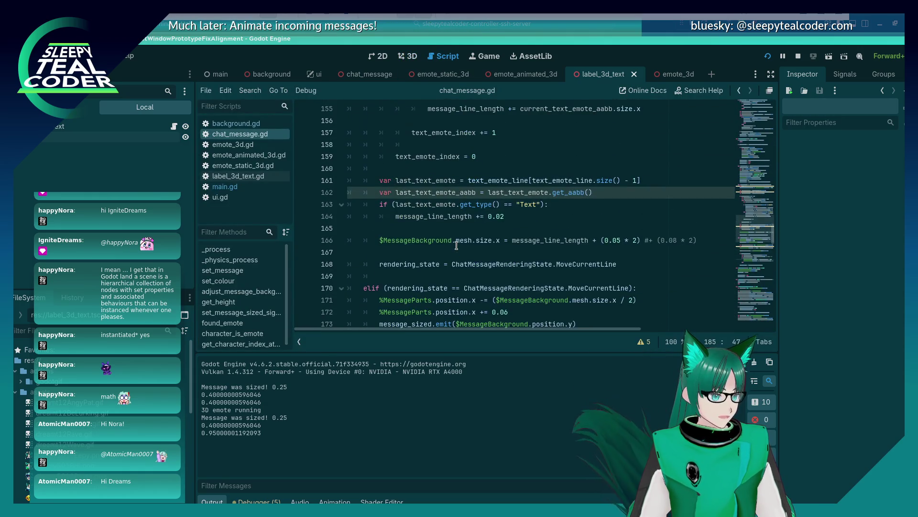
pyautogui.scroll(1, 457, 245)
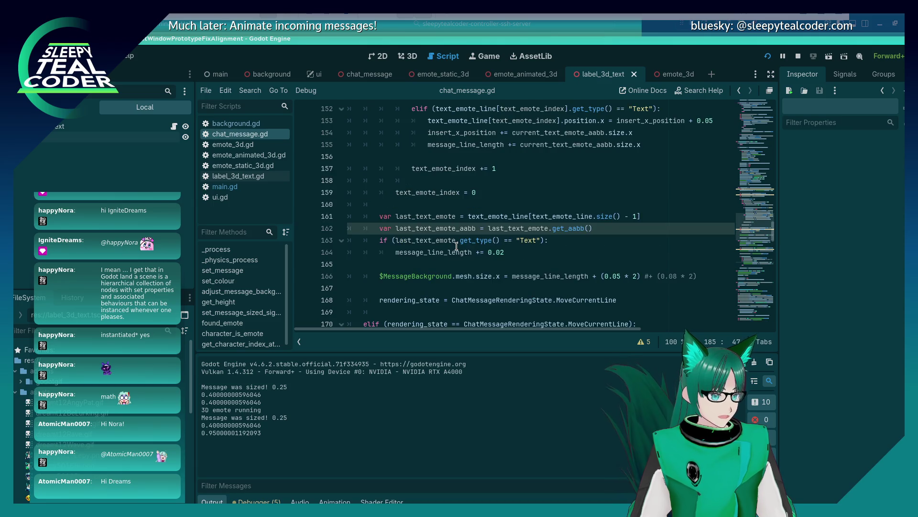
pyautogui.scroll(2, 456, 245)
pyautogui.scroll(-2, 454, 248)
pyautogui.scroll(-5, 452, 250)
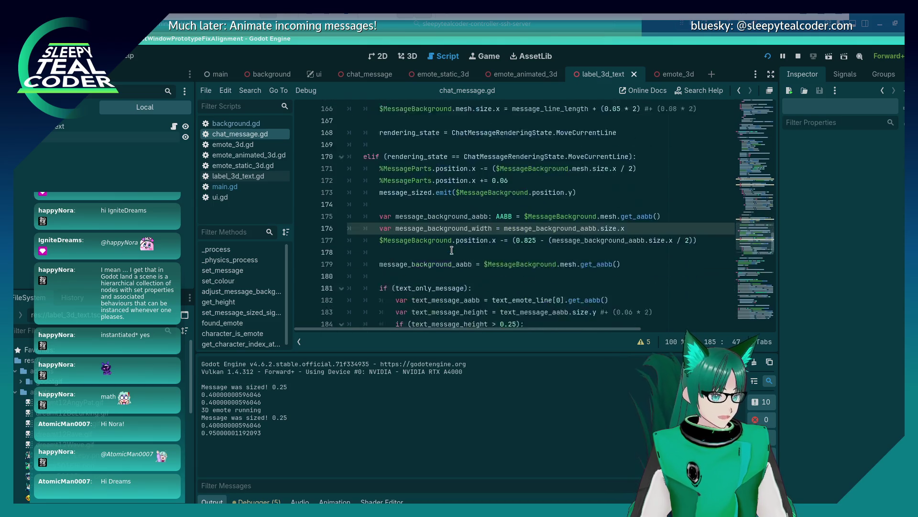
pyautogui.scroll(-4, 451, 252)
pyautogui.click(380, 131)
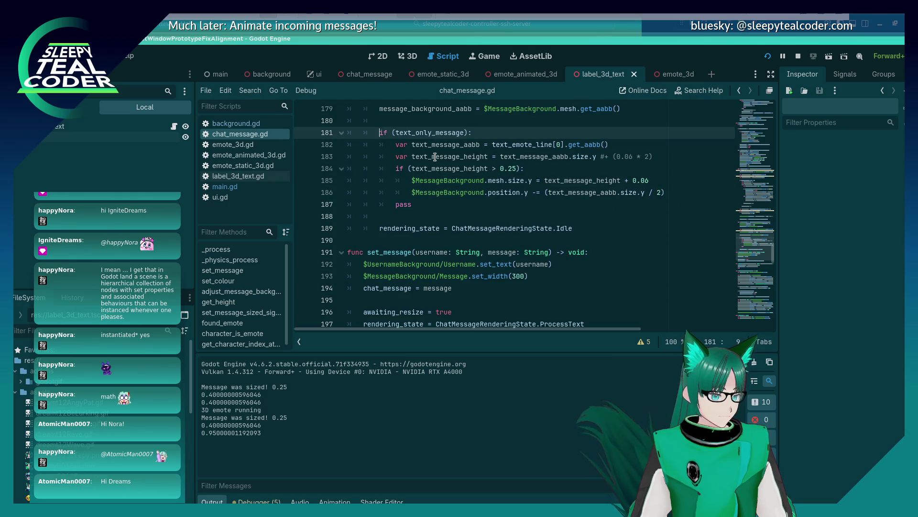
pyautogui.hotkey('ctrl', 'k')
pyautogui.press('Down')
pyautogui.hotkey('ctrl', 'k')
pyautogui.press('Down')
pyautogui.hotkey('ctrl', 'k')
pyautogui.press('Down')
pyautogui.hotkey('ctrl', 'k')
pyautogui.press('Down')
pyautogui.press('Down')
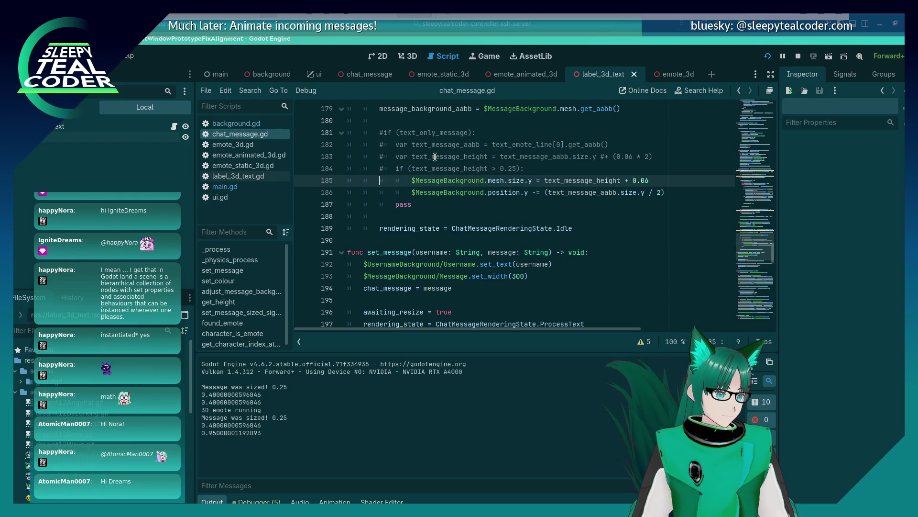
pyautogui.press('Up')
pyautogui.hotkey('ctrl', 'k')
pyautogui.press('Down')
pyautogui.hotkey('ctrl', 'k')
pyautogui.press('Down')
pyautogui.hotkey('ctrl', 'k')
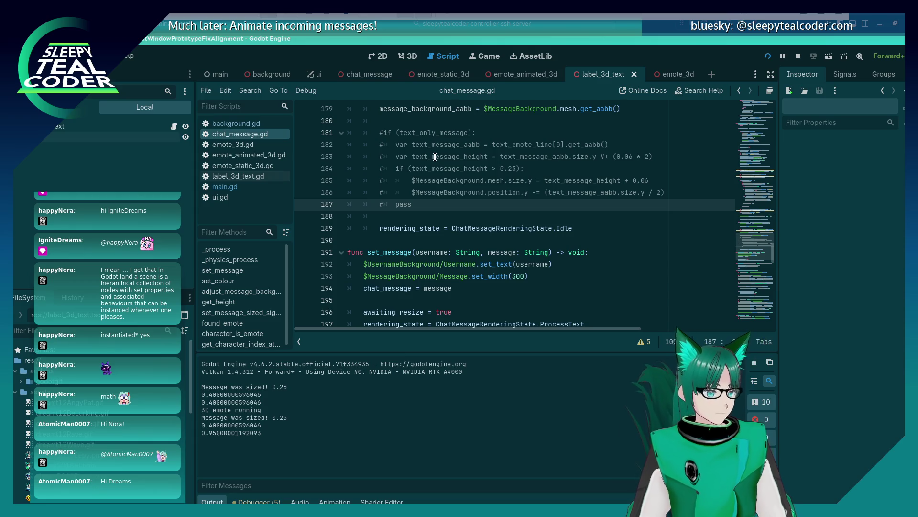
# Restart the game with the script change and add a test message, then open emote_animated_3d
pyautogui.hotkey('alt', 'Tab')
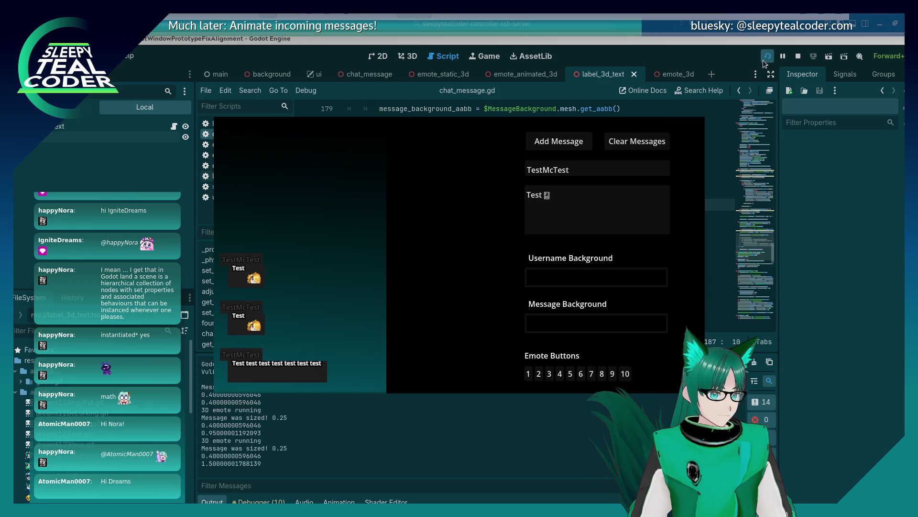
pyautogui.click(764, 61)
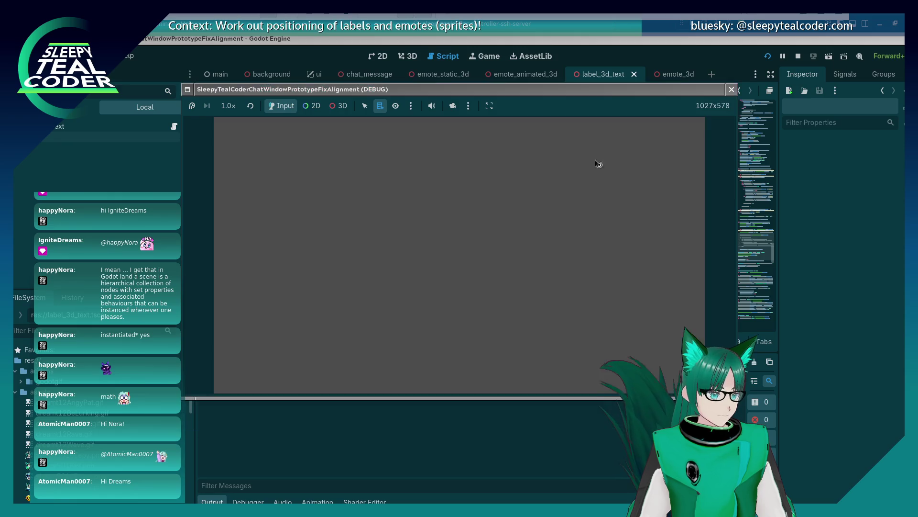
pyautogui.click(569, 147)
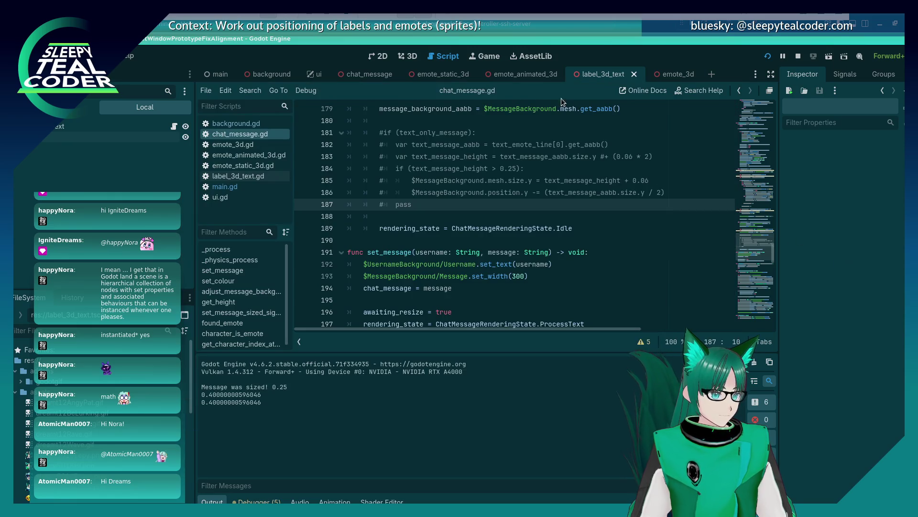
pyautogui.click(534, 75)
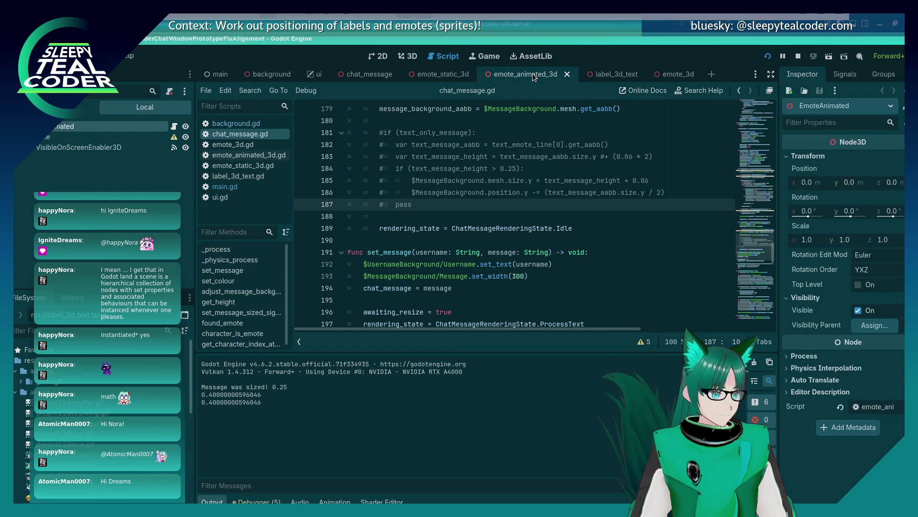
# Show the label_3d_text scene in the 3D view and inspect its Text label
pyautogui.click(408, 56)
pyautogui.click(370, 74)
pyautogui.click(445, 74)
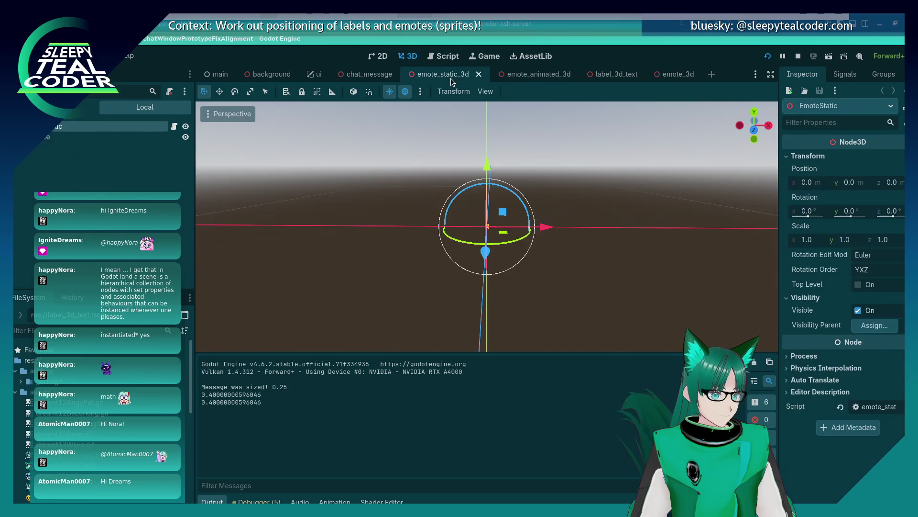
pyautogui.click(609, 76)
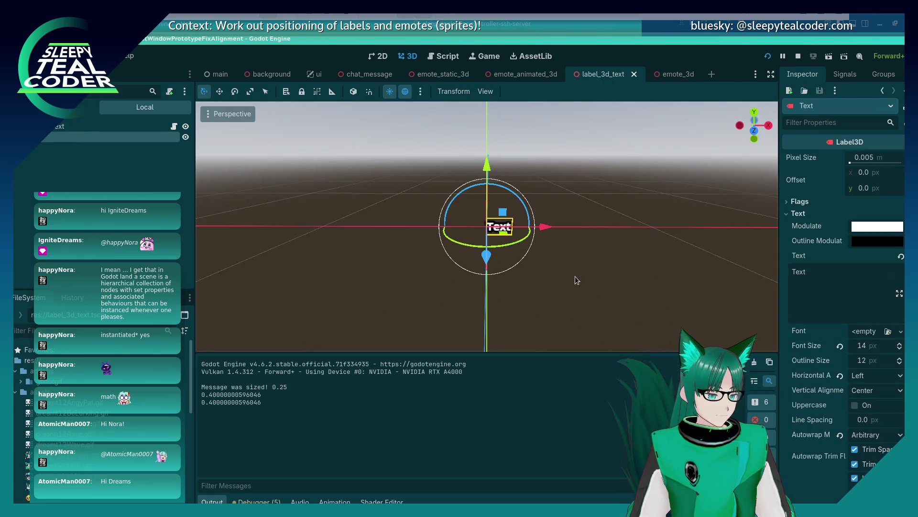
pyautogui.click(576, 279)
pyautogui.click(500, 227)
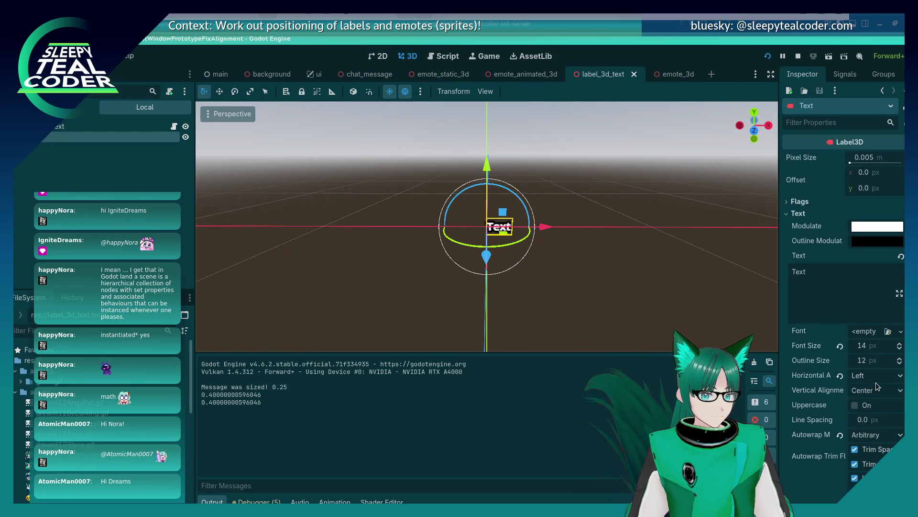
pyautogui.click(648, 301)
# Run the game, post a 'Test test' message with an emote, restart, add another message, stop
pyautogui.press('F5')
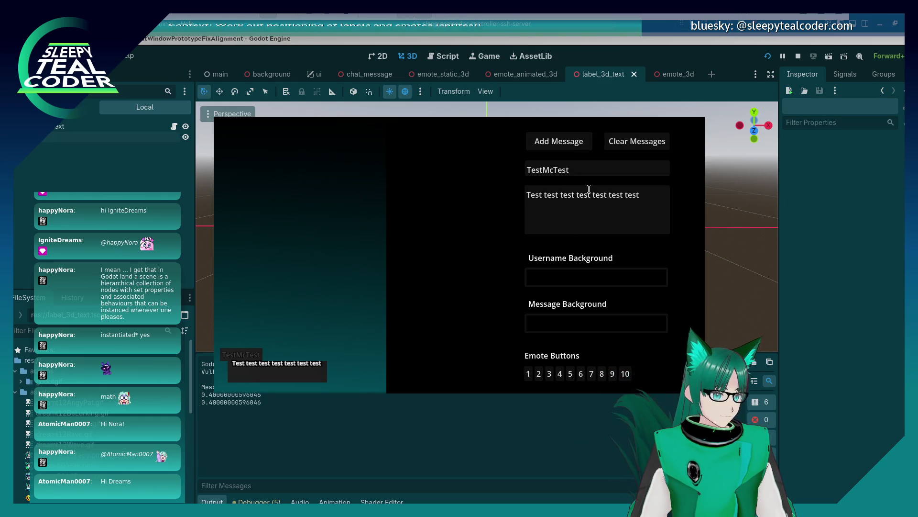
pyautogui.moveTo(566, 193); pyautogui.dragTo(639, 194)
pyautogui.press('BackSpace')
pyautogui.press('BackSpace')
pyautogui.press('BackSpace')
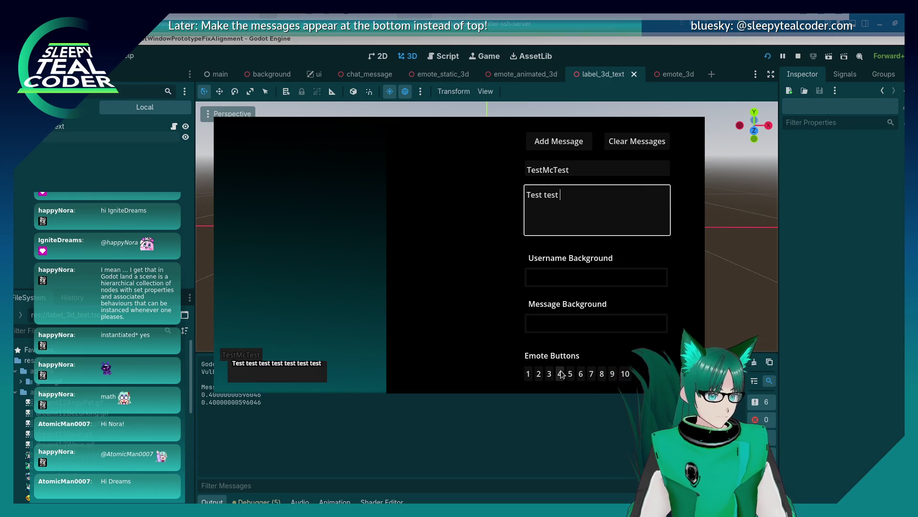
pyautogui.click(560, 374)
pyautogui.click(556, 145)
pyautogui.press('F5')
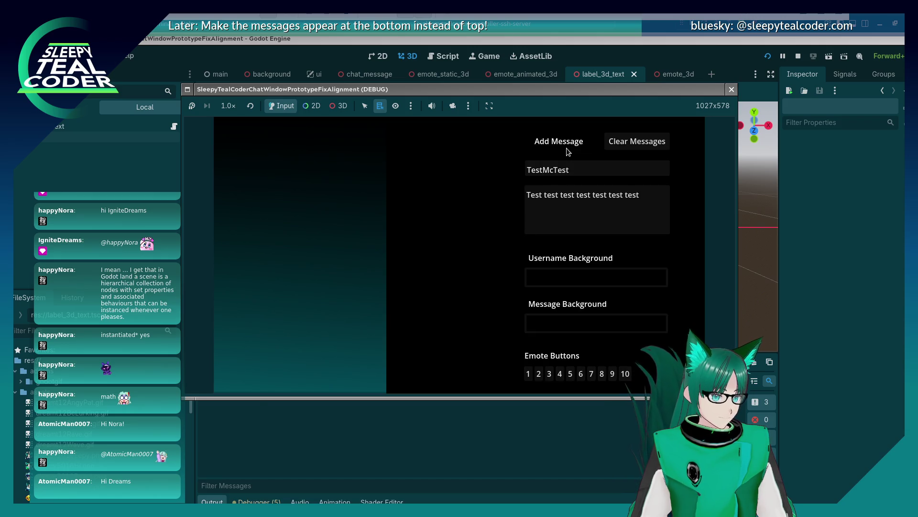
pyautogui.click(567, 148)
pyautogui.press('F8')
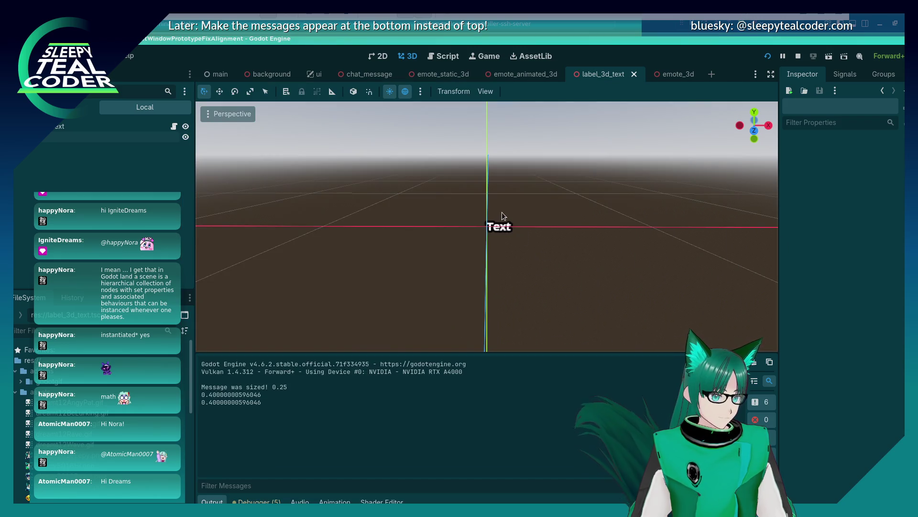
pyautogui.click(503, 232)
pyautogui.hotkey('alt', 'Tab')
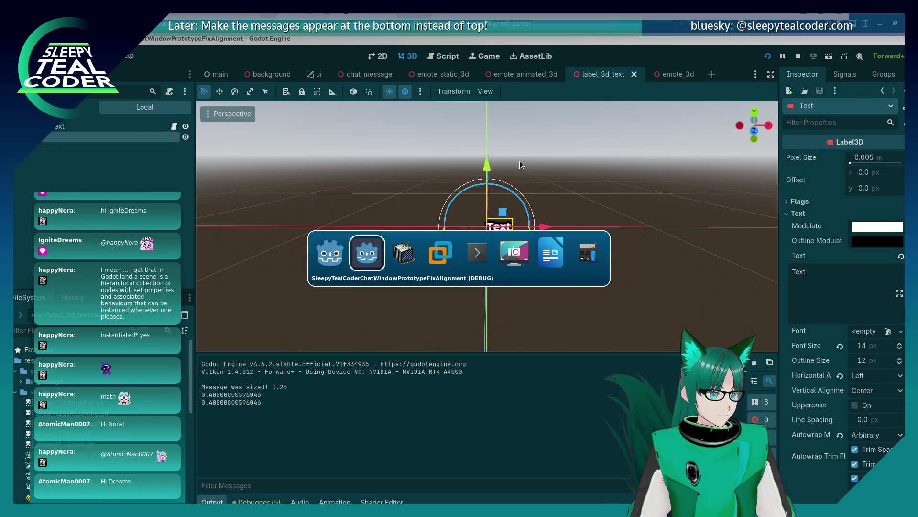
pyautogui.hotkey('alt', 'Tab')
pyautogui.click(443, 56)
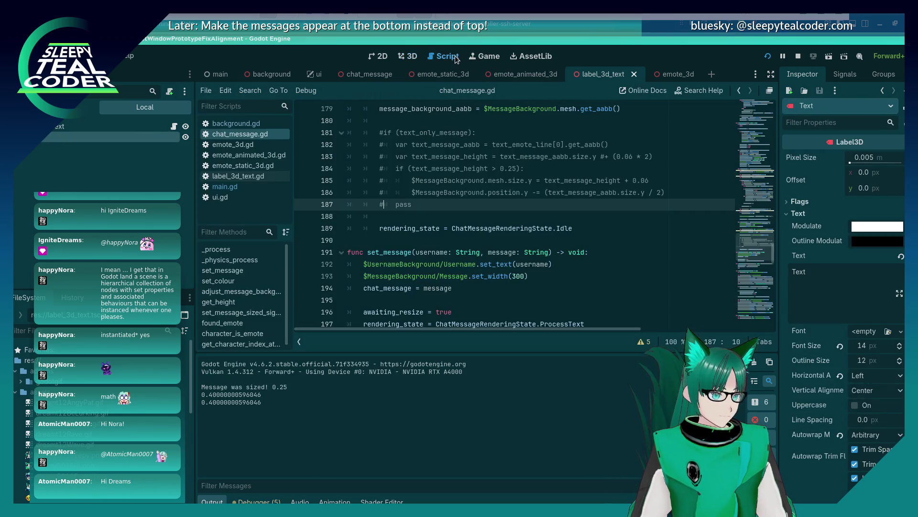
pyautogui.scroll(3, 512, 207)
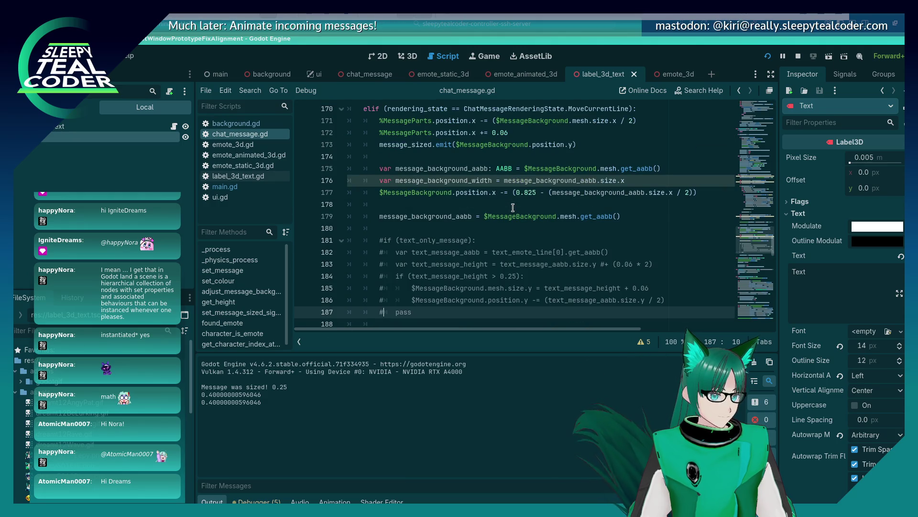
pyautogui.scroll(-1, 513, 207)
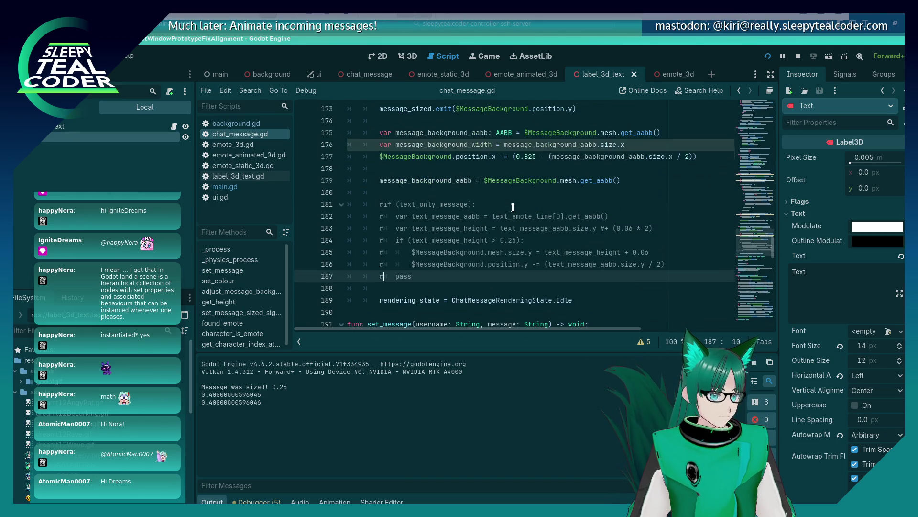
pyautogui.scroll(-2, 513, 208)
pyautogui.scroll(4, 512, 207)
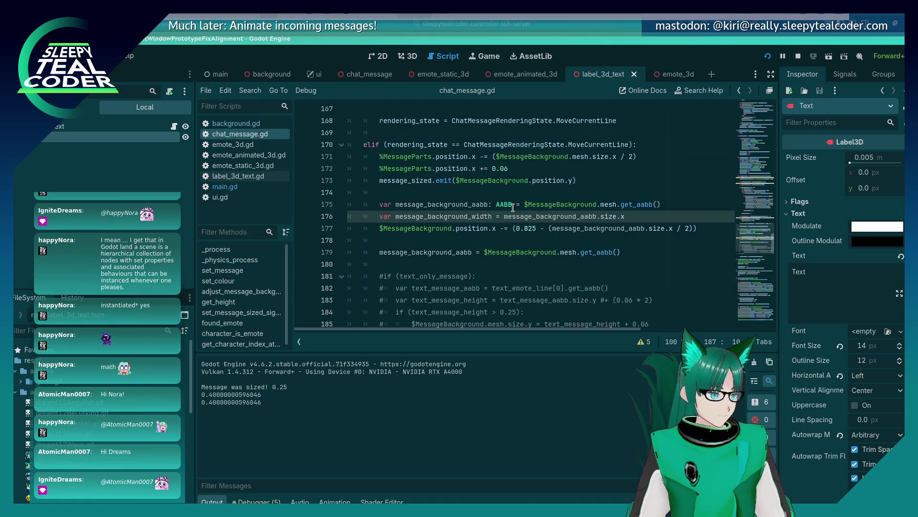
pyautogui.scroll(3, 511, 210)
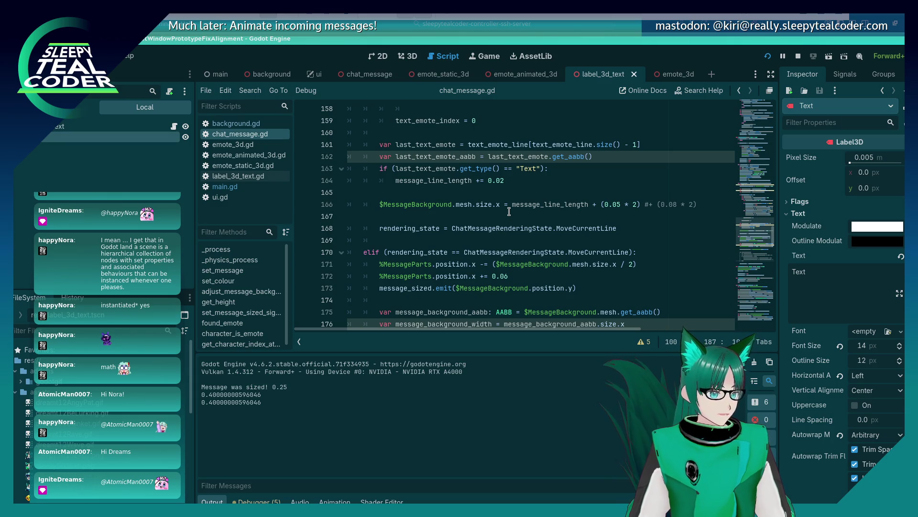
pyautogui.scroll(7, 509, 211)
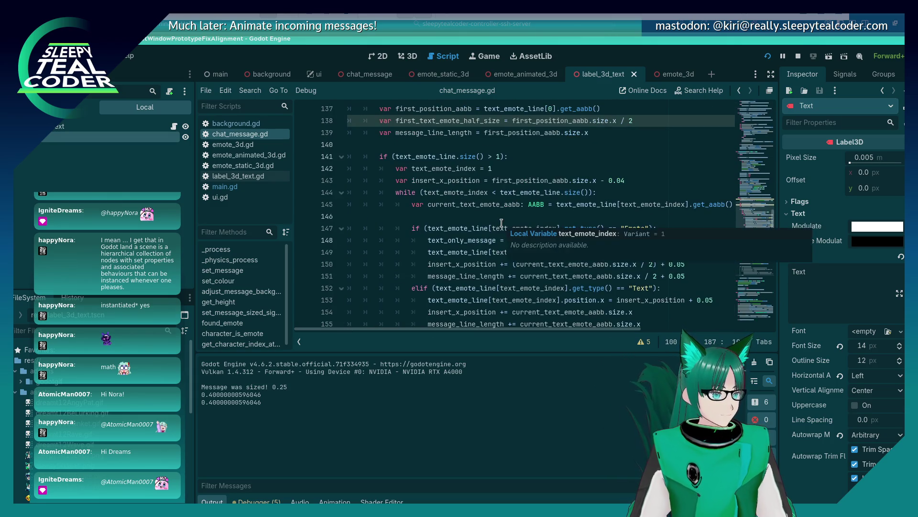
pyautogui.scroll(-11, 501, 223)
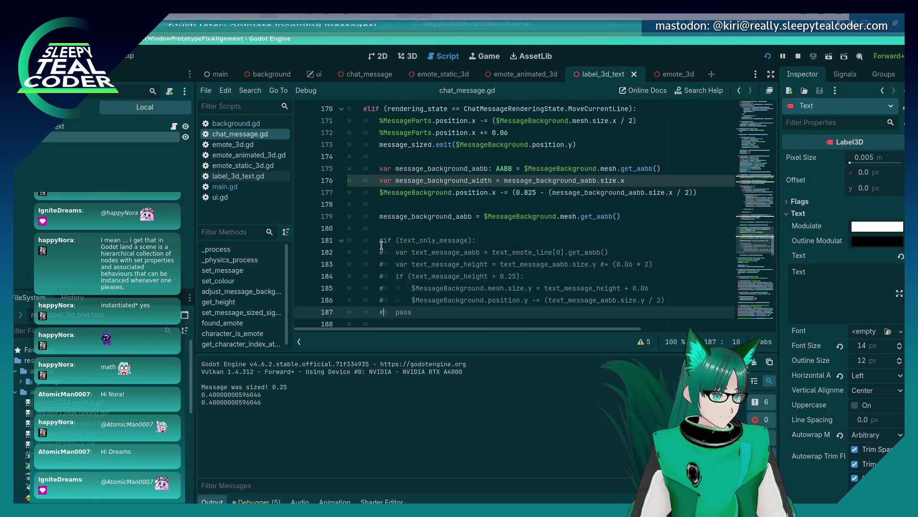
# Uncomment lines 181–187, restoring the text-only background sizing block
pyautogui.click(526, 242)
pyautogui.hotkey('ctrl', 'k')
pyautogui.press('Down')
pyautogui.hotkey('ctrl', 'k')
pyautogui.press('Down')
pyautogui.hotkey('ctrl', 'k')
pyautogui.press('Down')
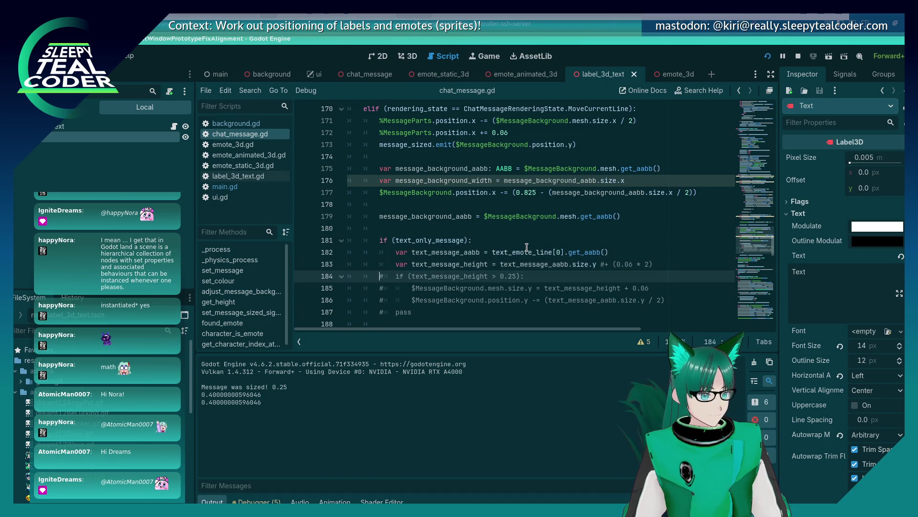
pyautogui.hotkey('ctrl', 'k')
pyautogui.press('Down')
pyautogui.hotkey('ctrl', 'k')
pyautogui.press('Down')
pyautogui.press('Down')
pyautogui.press('Up')
pyautogui.hotkey('ctrl', 'k')
pyautogui.press('Down')
pyautogui.hotkey('ctrl', 'k')
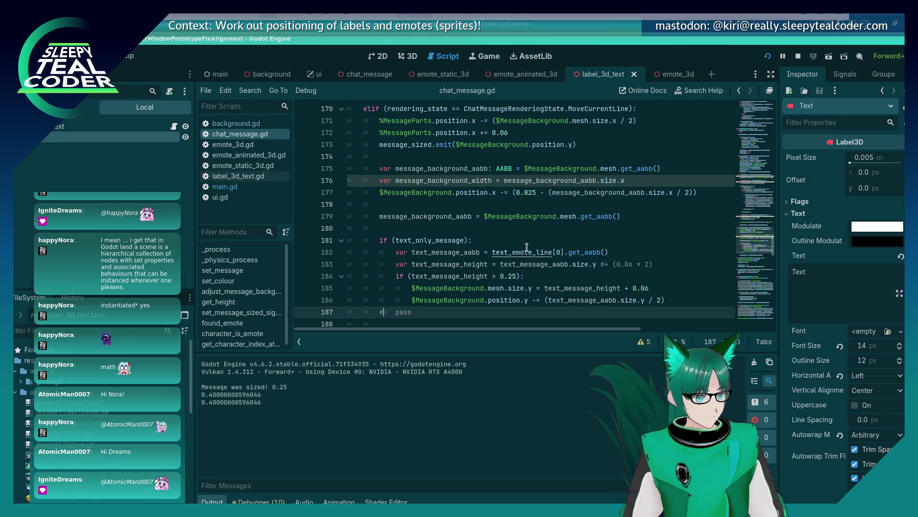
# Run the game with a test message, then review the background position and height lines
pyautogui.press('F5')
pyautogui.click(575, 144)
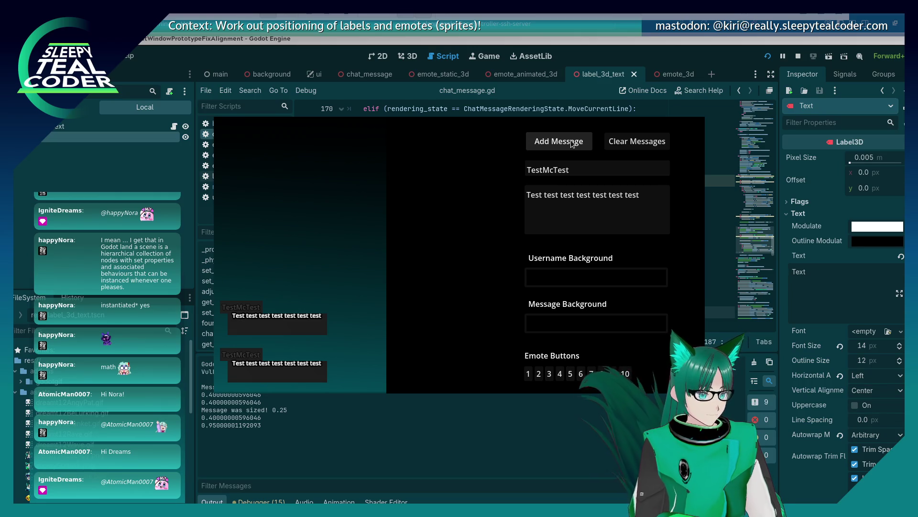
pyautogui.press('F8')
pyautogui.scroll(-2, 534, 230)
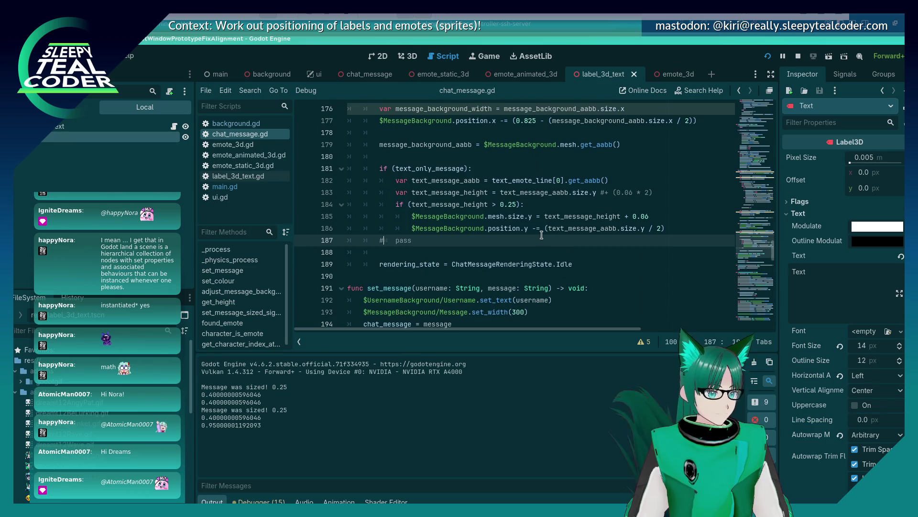
pyautogui.click(539, 232)
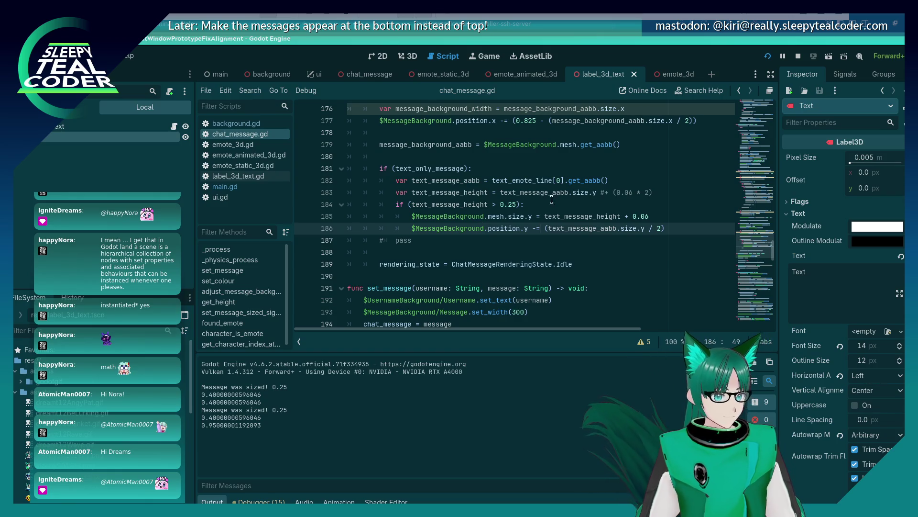
pyautogui.click(632, 216)
# Rerun and restart the game to add fresh messages, logging 'Message was sized! 0.25'
pyautogui.press('F5')
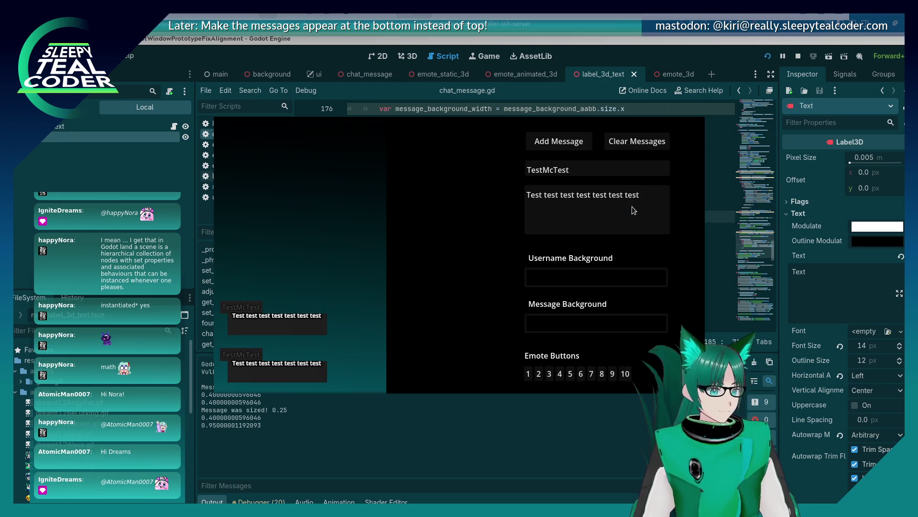
pyautogui.click(569, 141)
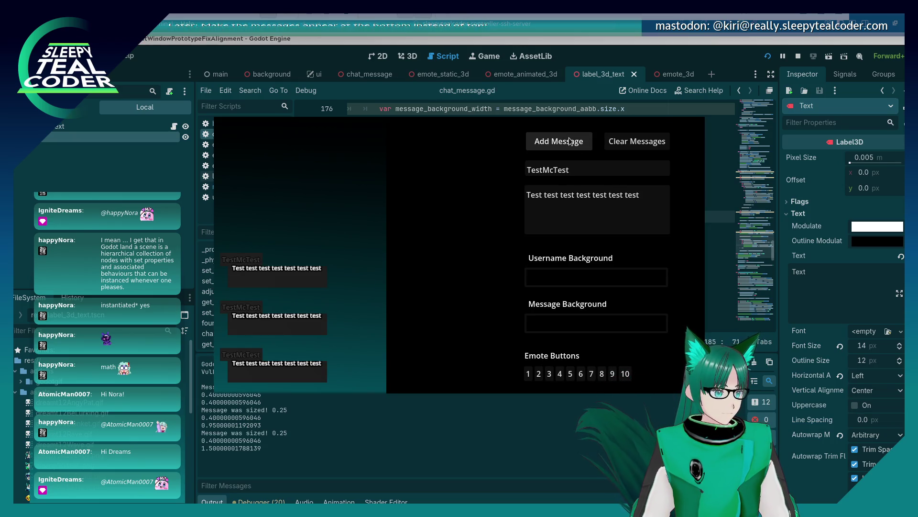
pyautogui.click(768, 56)
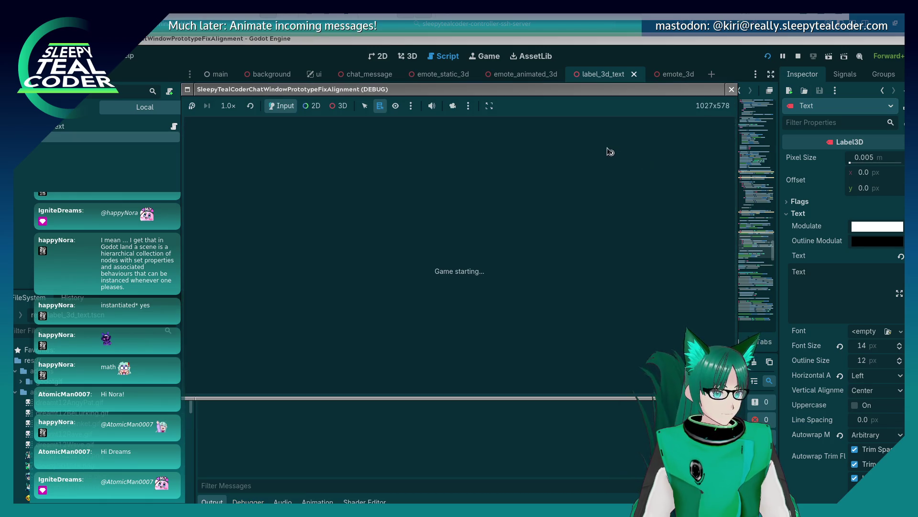
pyautogui.click(585, 140)
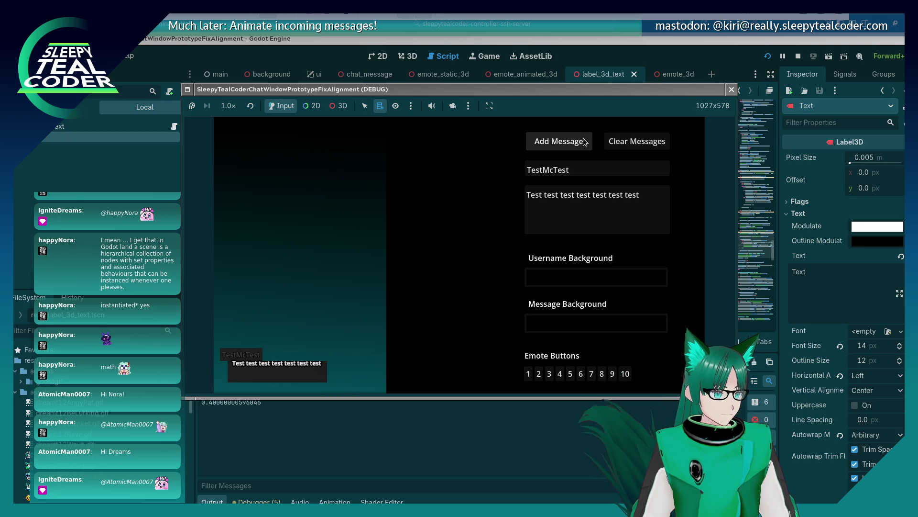
pyautogui.click(669, 58)
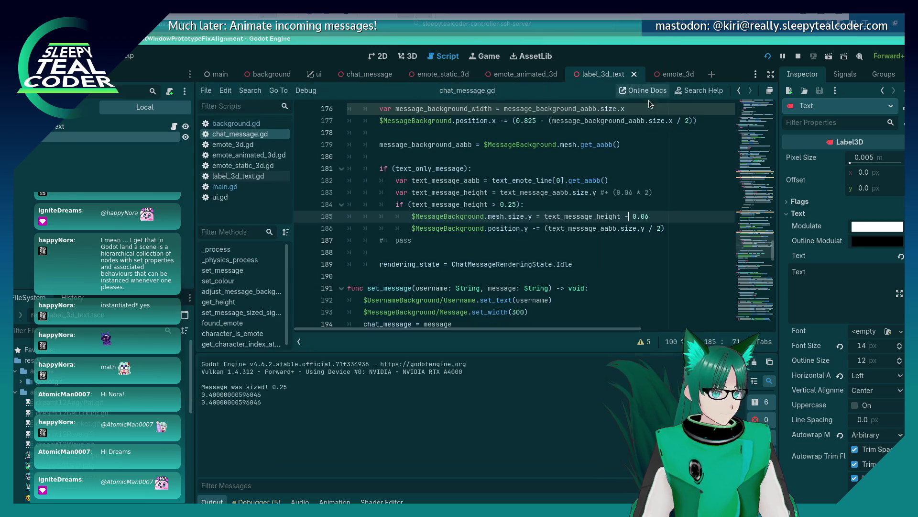
# After a test run, comment out the if condition and unindent the sizing lines below it
pyautogui.press('F5')
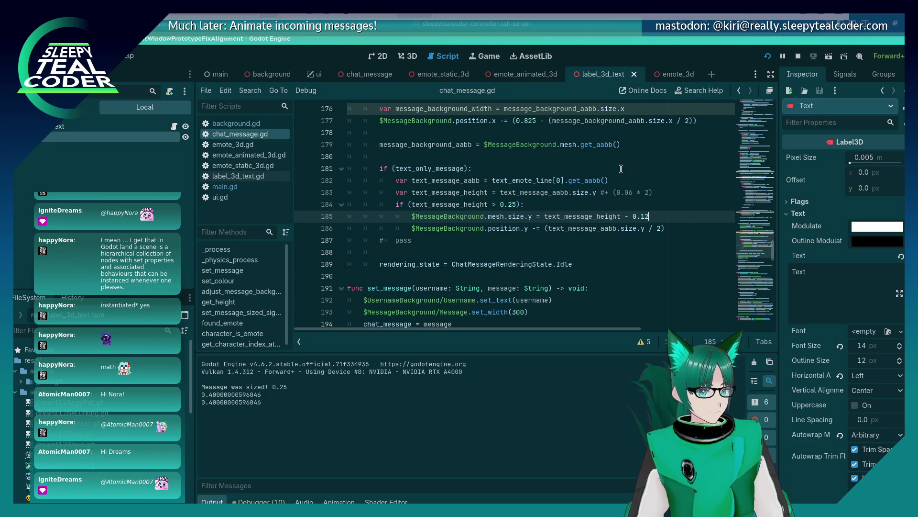
pyautogui.click(579, 142)
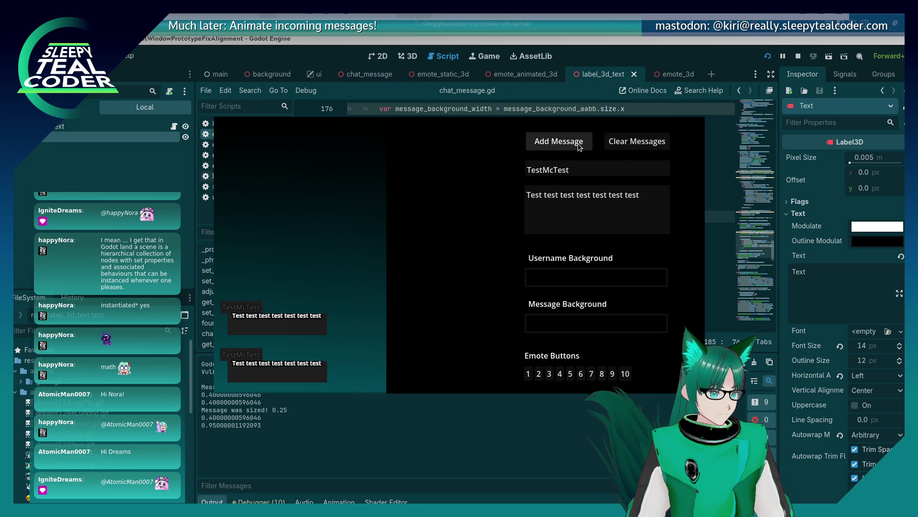
pyautogui.press('F8')
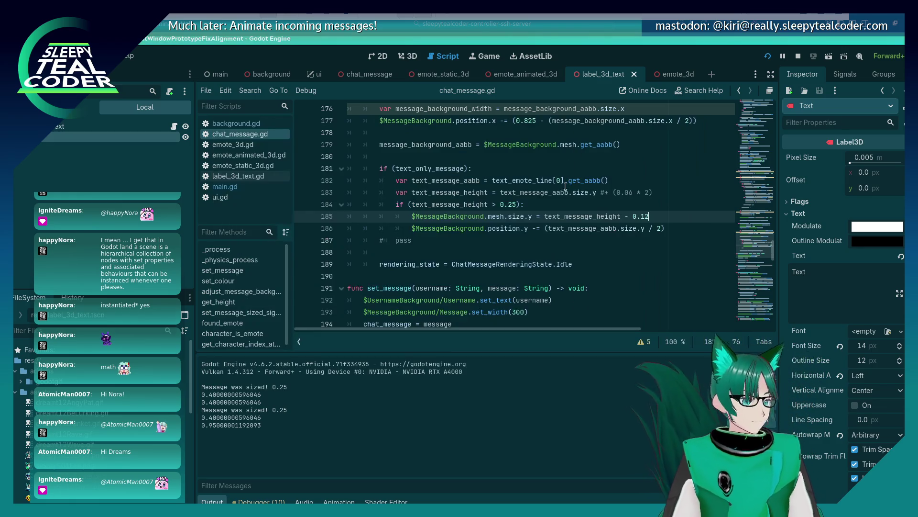
pyautogui.scroll(1, 479, 239)
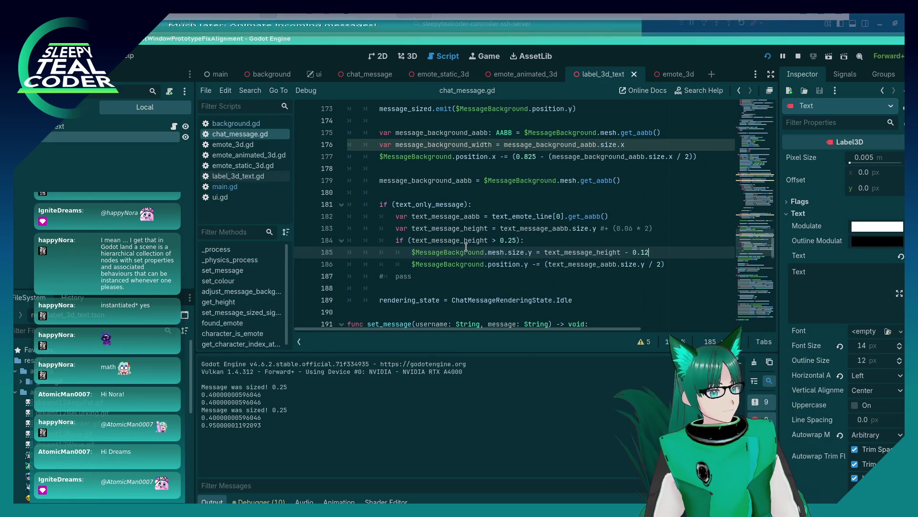
pyautogui.click(396, 240)
pyautogui.scroll(-3, 455, 223)
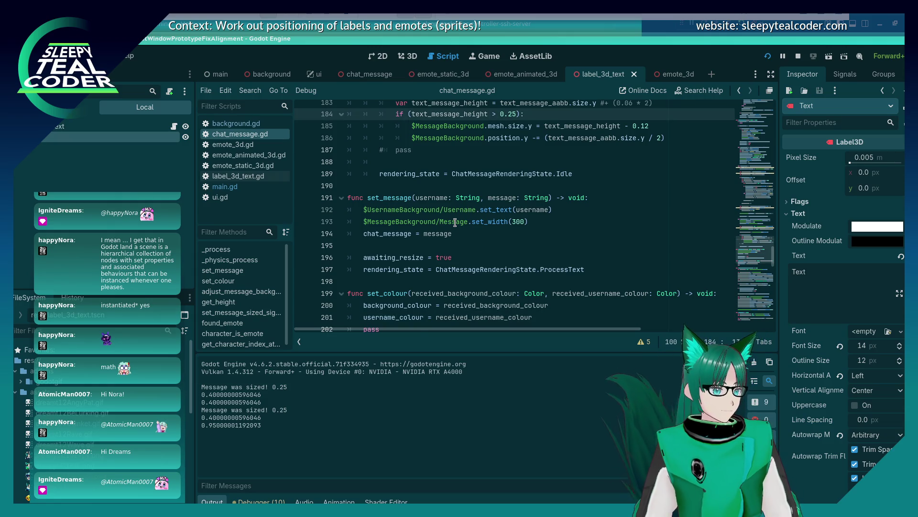
pyautogui.press('Return')
pyautogui.write('#')
pyautogui.press('Down')
pyautogui.hotkey('shift', 'Down')
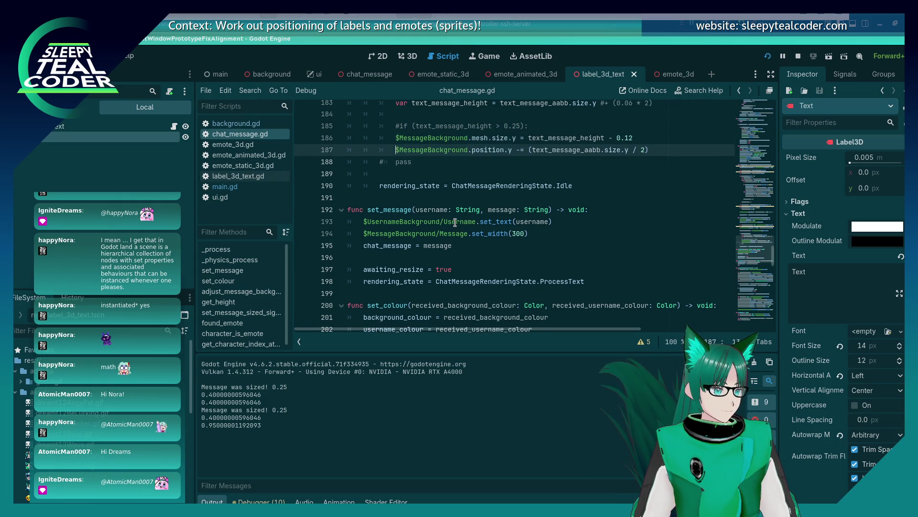
pyautogui.hotkey('shift', 'Tab')
pyautogui.press('Up')
pyautogui.press('Up')
# Test chat messages with the background height subtraction active and then commented out
pyautogui.press('F5')
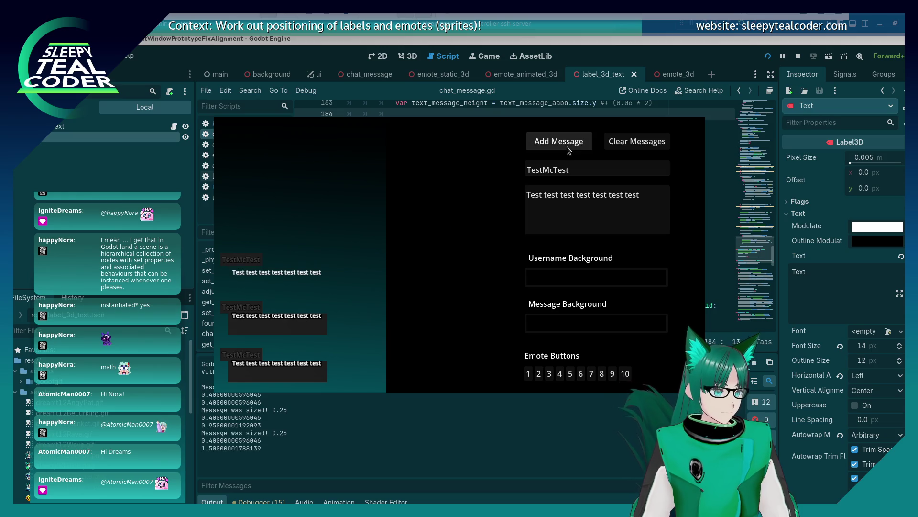
pyautogui.hotkey('alt', 'Tab')
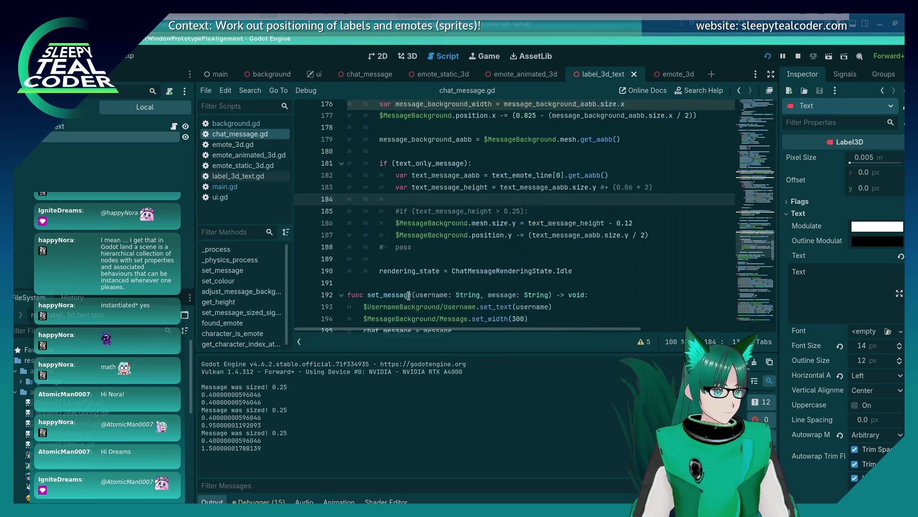
pyautogui.click(532, 245)
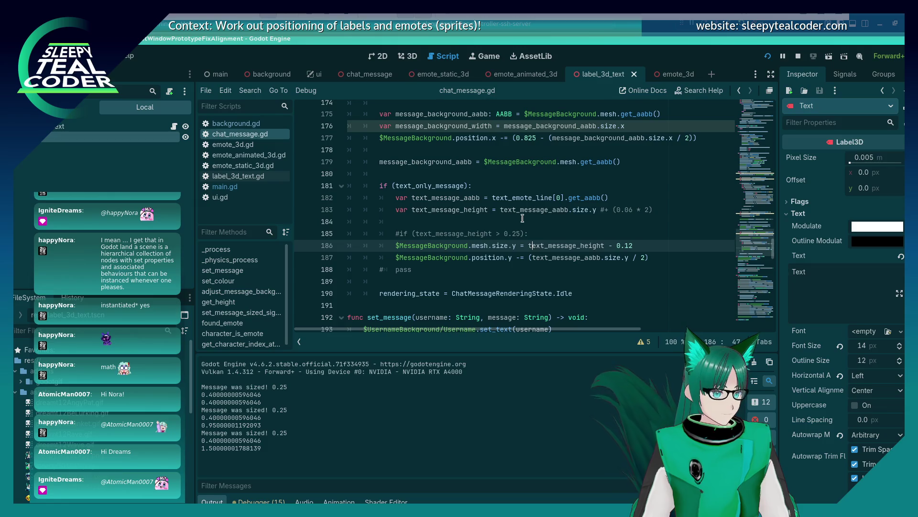
pyautogui.hotkey('alt', 'Tab')
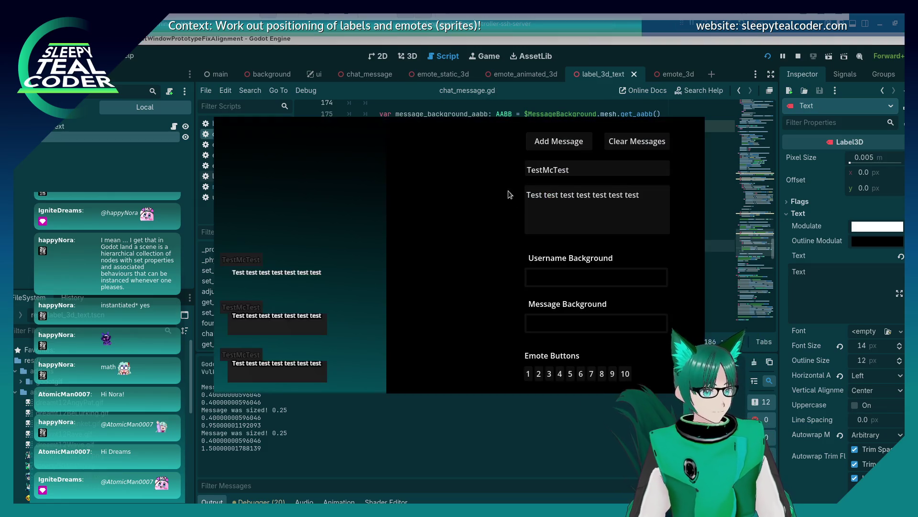
pyautogui.click(550, 148)
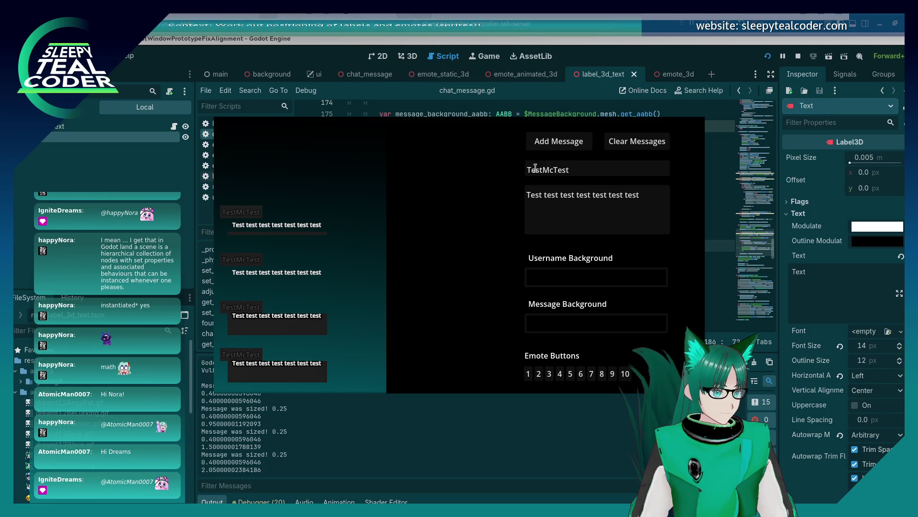
pyautogui.hotkey('alt', 'Tab')
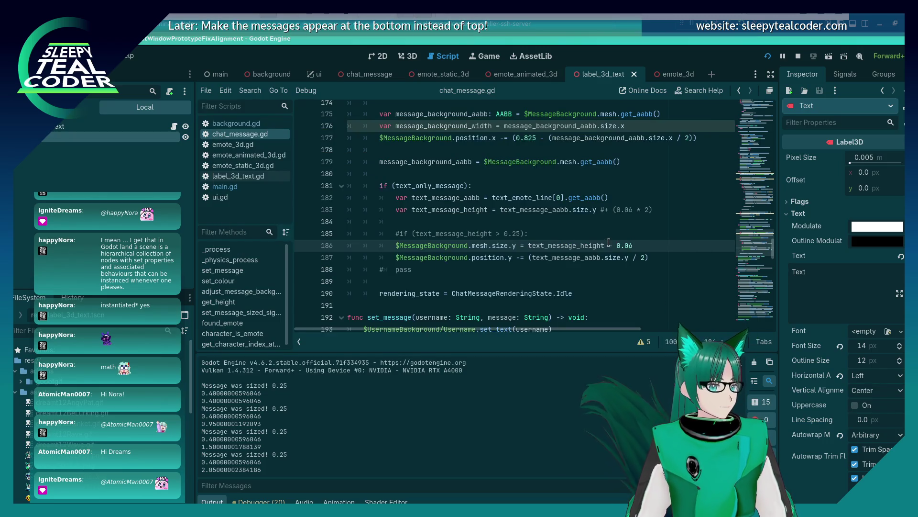
pyautogui.write('#')
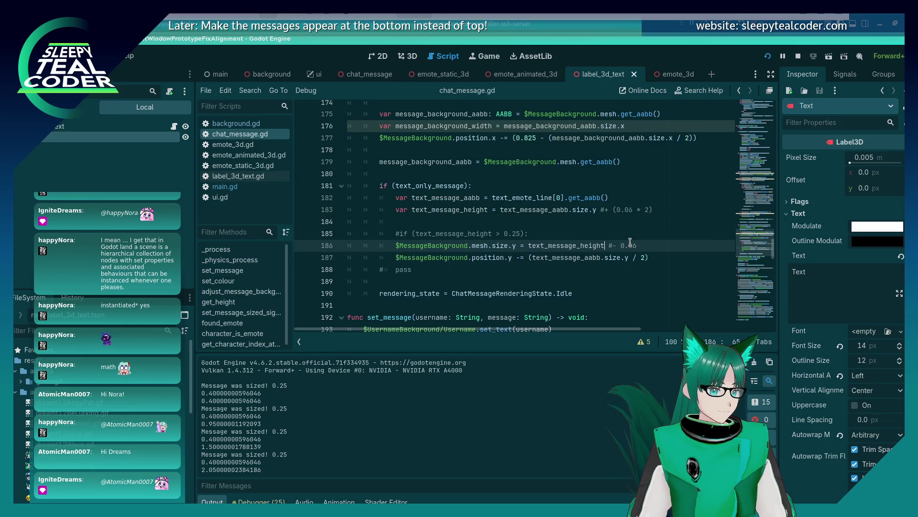
pyautogui.hotkey('alt', 'Tab')
pyautogui.click(555, 141)
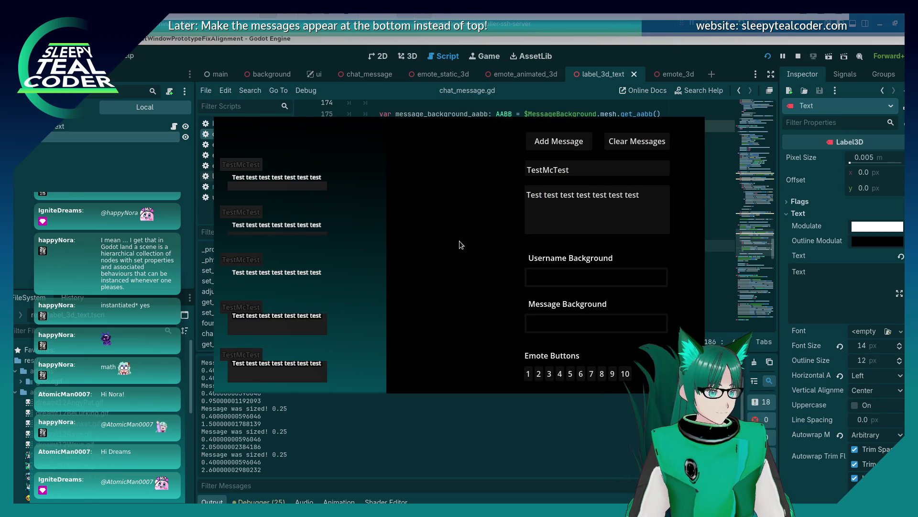
# Add more test messages in the running game to compare background heights
pyautogui.hotkey('alt', 'Tab')
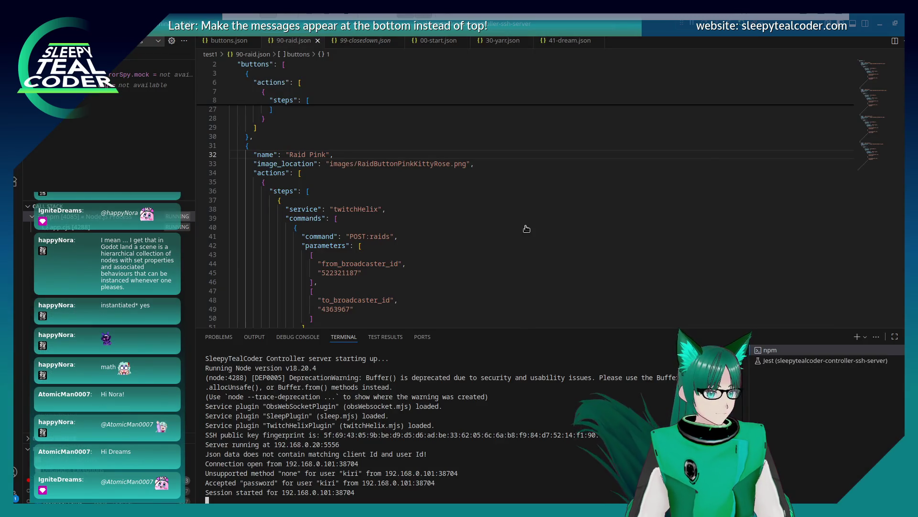
pyautogui.hotkey('alt', 'Tab')
pyautogui.hotkey('alt', 'Tab')
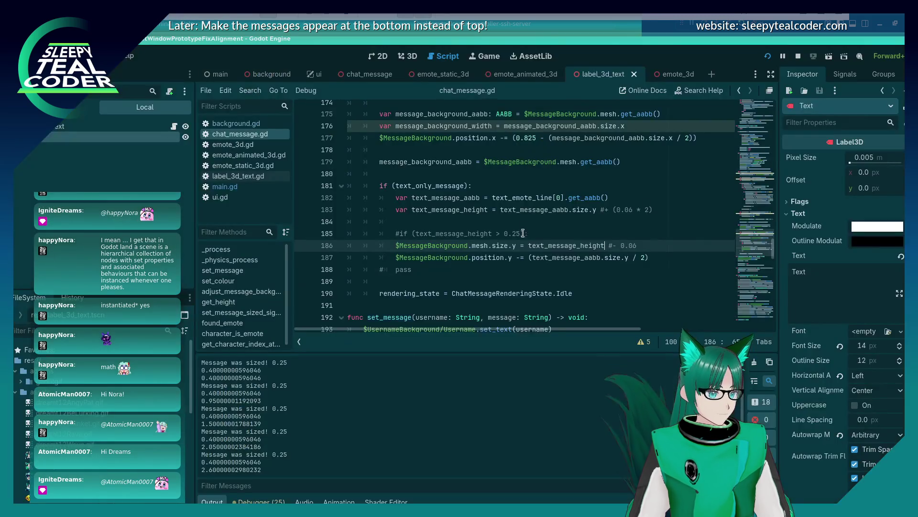
pyautogui.hotkey('alt', 'Tab')
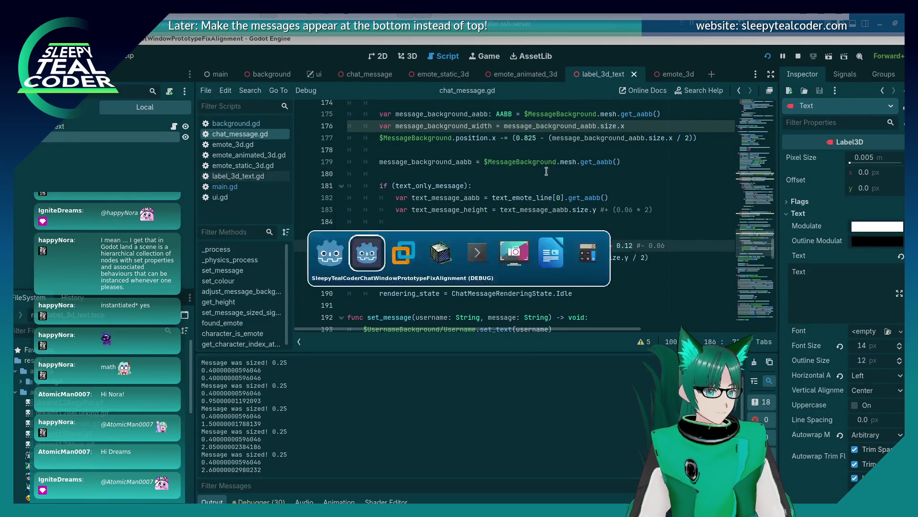
pyautogui.click(568, 146)
pyautogui.hotkey('alt', 'Tab')
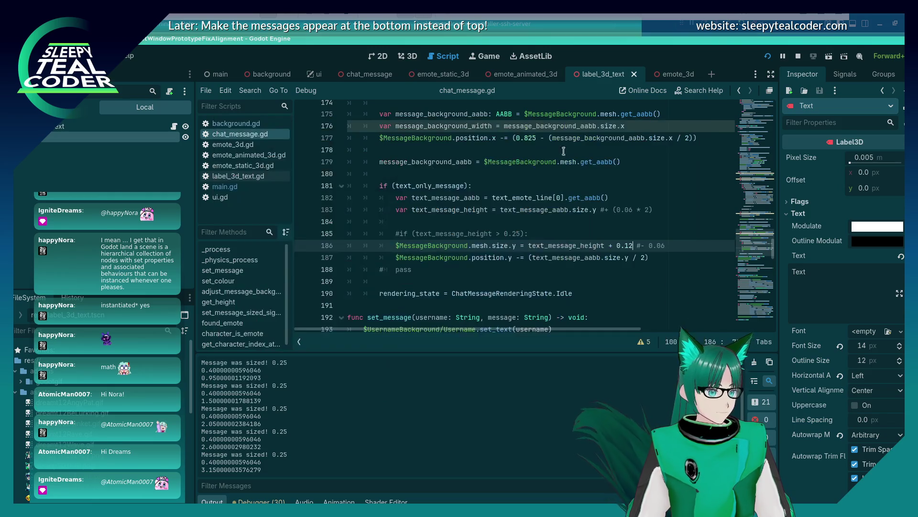
pyautogui.hotkey('alt', 'Tab')
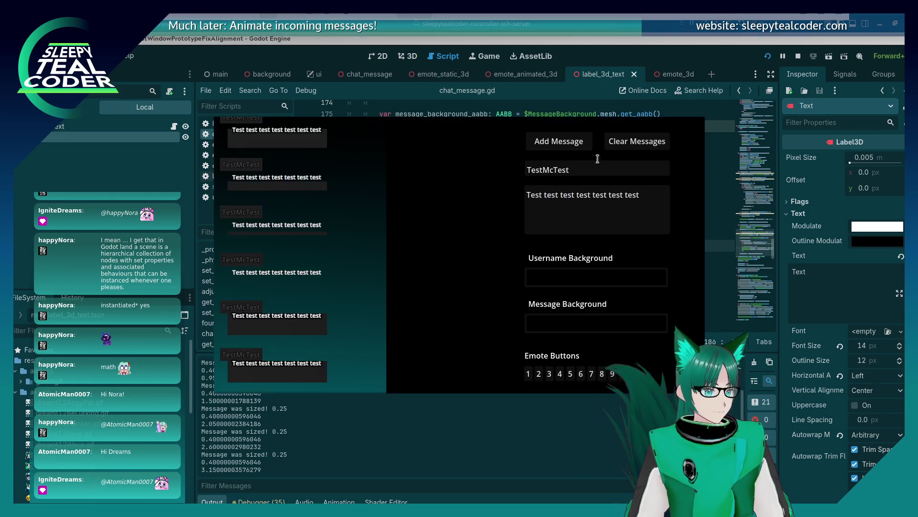
pyautogui.click(578, 147)
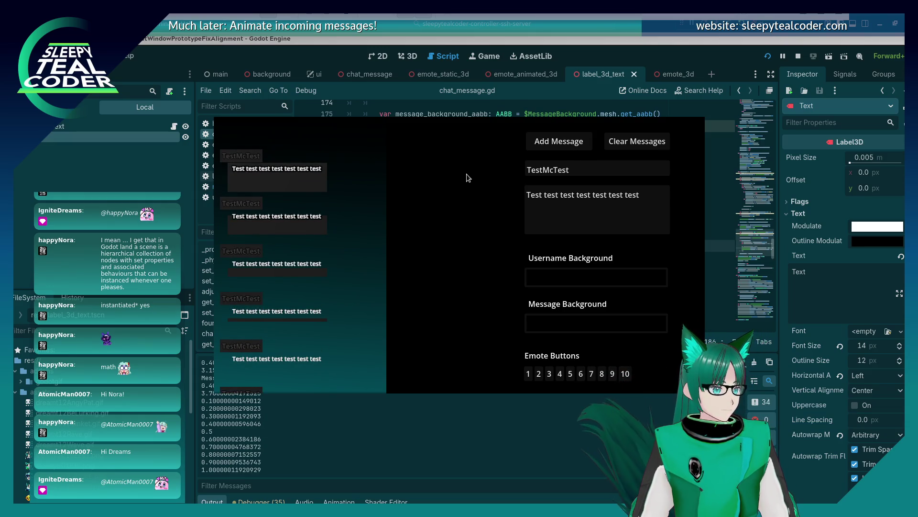
pyautogui.hotkey('alt', 'Tab')
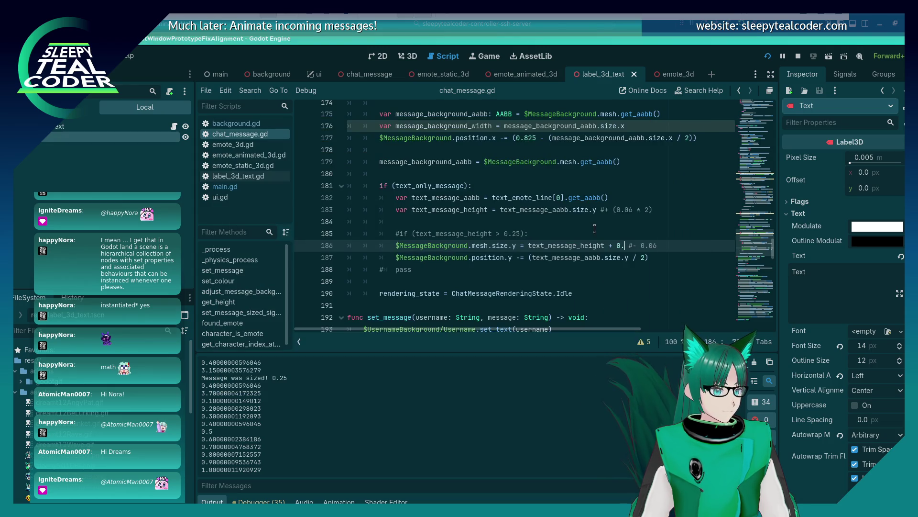
# Set line 186 to text_message_height - 0.12 and indent the sizing lines under the commented if
pyautogui.press('Right')
pyautogui.press('BackSpace')
pyautogui.press('End')
pyautogui.press('BackSpace')
pyautogui.press('BackSpace')
pyautogui.write('12')
pyautogui.hotkey('shift', 'Down')
pyautogui.press('Tab')
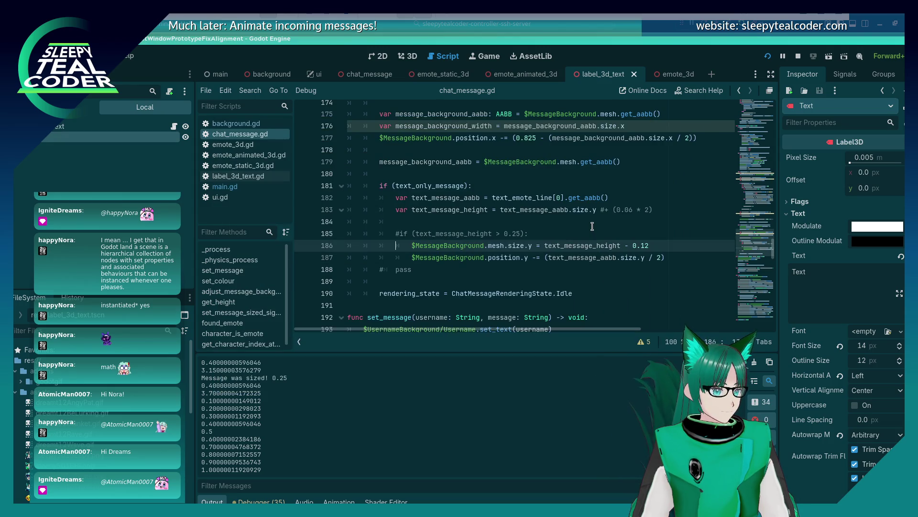
pyautogui.press('Up')
pyautogui.hotkey('ctrl', 'k')
pyautogui.hotkey('alt', 'Tab')
# Check a test message's background, then undo the latest sizing and height offset edits
pyautogui.click(551, 143)
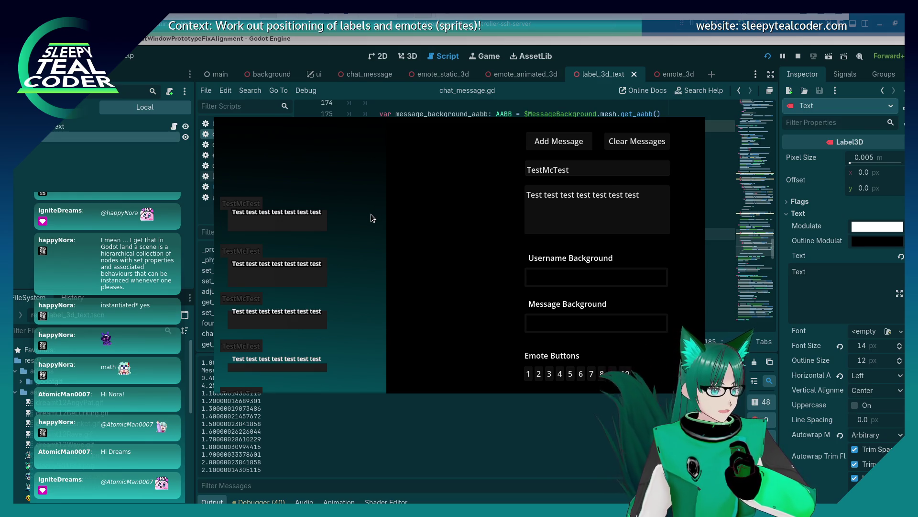
pyautogui.click(663, 62)
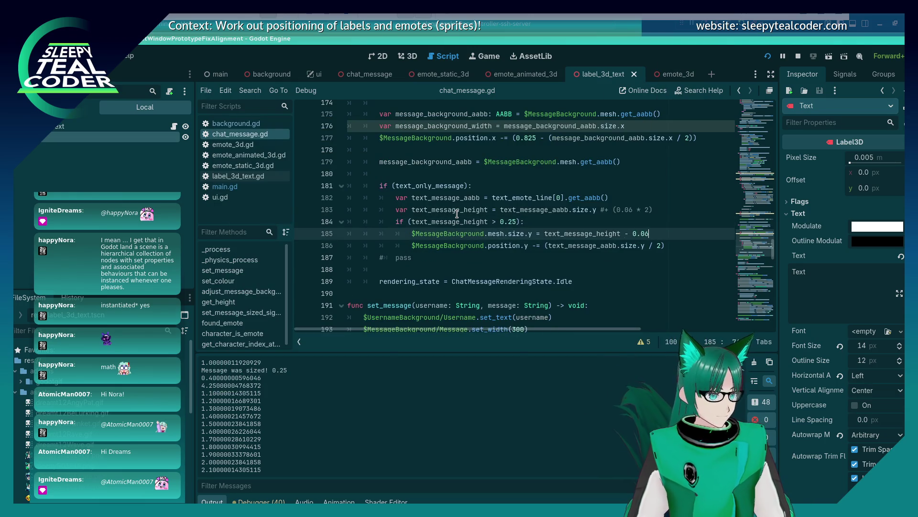
pyautogui.hotkey('ctrl', 'z')
pyautogui.hotkey('ctrl', 'z')
pyautogui.hotkey('ctrl', 'z')
pyautogui.hotkey('ctrl', 'z')
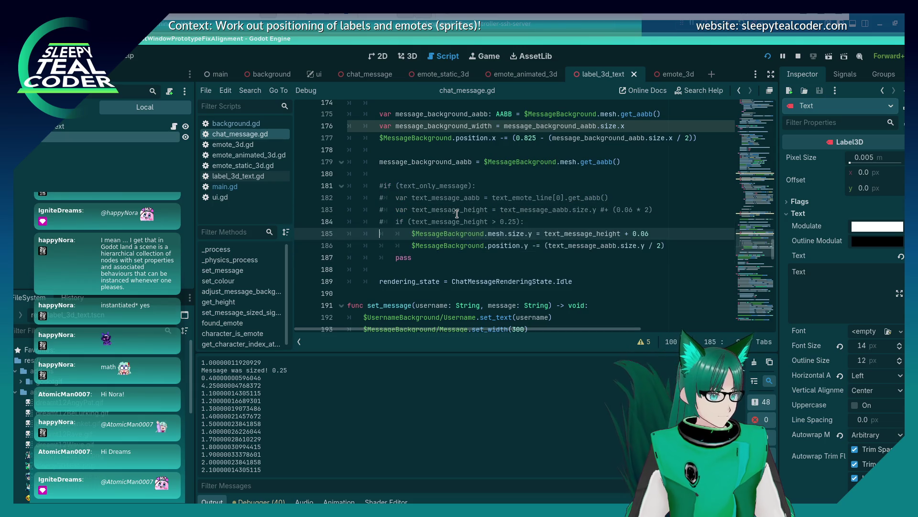
# Undo the sizing lines' indentation, the background position line and the text height variable
pyautogui.hotkey('ctrl', 'z')
pyautogui.hotkey('ctrl', 'z')
pyautogui.hotkey('ctrl', 'z')
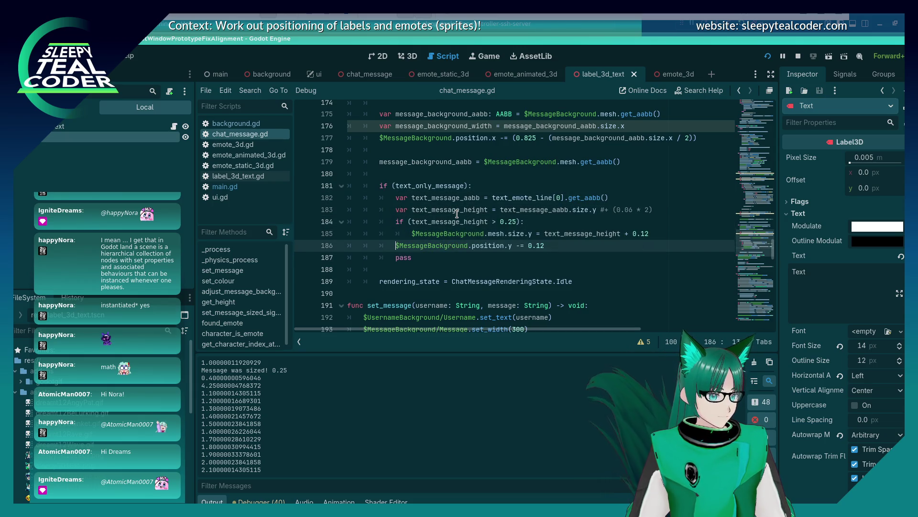
pyautogui.hotkey('ctrl', 'z')
pyautogui.hotkey('ctrl', 'z')
pyautogui.hotkey('ctrl', 'z')
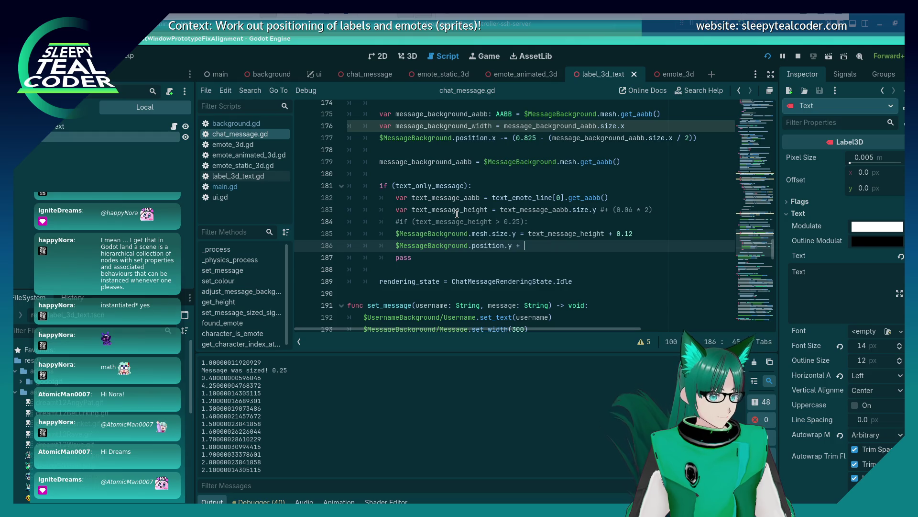
pyautogui.hotkey('ctrl', 'z')
pyautogui.hotkey('ctrl', 'z')
pyautogui.hotkey('ctrl', 'z')
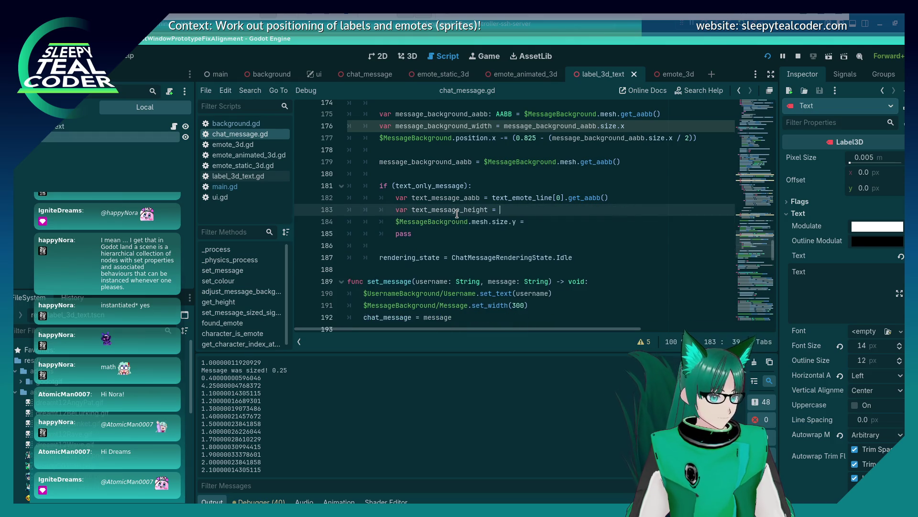
pyautogui.hotkey('ctrl', 'z')
pyautogui.hotkey('ctrl', 'z')
pyautogui.hotkey('ctrl', 'z')
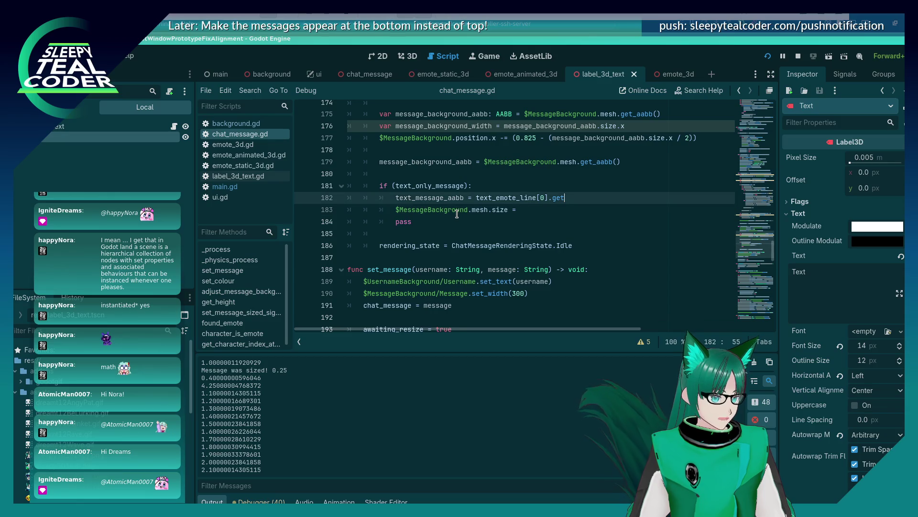
pyautogui.hotkey('ctrl', 'z')
pyautogui.hotkey('ctrl', 'z')
pyautogui.hotkey('ctrl', 'z')
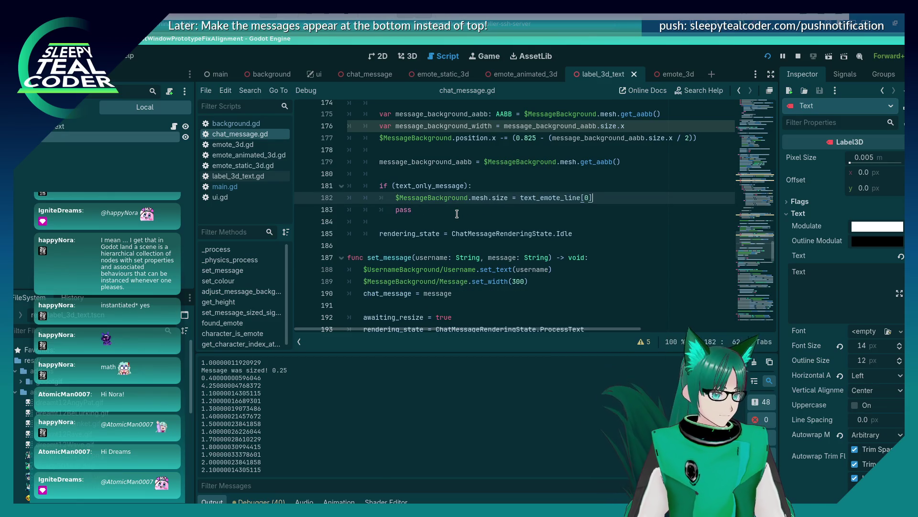
# Undo the size assignment and text-only if block entirely, then save chat_message.gd
pyautogui.hotkey('ctrl', 'z')
pyautogui.hotkey('ctrl', 'z')
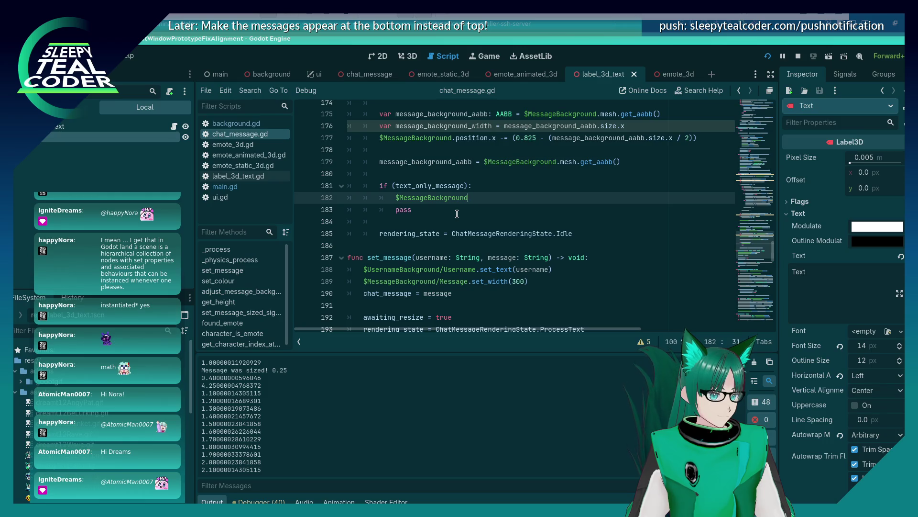
pyautogui.hotkey('ctrl', 'z')
pyautogui.hotkey('ctrl', 'z')
pyautogui.hotkey('ctrl', 'z')
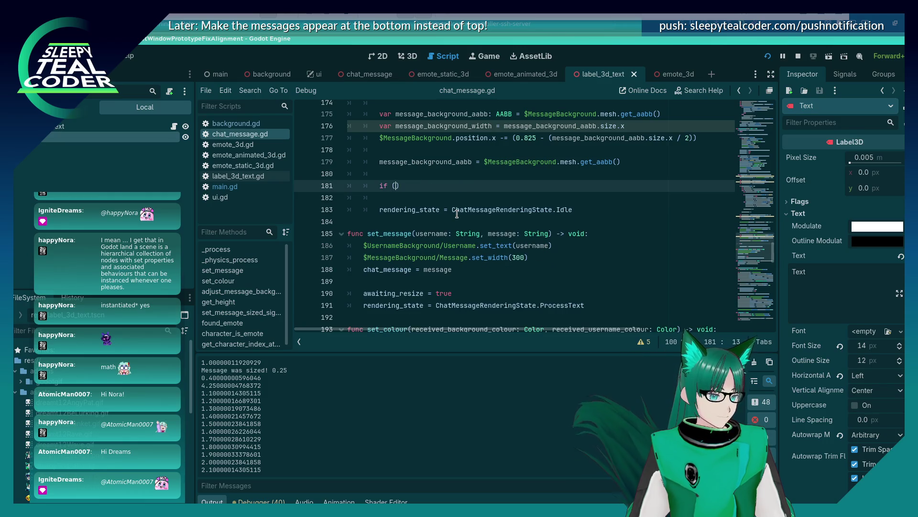
pyautogui.hotkey('ctrl', 'z')
pyautogui.hotkey('ctrl', 'z')
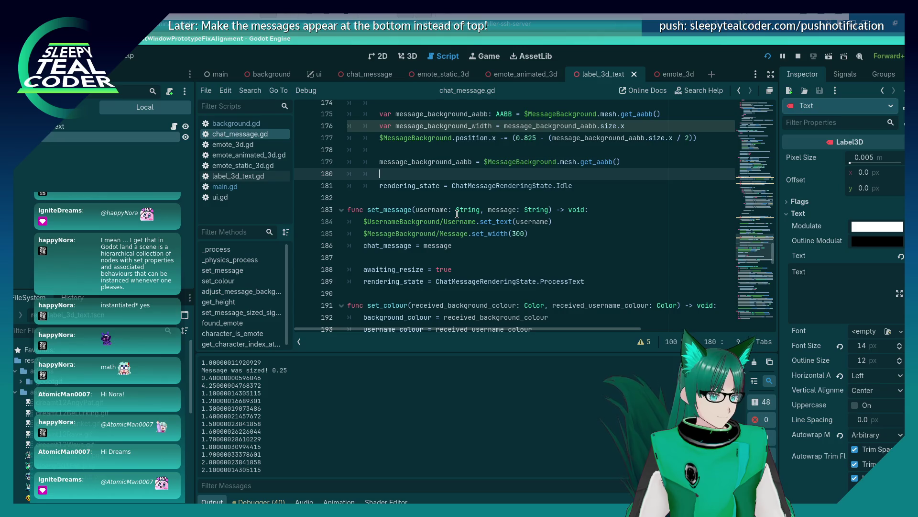
pyautogui.hotkey('ctrl', 'z')
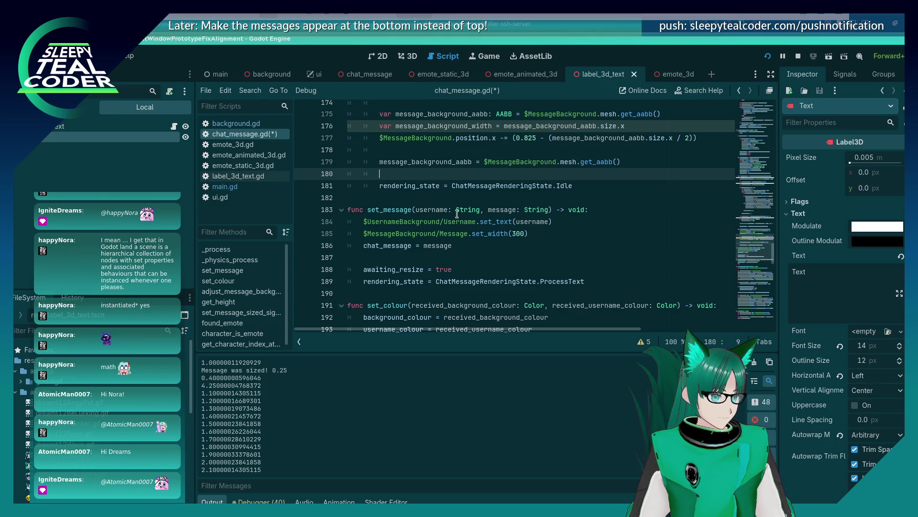
pyautogui.hotkey('ctrl', 's')
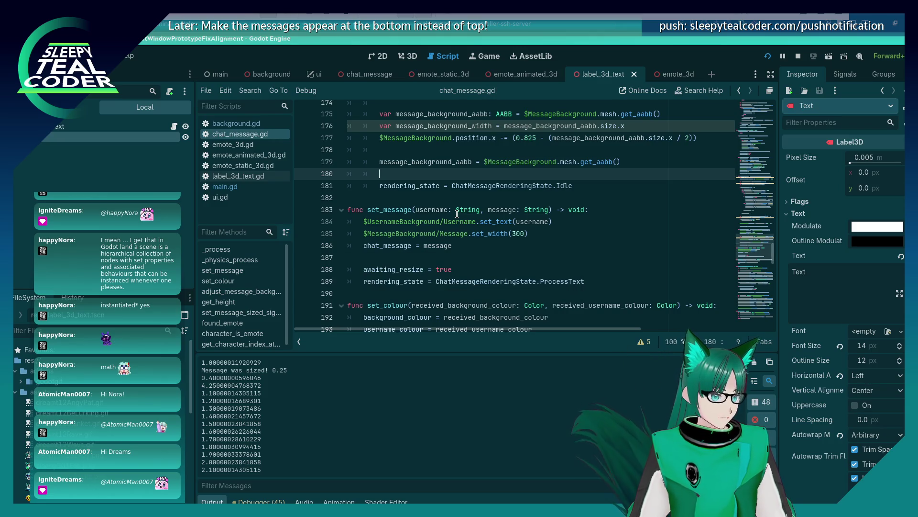
# Run the chat test scene and add a test message
pyautogui.scroll(14, 456, 214)
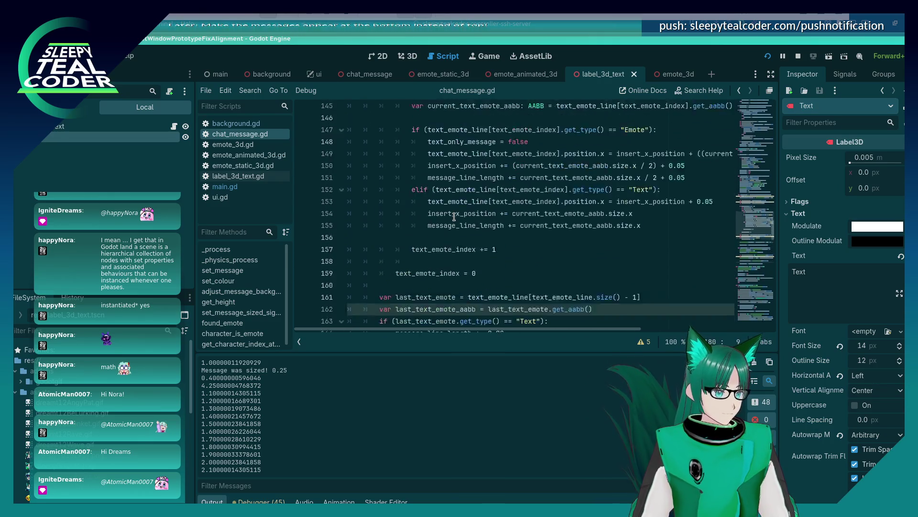
pyautogui.press('F5')
pyautogui.click(556, 140)
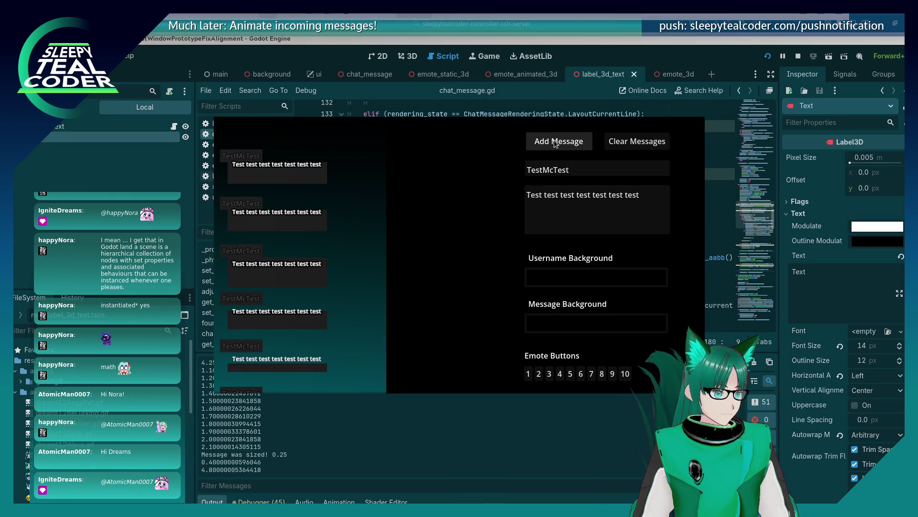
# Bring the script editor back and scroll through the chat message code
pyautogui.click(637, 64)
pyautogui.scroll(-3, 604, 189)
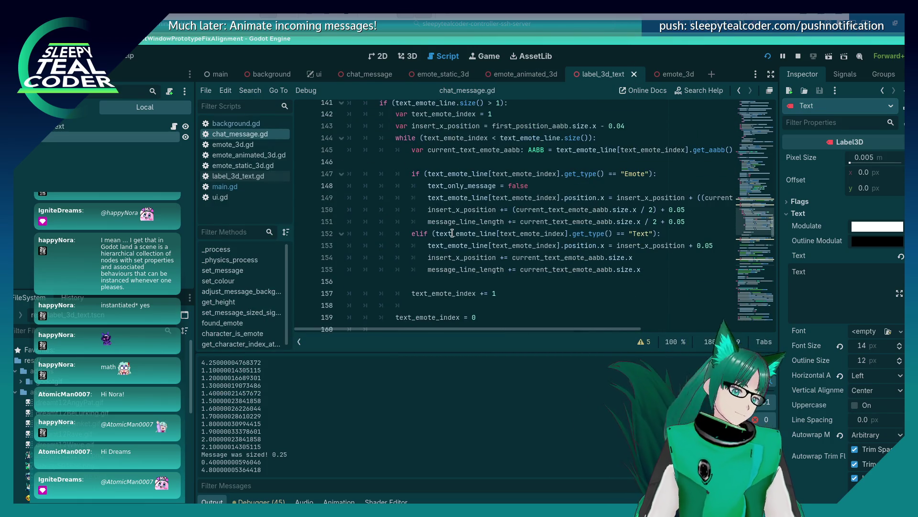
pyautogui.scroll(-3, 452, 233)
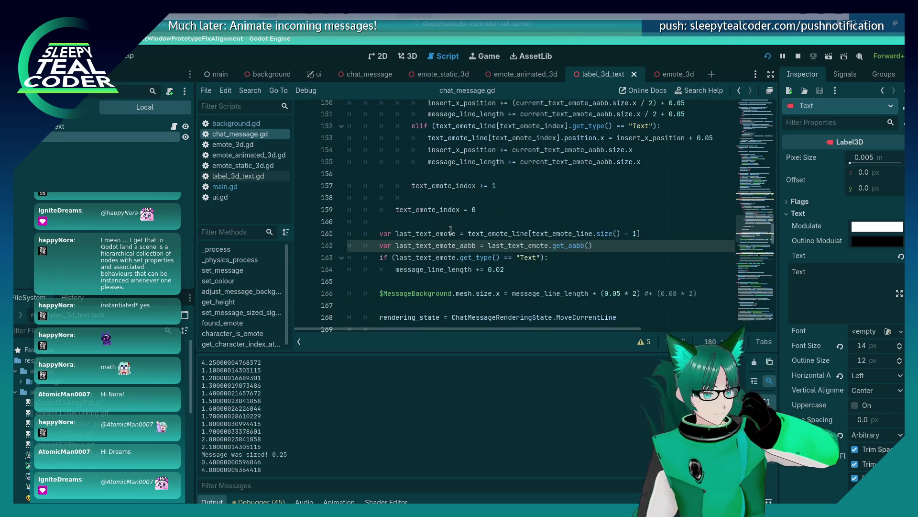
pyautogui.scroll(-2, 451, 230)
pyautogui.scroll(7, 444, 240)
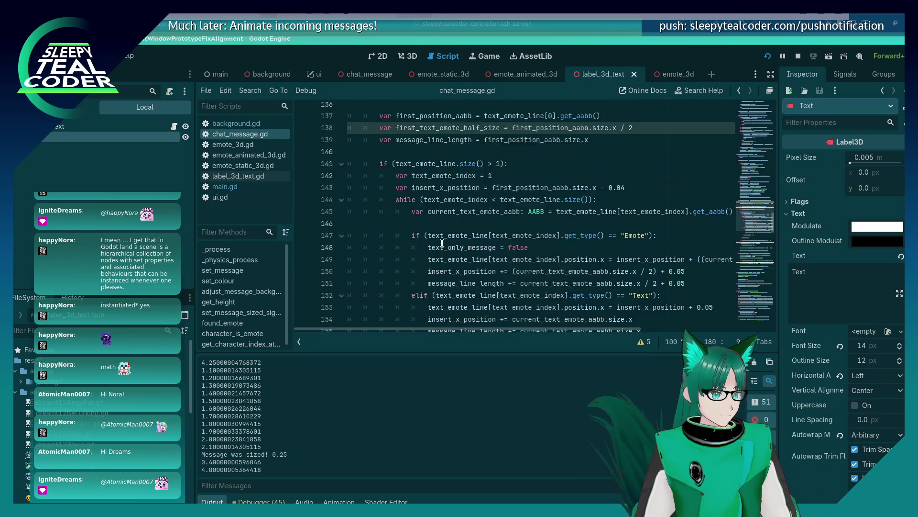
pyautogui.scroll(4, 443, 244)
pyautogui.scroll(2, 442, 243)
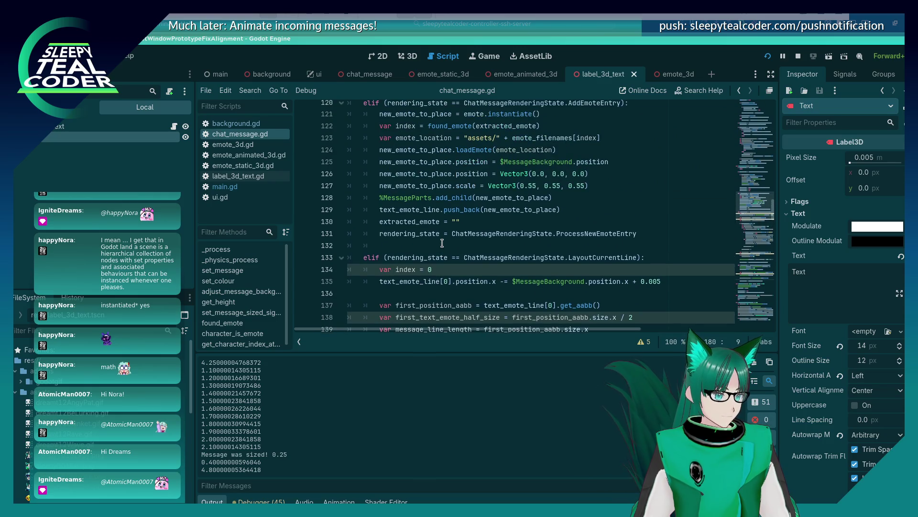
# View the emote_static_3d scene in 3D, then return to the label_3d_text scene
pyautogui.click(441, 78)
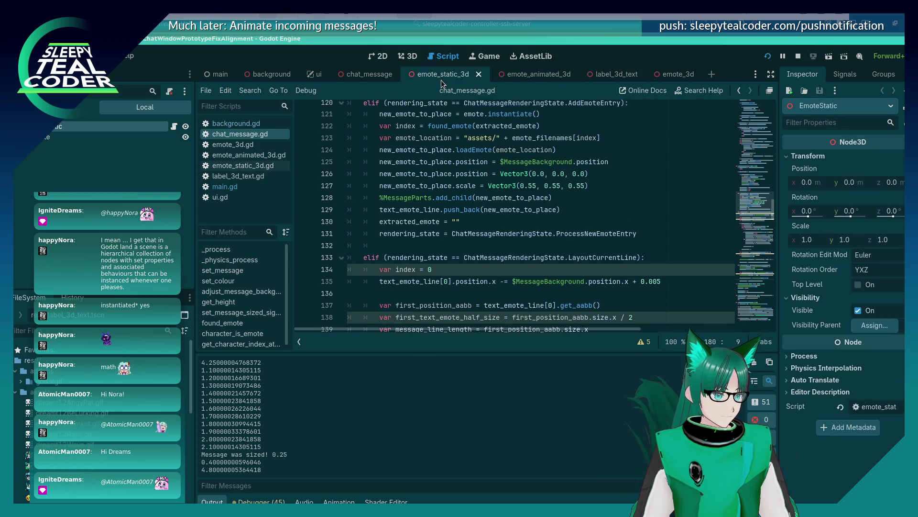
pyautogui.click(409, 56)
pyautogui.click(601, 74)
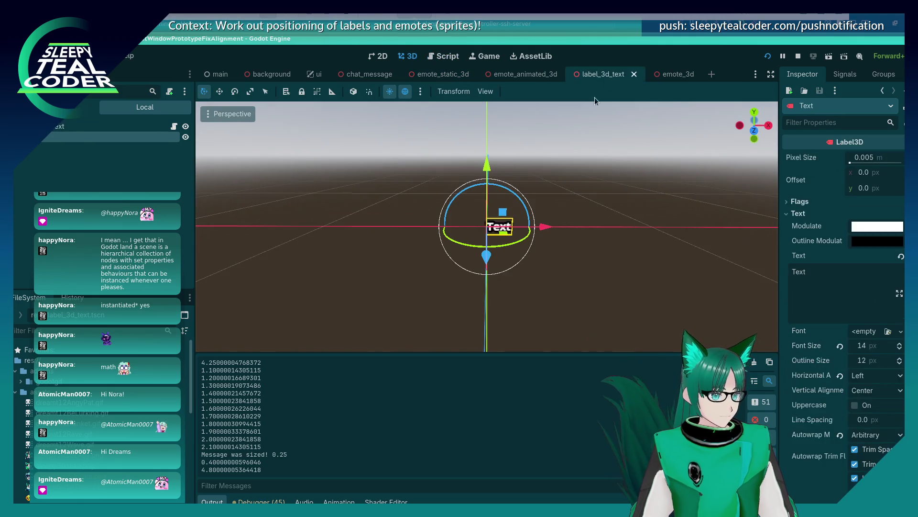
# Undo the label's vertical alignment change and test the chat with one added message
pyautogui.hotkey('ctrl', 'z')
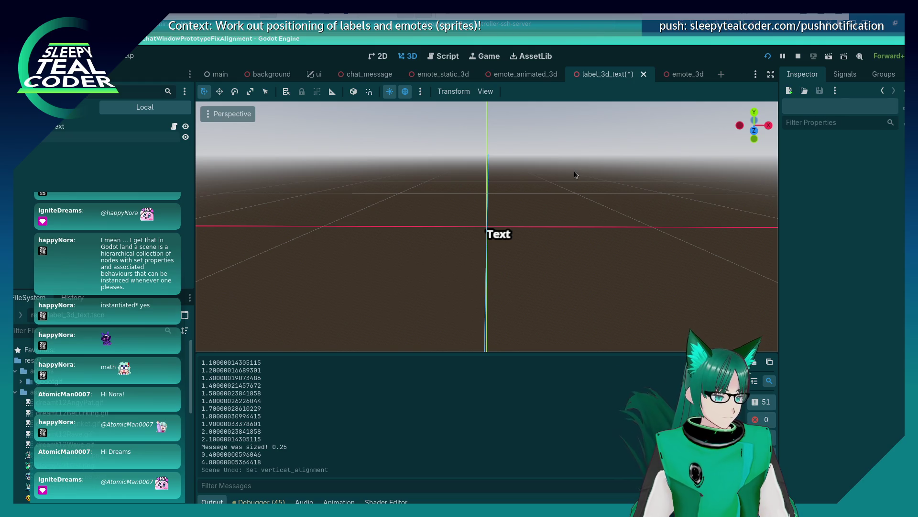
pyautogui.press('F5')
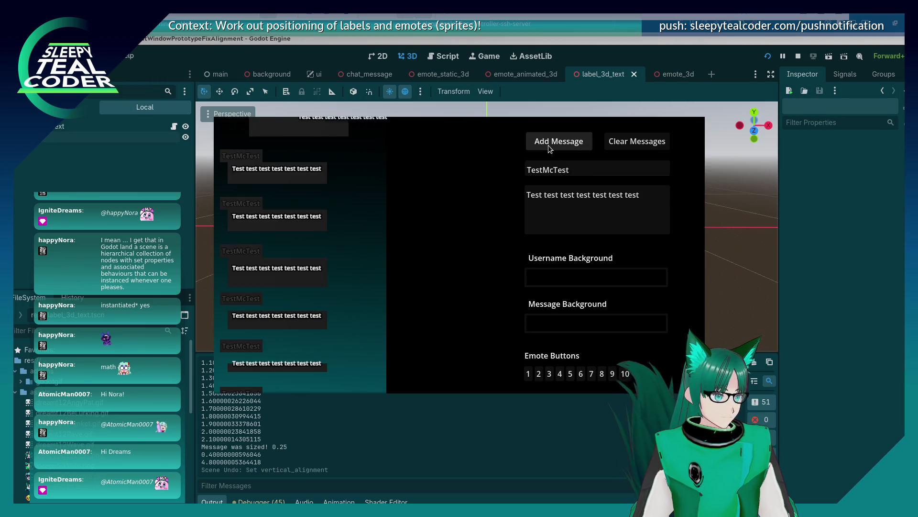
pyautogui.click(548, 145)
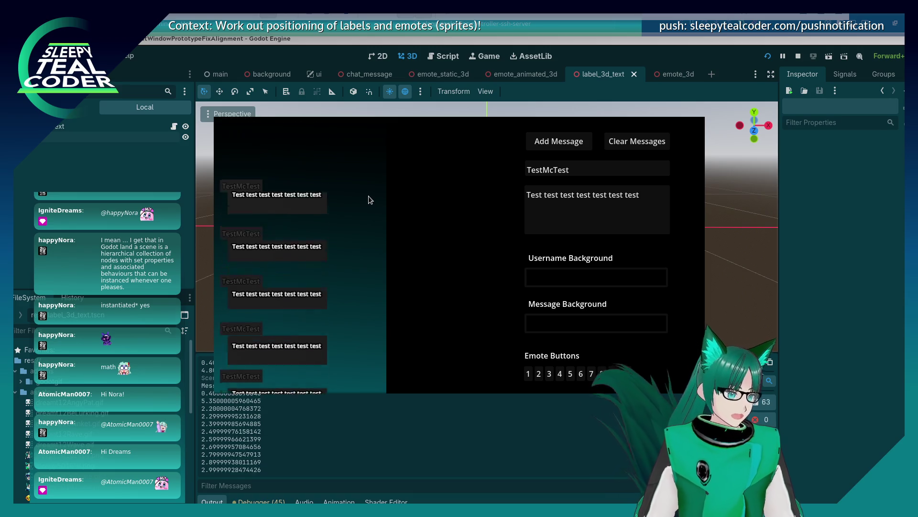
pyautogui.press('F8')
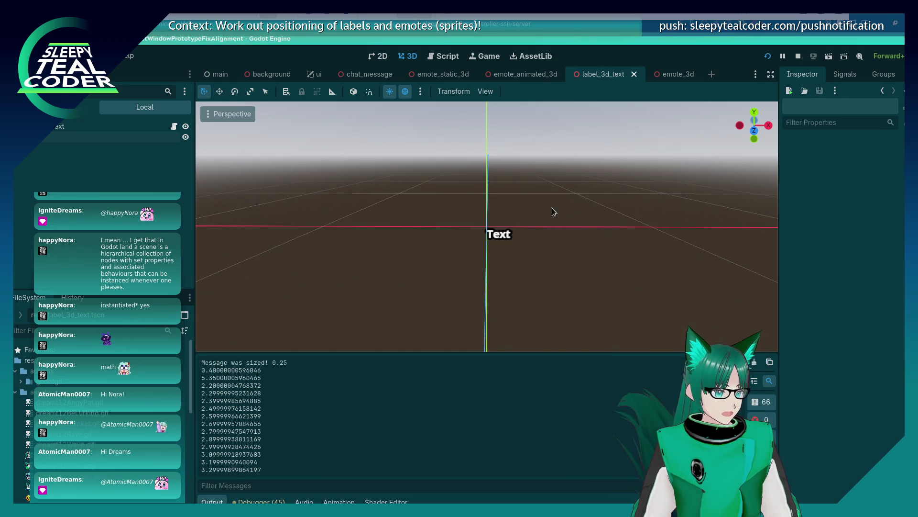
# Restore the vertical alignment change, save label_3d_text, and rerun the chat test with a message
pyautogui.hotkey('ctrl', 'shift', 'z')
pyautogui.hotkey('ctrl', 's')
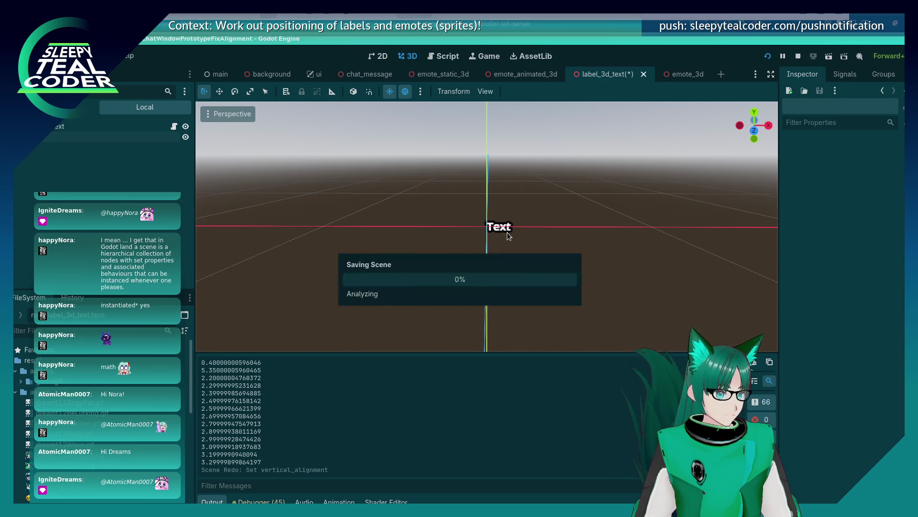
pyautogui.click(448, 56)
pyautogui.press('F5')
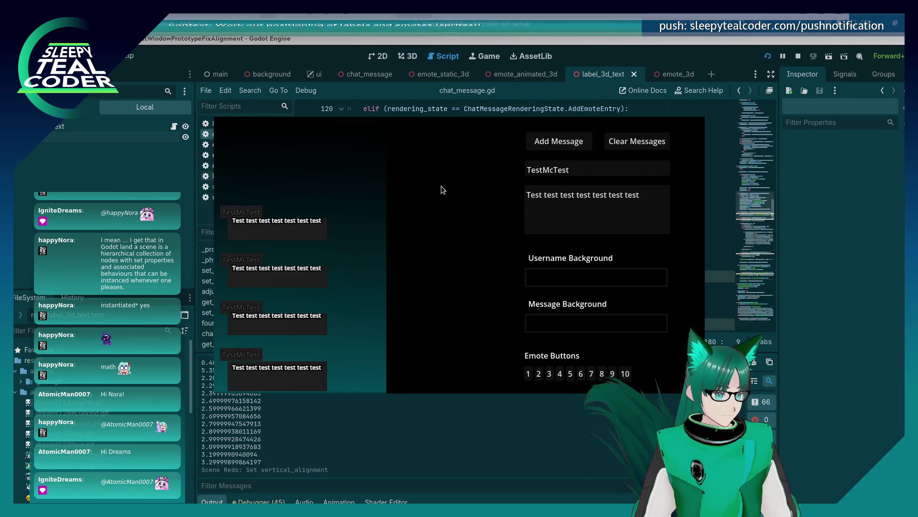
pyautogui.click(545, 143)
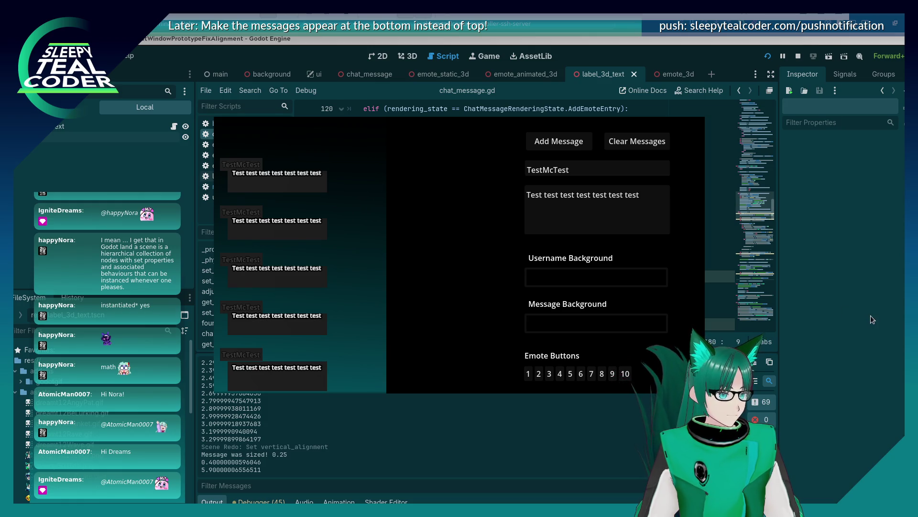
pyautogui.press('F8')
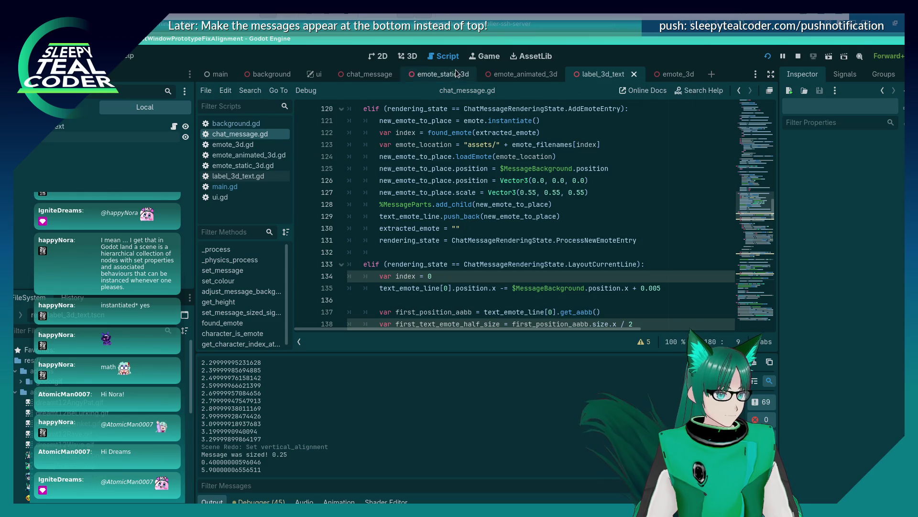
# Inspect the label_3d_text scene's Text label in the 3D view
pyautogui.click(414, 58)
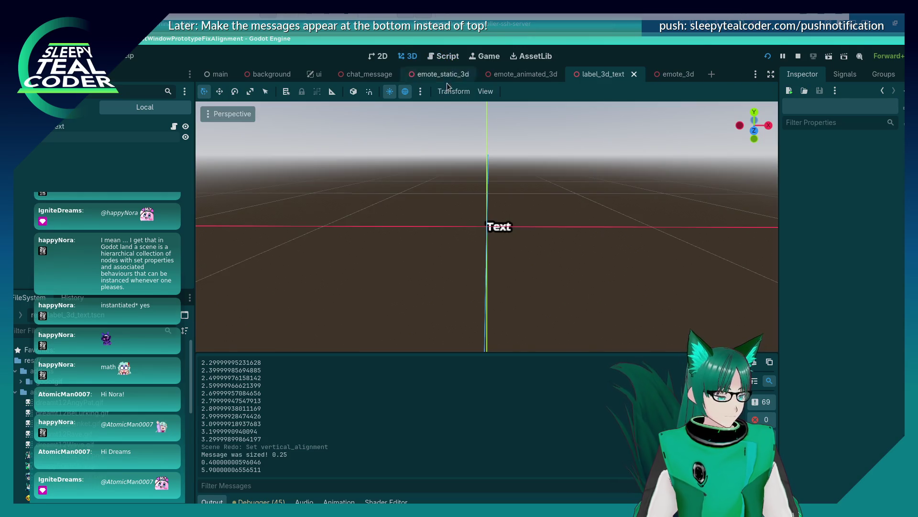
pyautogui.click(501, 225)
pyautogui.click(632, 278)
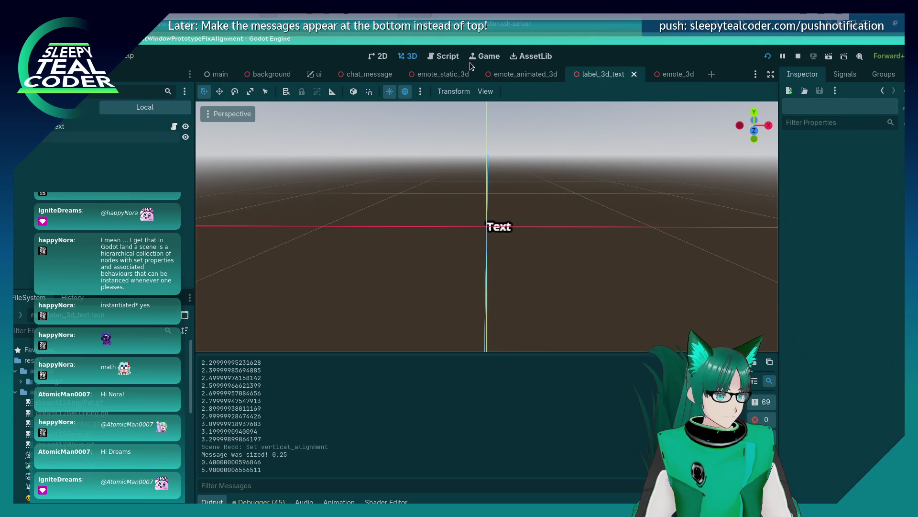
# Look over the chat message script and emote_static_3d, then show chat_message in 3D
pyautogui.click(443, 56)
pyautogui.scroll(-1, 507, 242)
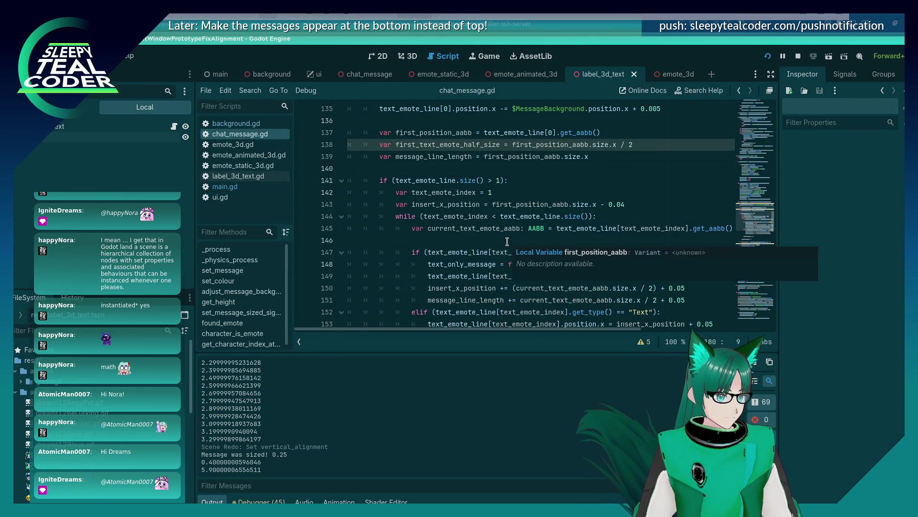
pyautogui.scroll(-2, 507, 242)
pyautogui.click(527, 74)
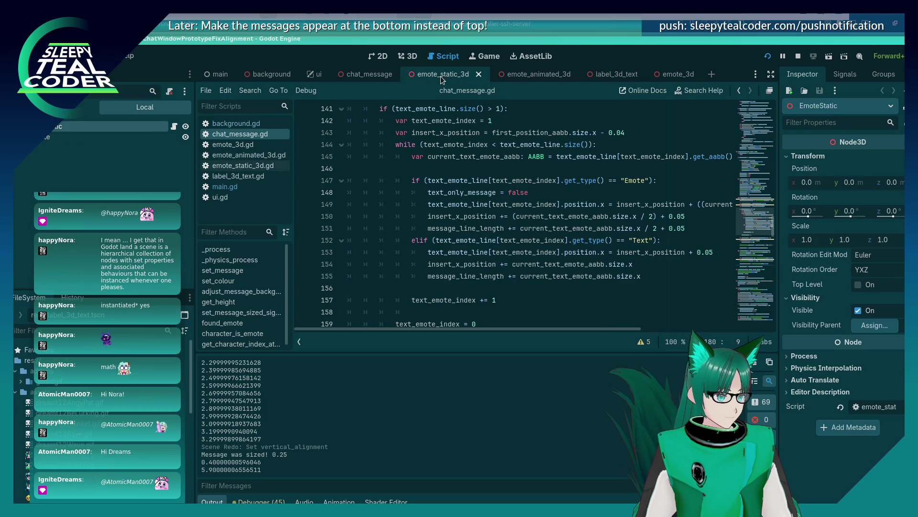
pyautogui.click(366, 74)
pyautogui.click(406, 58)
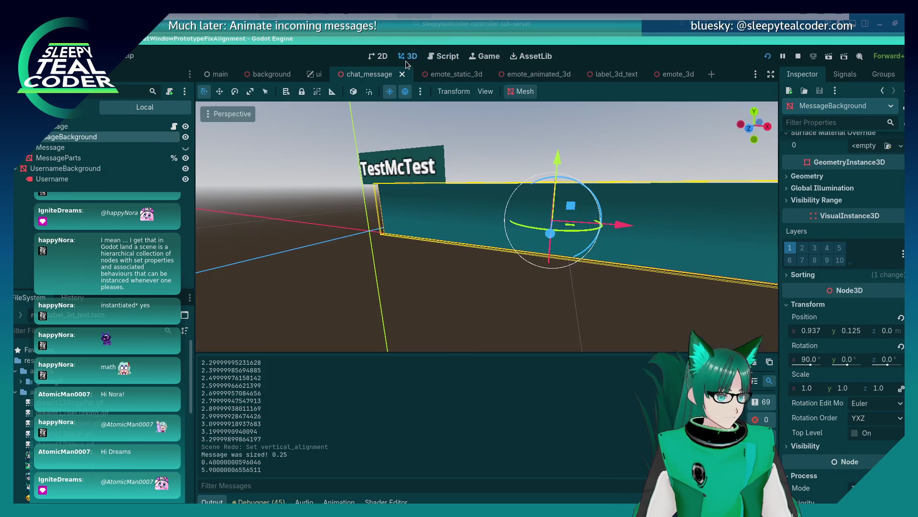
# Select MessageParts, run the overlay, clear old messages and post a fresh test message
pyautogui.click(90, 166)
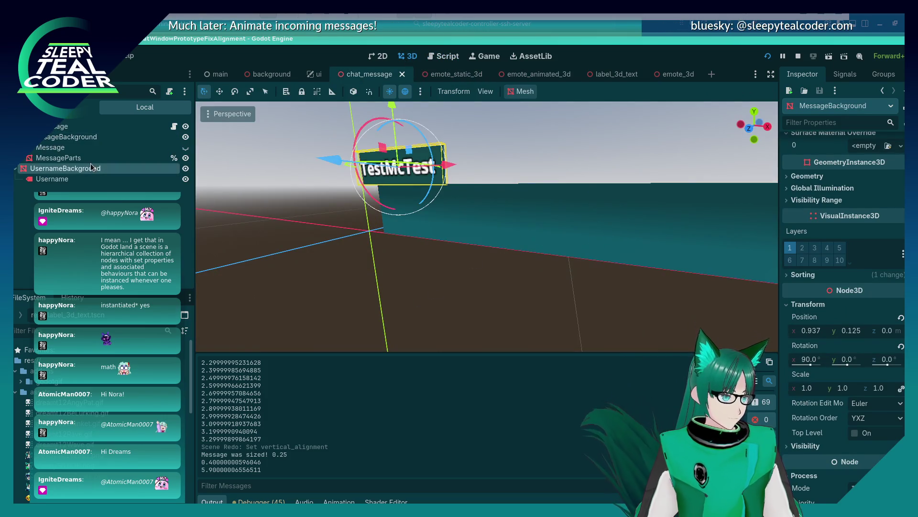
pyautogui.click(90, 162)
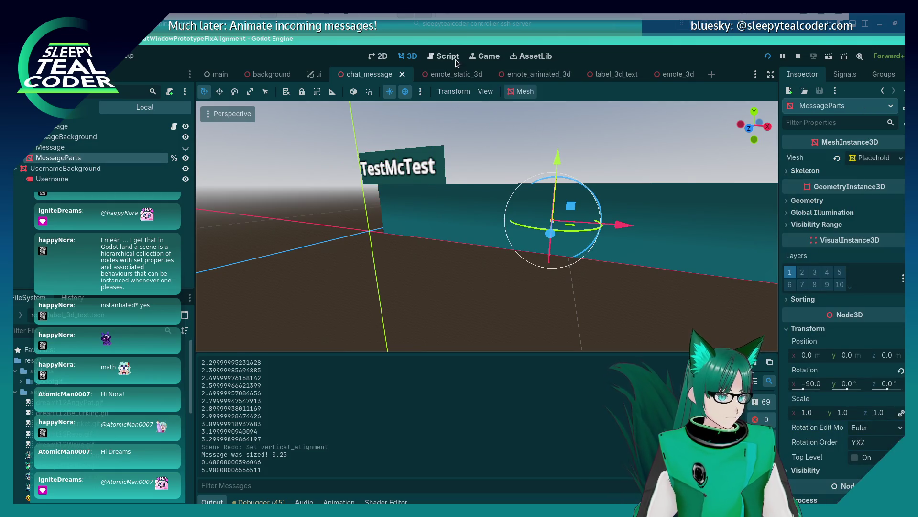
pyautogui.click(445, 56)
pyautogui.press('F5')
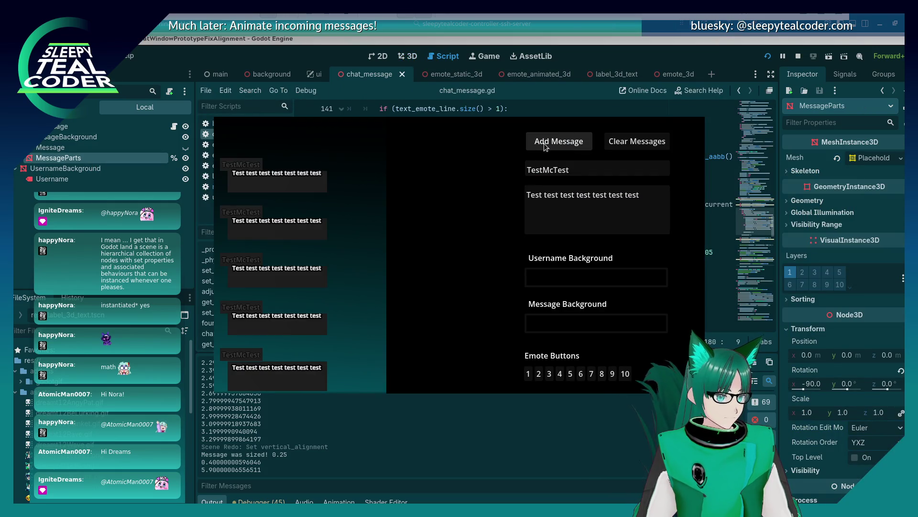
pyautogui.click(604, 141)
pyautogui.click(543, 143)
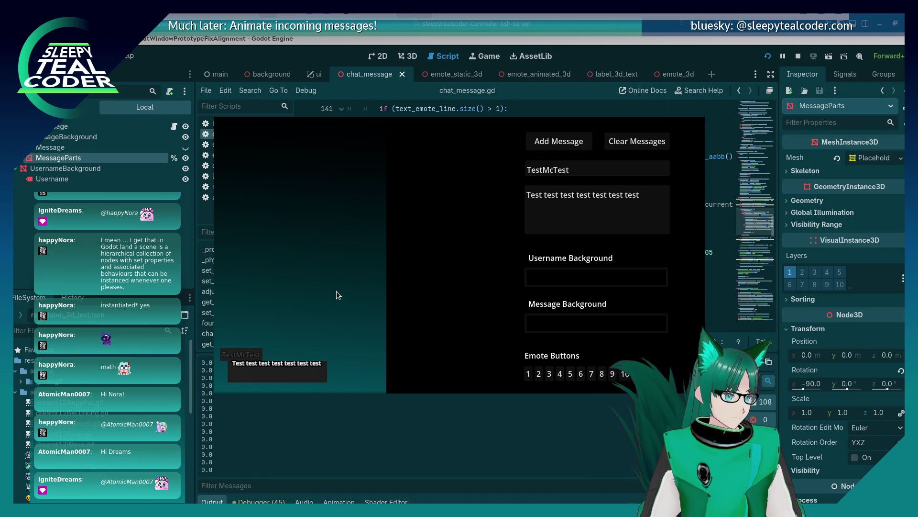
# Replace the test words with two emotes and post that message
pyautogui.click(636, 214)
pyautogui.moveTo(648, 203); pyautogui.dragTo(545, 201)
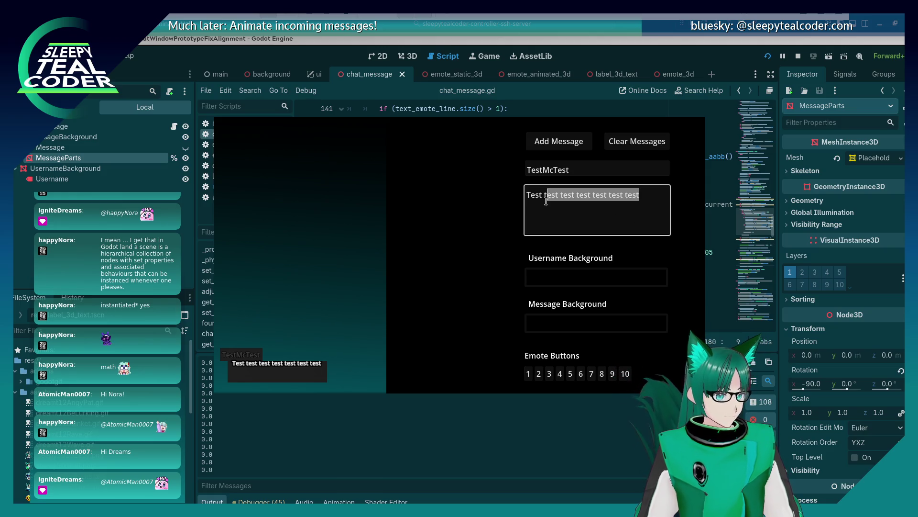
pyautogui.click(625, 374)
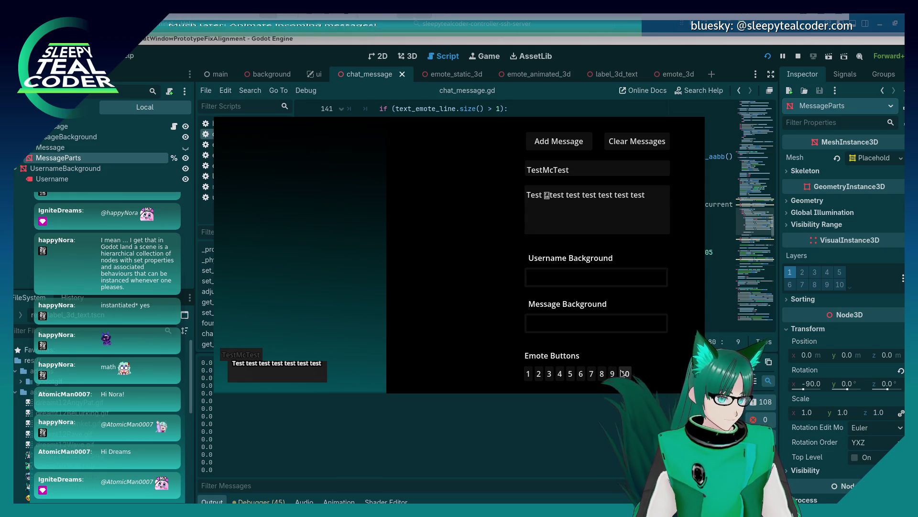
pyautogui.click(553, 197)
pyautogui.moveTo(553, 198); pyautogui.dragTo(646, 196)
pyautogui.press('BackSpace')
pyautogui.click(625, 374)
pyautogui.click(583, 146)
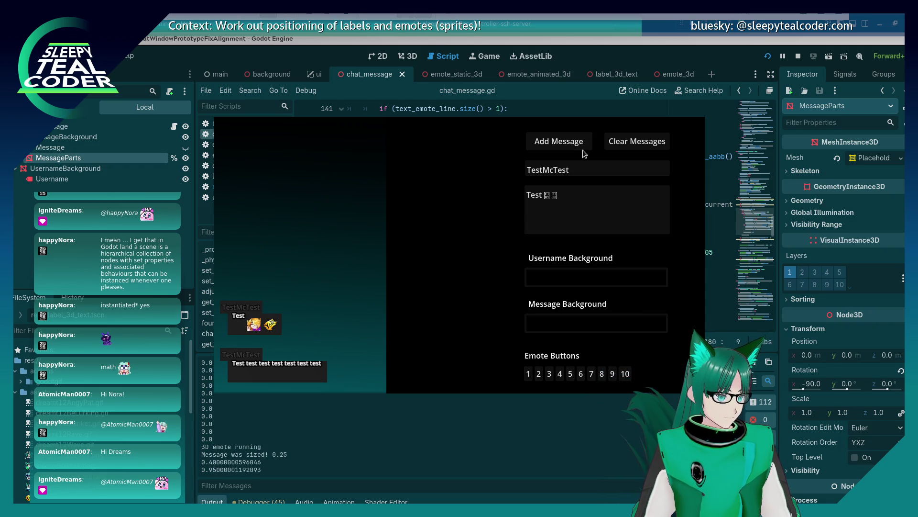
# Post a message ending in 'Beep Boop', then one with two trailing emotes after it
pyautogui.click(611, 212)
pyautogui.write('Beep Boo')
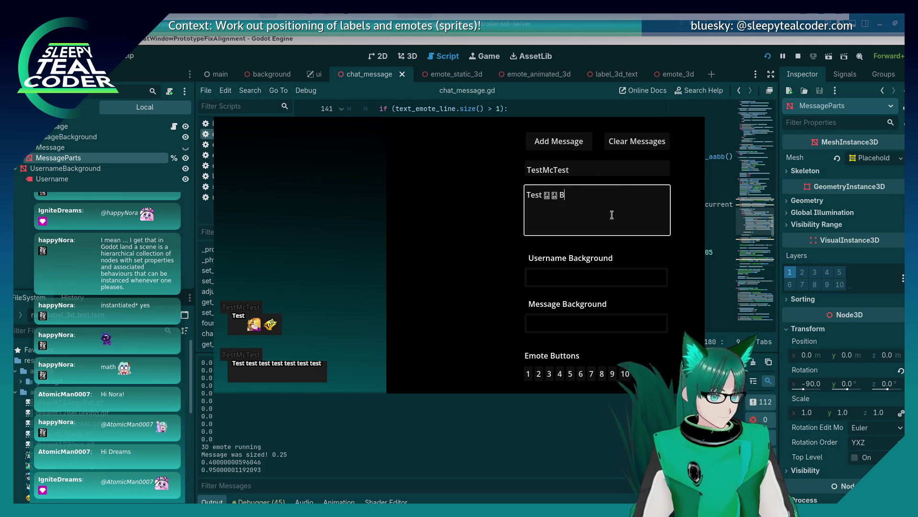
pyautogui.write('p')
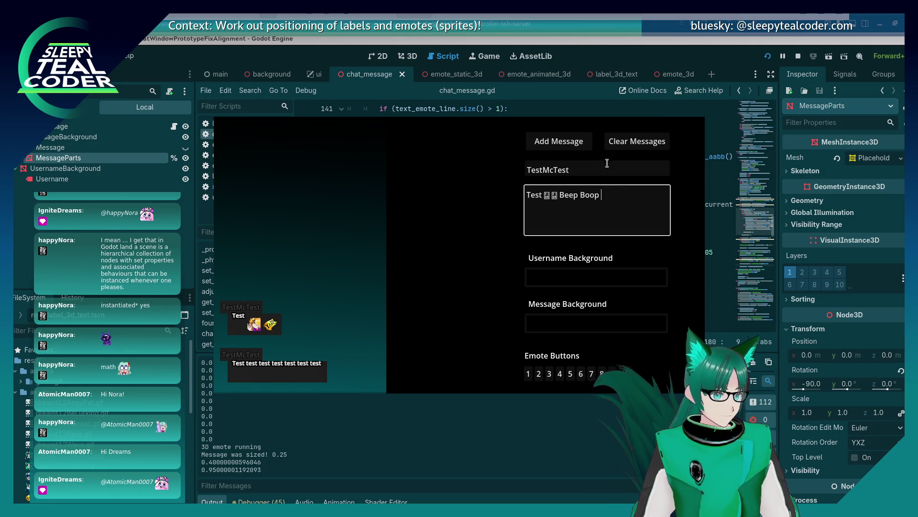
pyautogui.click(568, 147)
pyautogui.click(603, 211)
pyautogui.click(601, 373)
pyautogui.click(625, 373)
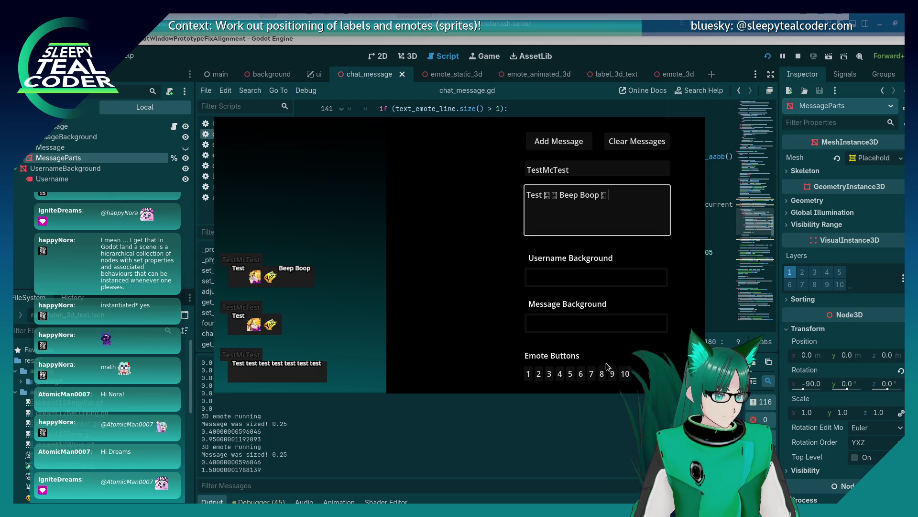
pyautogui.click(576, 144)
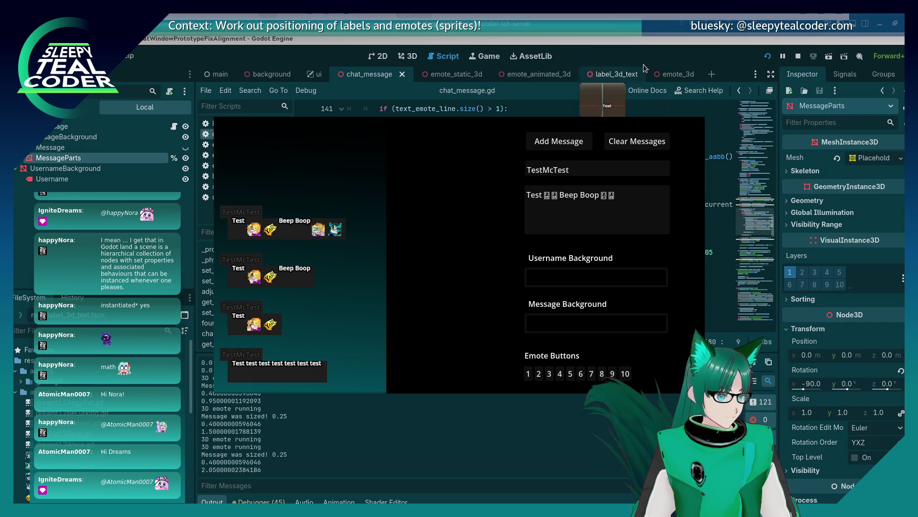
pyautogui.click(588, 110)
pyautogui.scroll(-9, 481, 264)
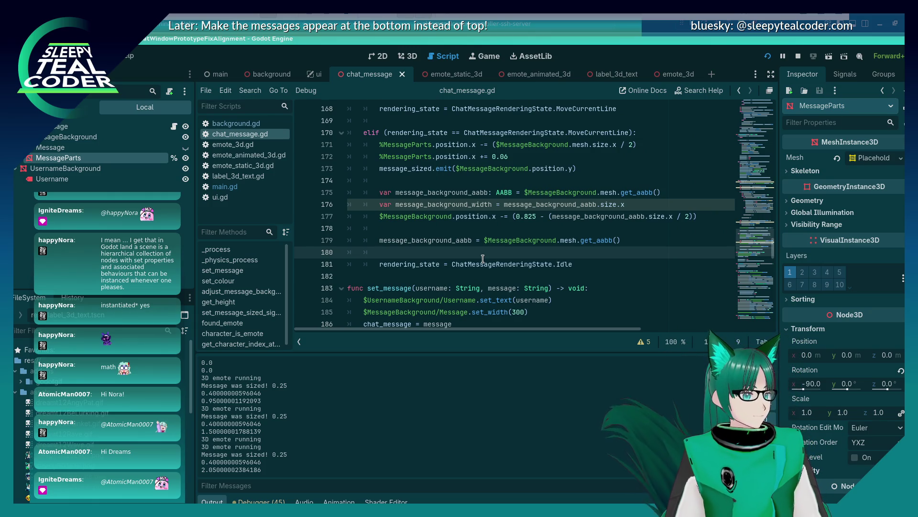
# Search the script for '.y =' and go to the line_y_calculation line
pyautogui.scroll(5, 483, 258)
pyautogui.hotkey('ctrl', 'f')
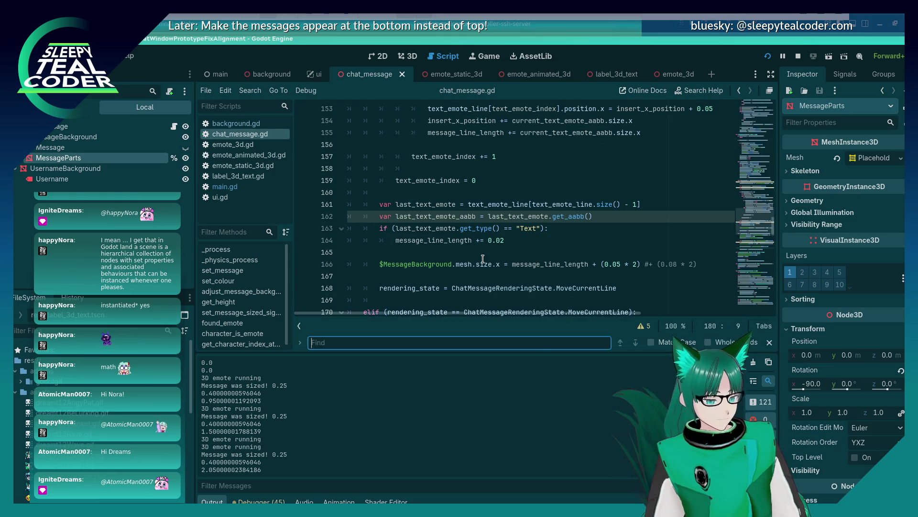
pyautogui.write('.y =')
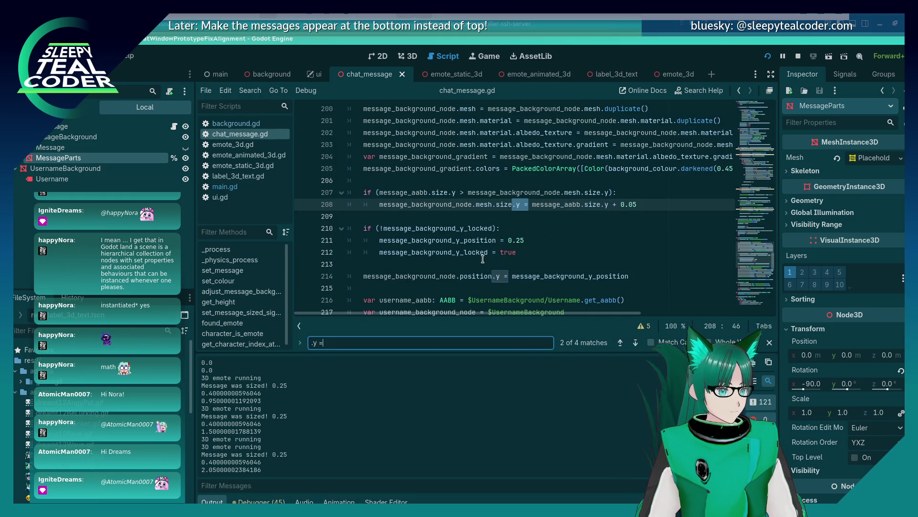
pyautogui.press('Return')
pyautogui.press('Return')
pyautogui.press('Return')
pyautogui.press('Escape')
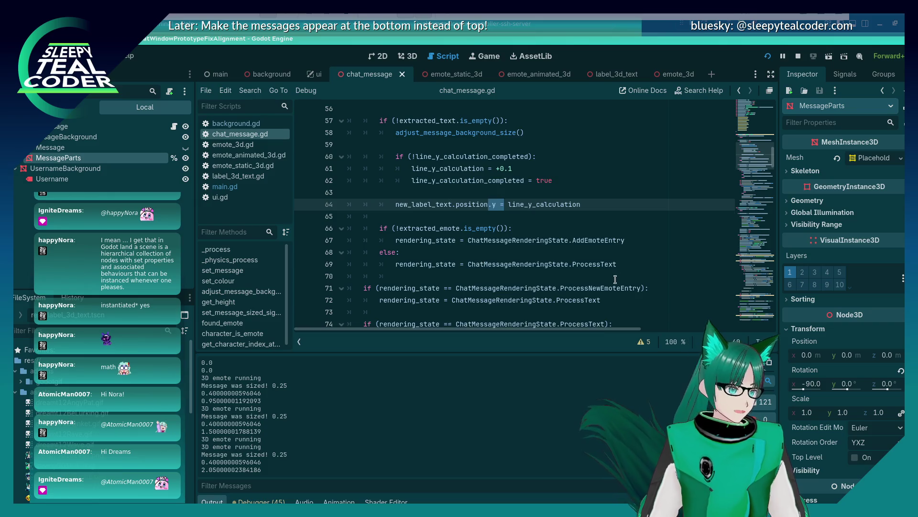
pyautogui.click(499, 168)
# Rerun the overlay, post another Beep Boop test message, then switch to the terminal
pyautogui.press('F5')
pyautogui.click(549, 142)
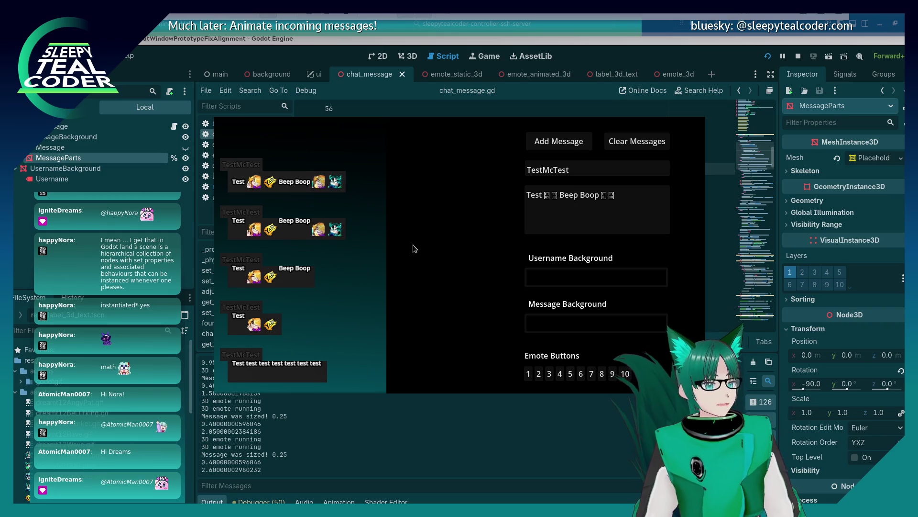
pyautogui.hotkey('alt', 'Tab')
pyautogui.hotkey('alt', 'Tab')
pyautogui.hotkey('alt', 'Tab')
pyautogui.hotkey('alt', 'Tab')
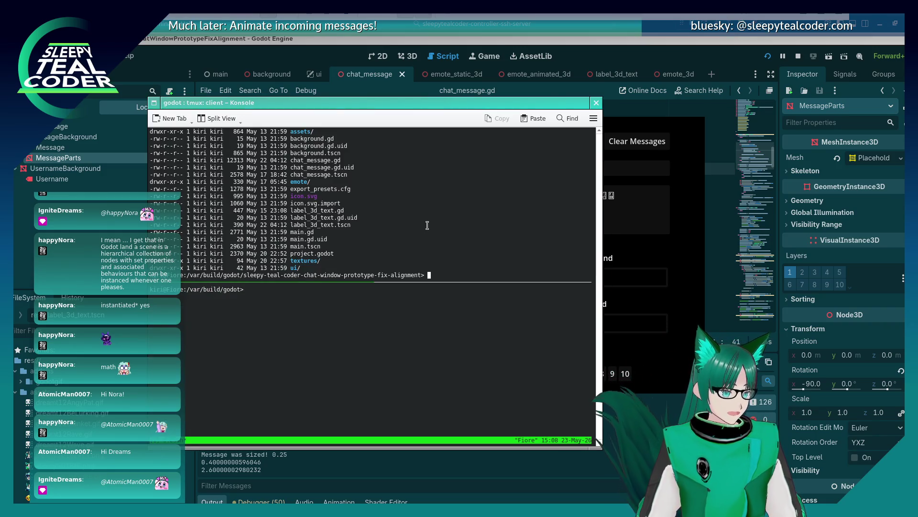
# Run 'git status' in Konsole to list the project's modified files on main
pyautogui.write('git')
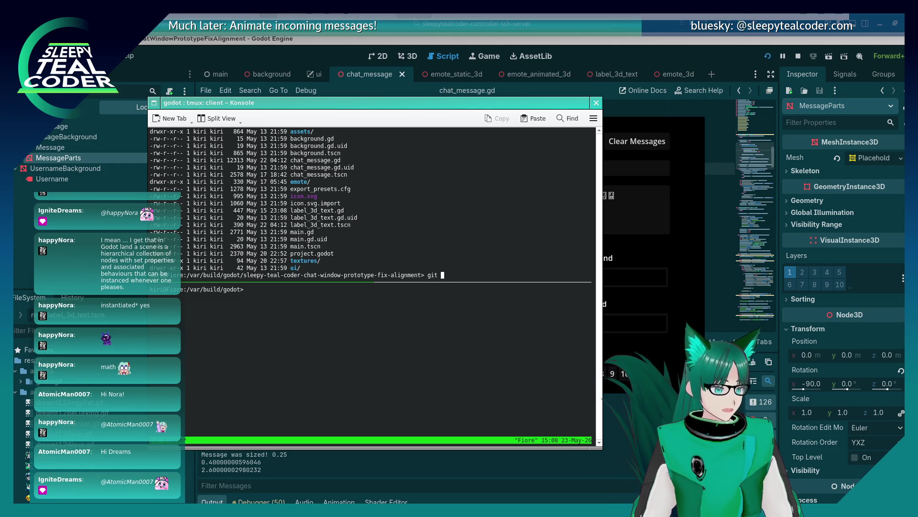
pyautogui.write(' status')
pyautogui.press('Return')
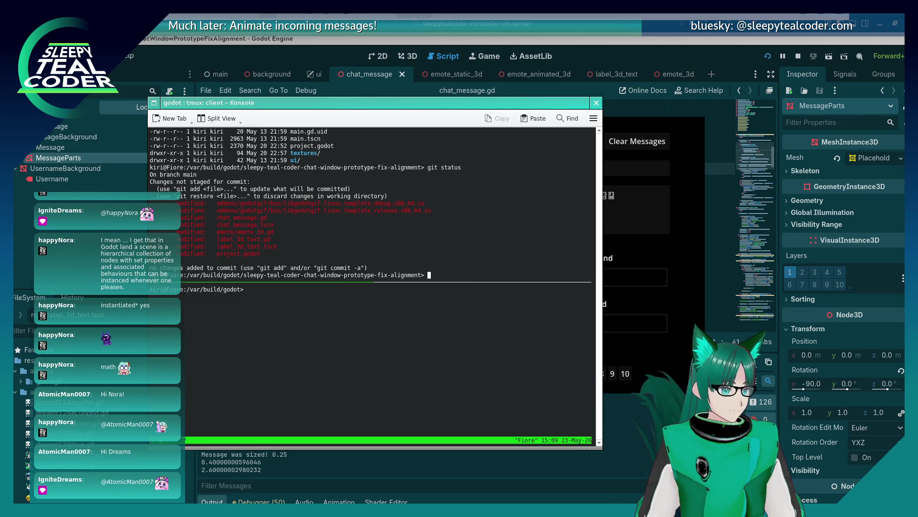
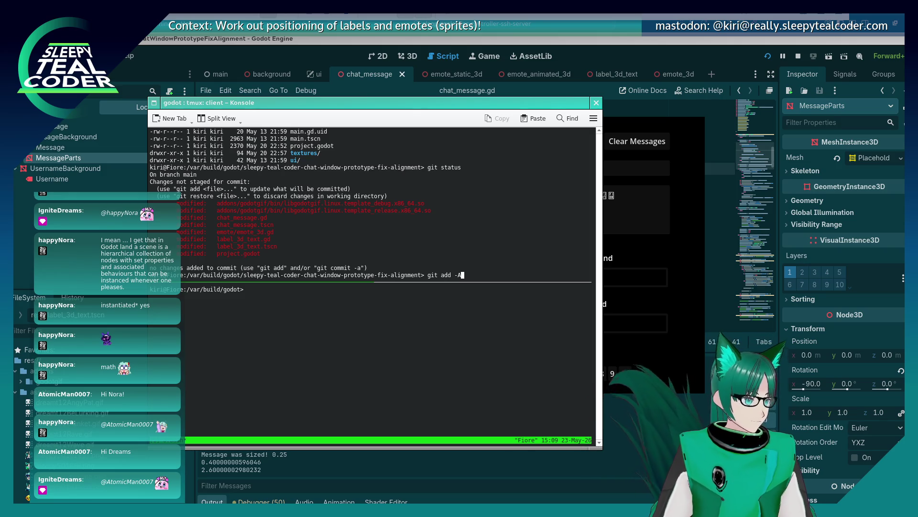
# Stage all changes with git add -A and check git status
pyautogui.press('Return')
pyautogui.write('s')
pyautogui.press('Return')
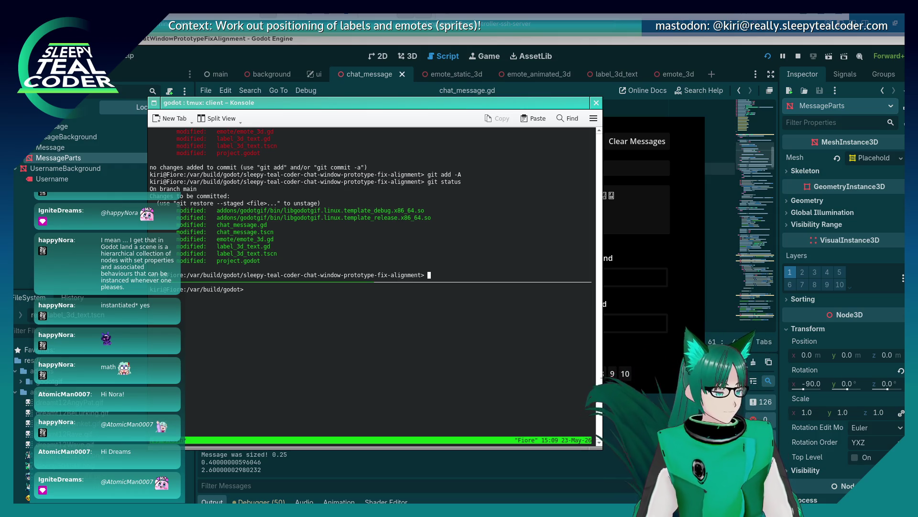
# Commit with the message 'Text and emotes align on a single line message setup'
pyautogui.write('commit')
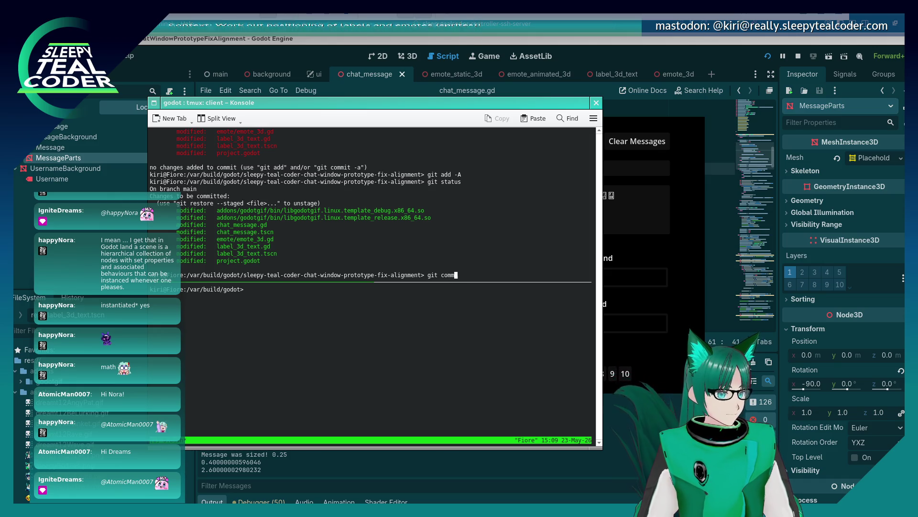
pyautogui.press('Return')
pyautogui.press('Return')
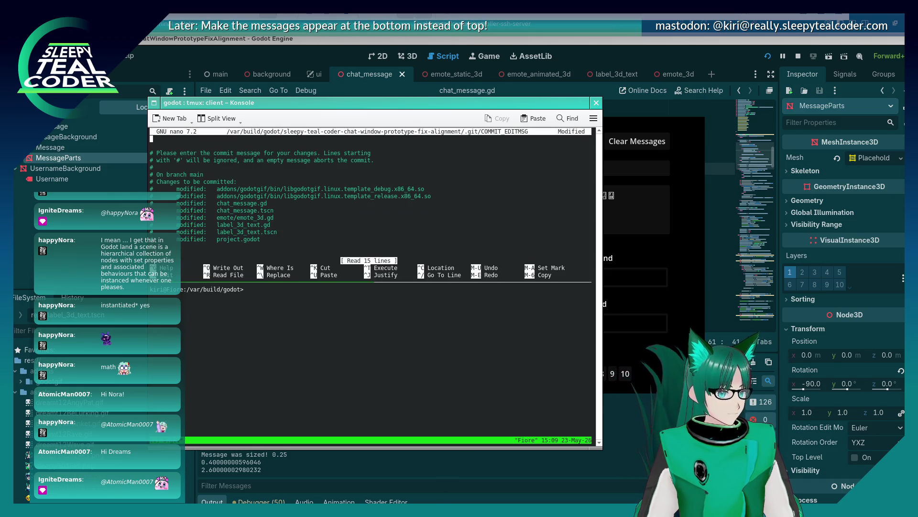
pyautogui.write('est setup')
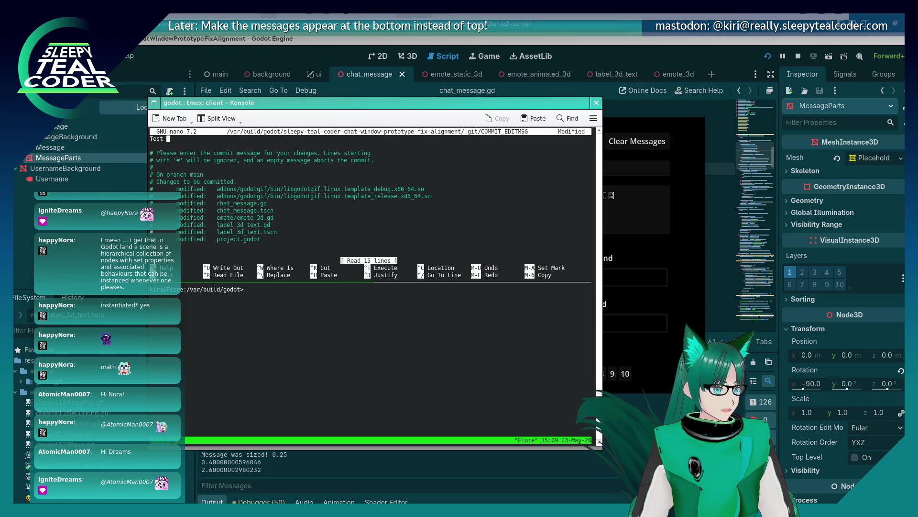
pyautogui.press('BackSpace')
pyautogui.press('BackSpace')
pyautogui.press('BackSpace')
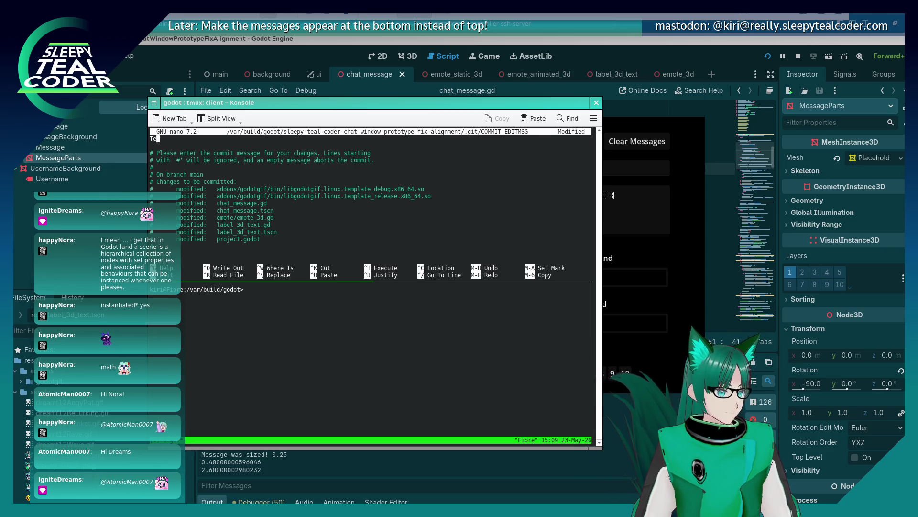
pyautogui.write('Text and emotes')
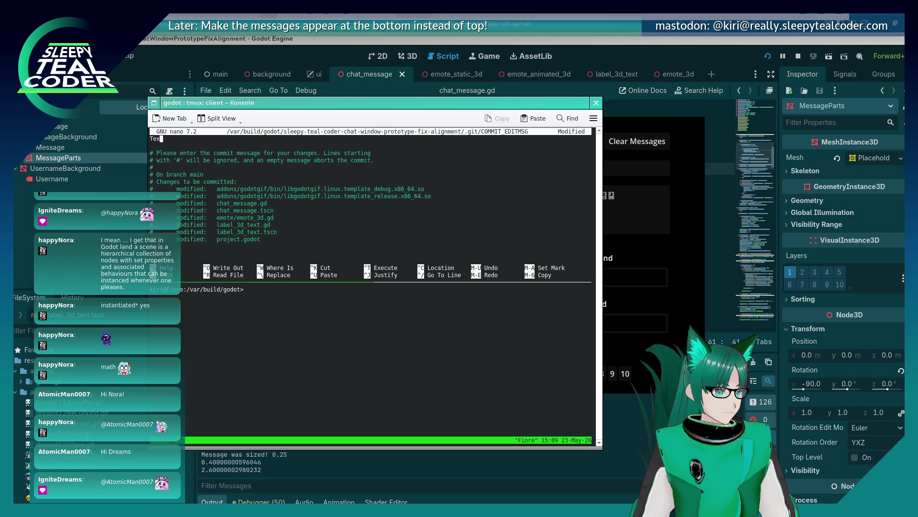
pyautogui.write(' align on a singl')
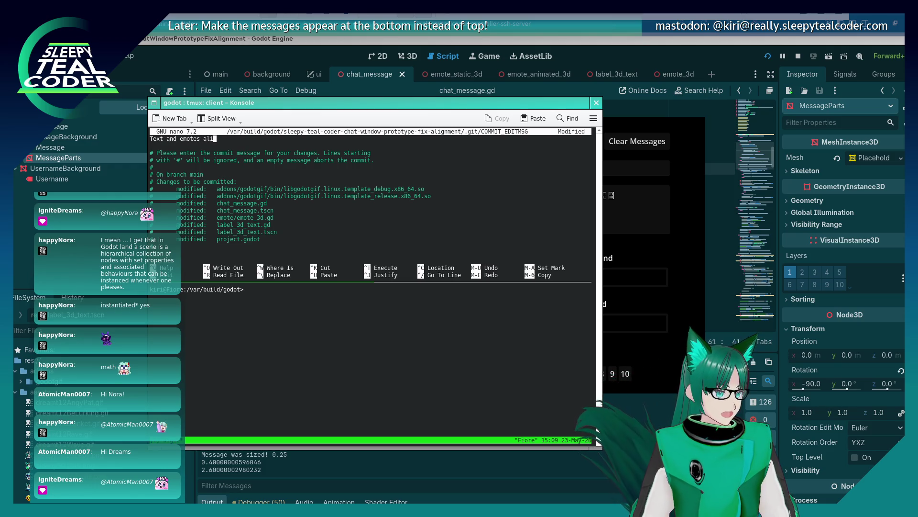
pyautogui.write('e line message se')
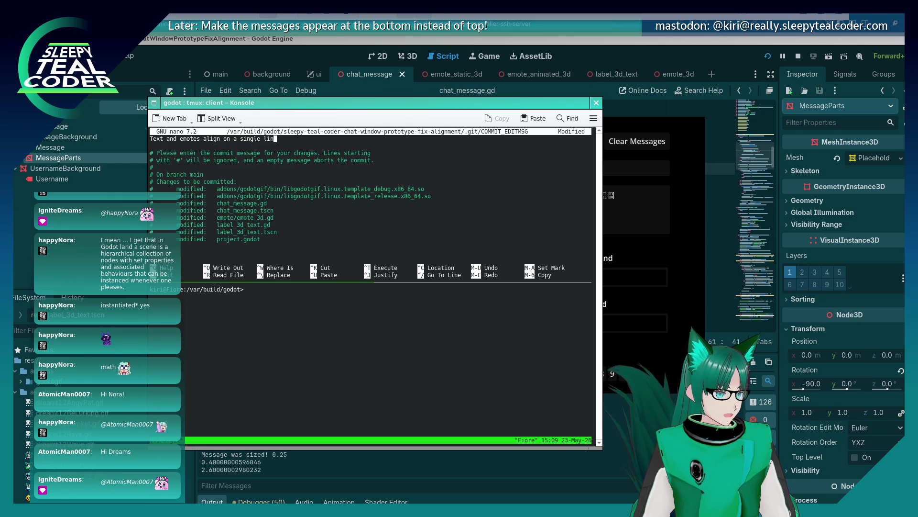
pyautogui.write('tup')
pyautogui.hotkey('ctrl', 'o')
pyautogui.press('Return')
pyautogui.hotkey('ctrl', 'x')
# Confirm the working tree is clean with git status, then show git log
pyautogui.write('git status')
pyautogui.press('Return')
pyautogui.press('Up')
pyautogui.press('BackSpace')
pyautogui.press('BackSpace')
pyautogui.press('BackSpace')
pyautogui.write('log')
pyautogui.press('Return')
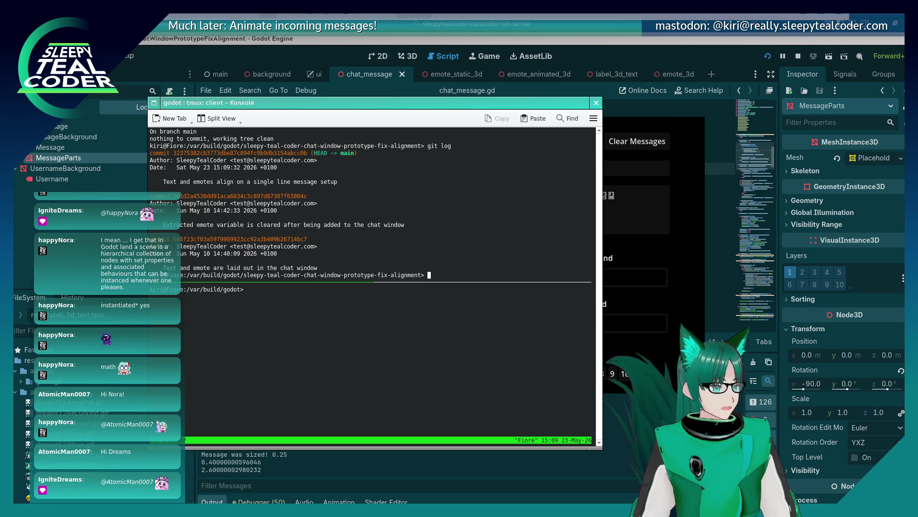
# Reload the running chat prototype and add a plain-text test message
pyautogui.click(667, 165)
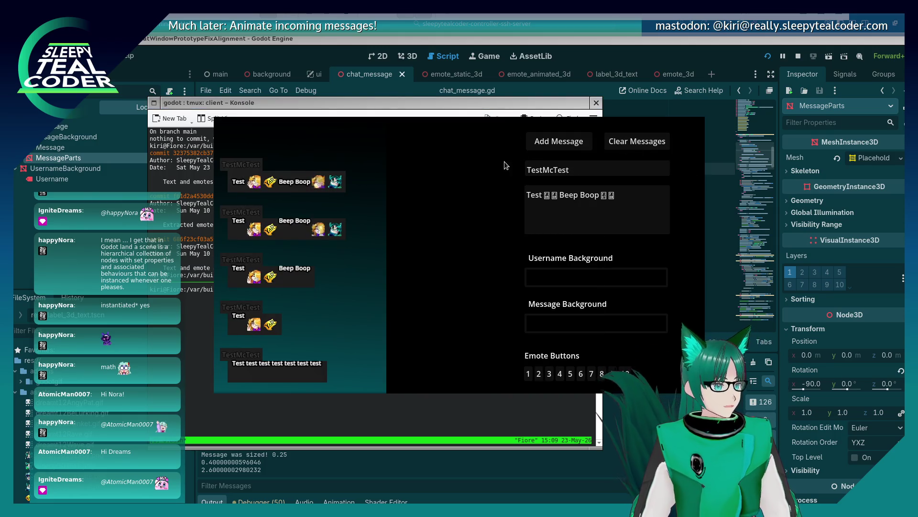
pyautogui.click(767, 56)
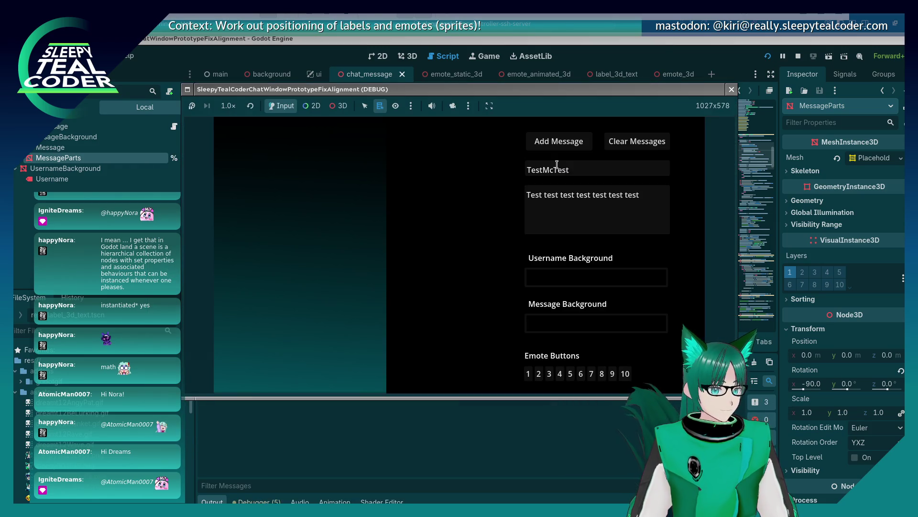
pyautogui.click(560, 142)
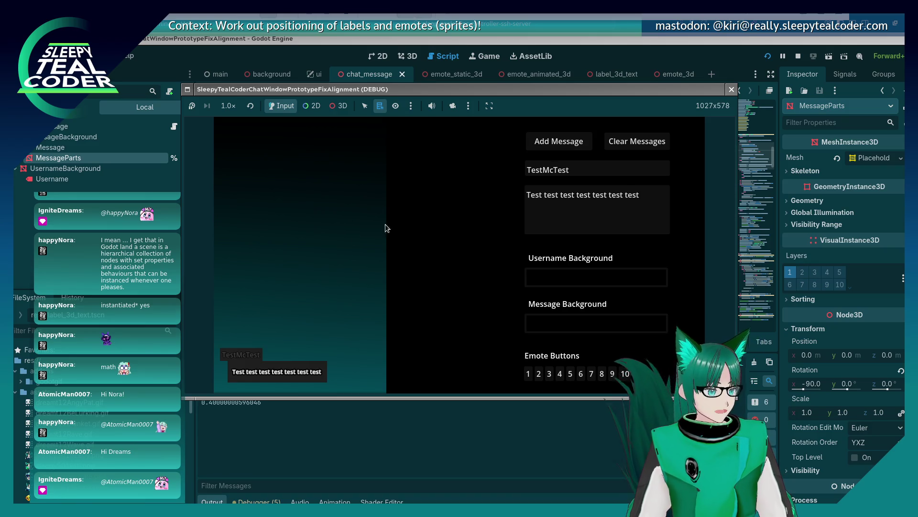
# Back in chat_message.gd, insert blank lines after line 180
pyautogui.click(668, 59)
pyautogui.scroll(5, 454, 223)
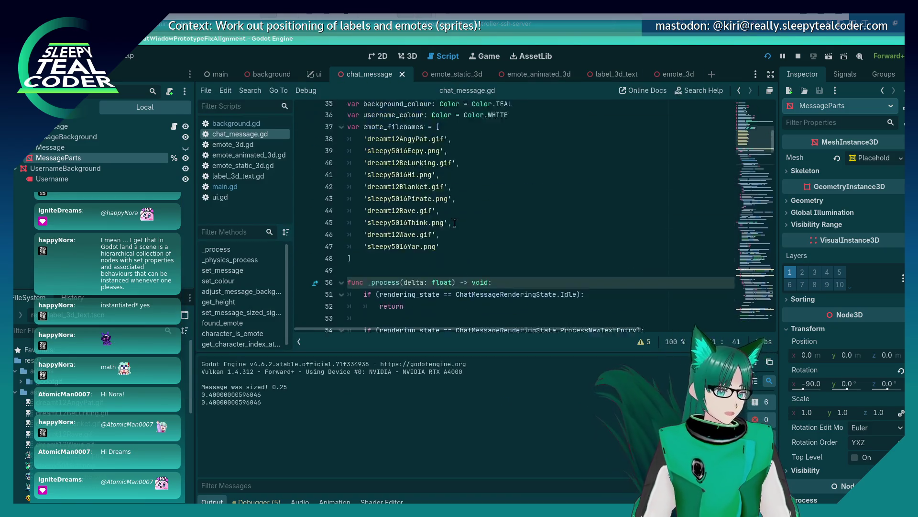
pyautogui.scroll(-20, 454, 223)
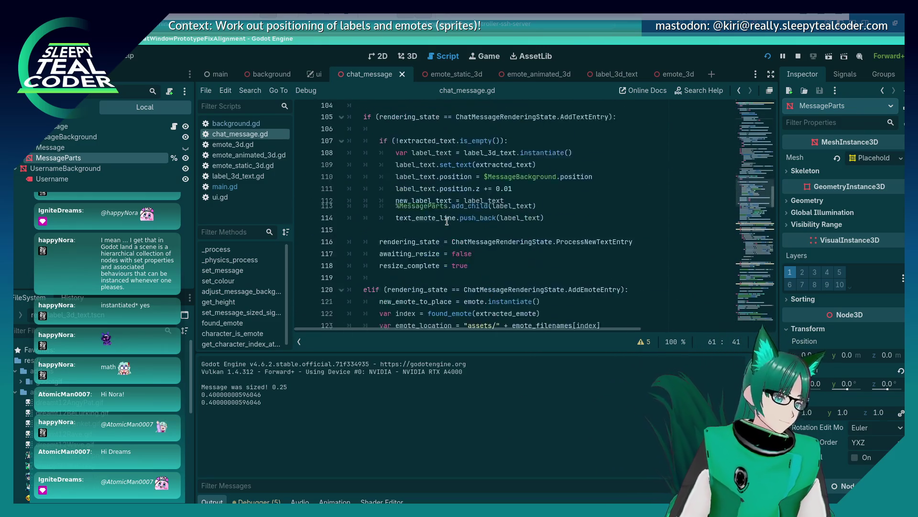
pyautogui.scroll(-10, 447, 221)
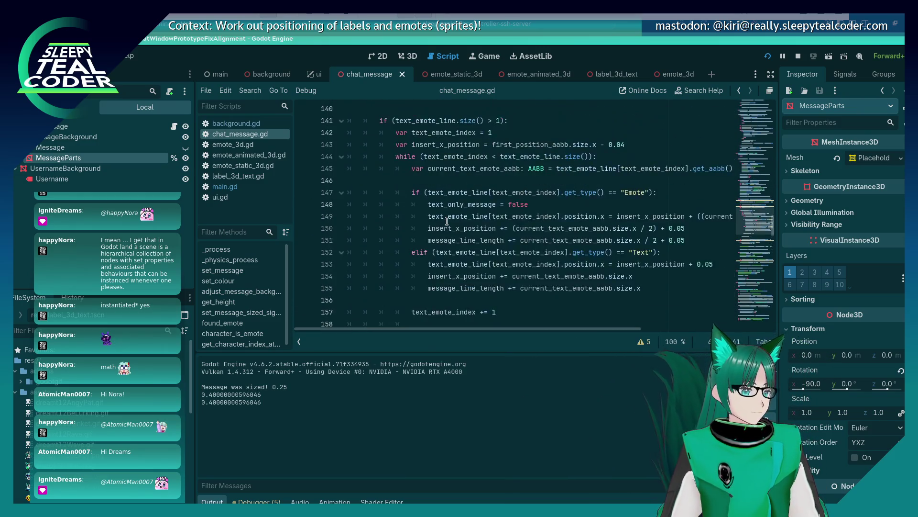
pyautogui.scroll(-9, 448, 221)
pyautogui.click(449, 228)
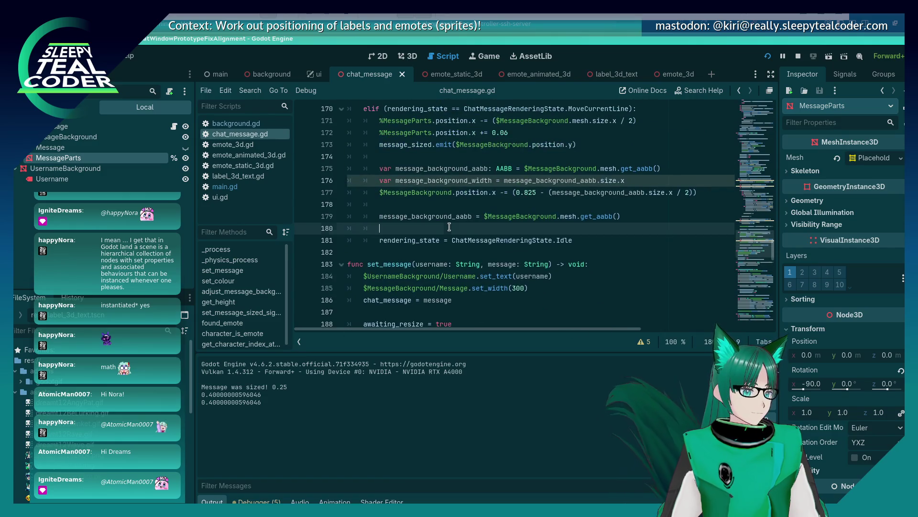
pyautogui.press('Return')
pyautogui.press('Return')
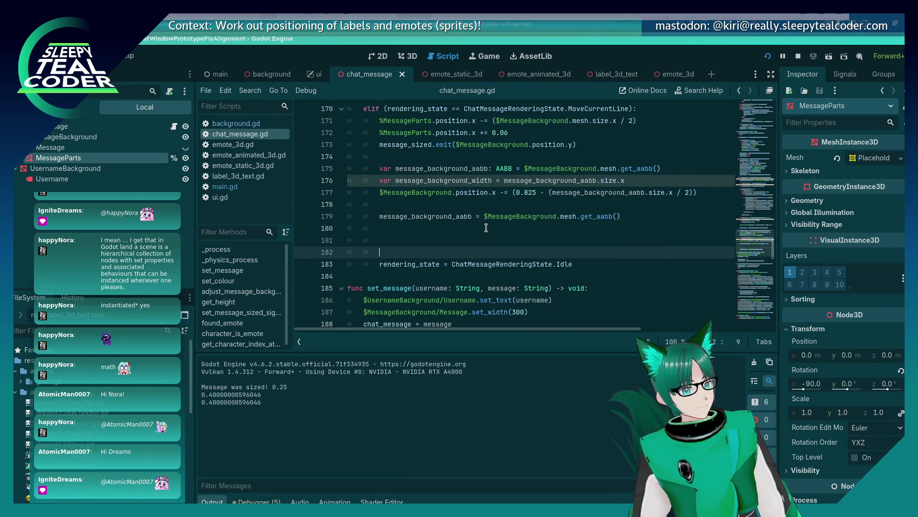
# After line 180, add the condition 'if (text_only_message):' reusing the existing variable name
pyautogui.press('BackSpace')
pyautogui.press('BackSpace')
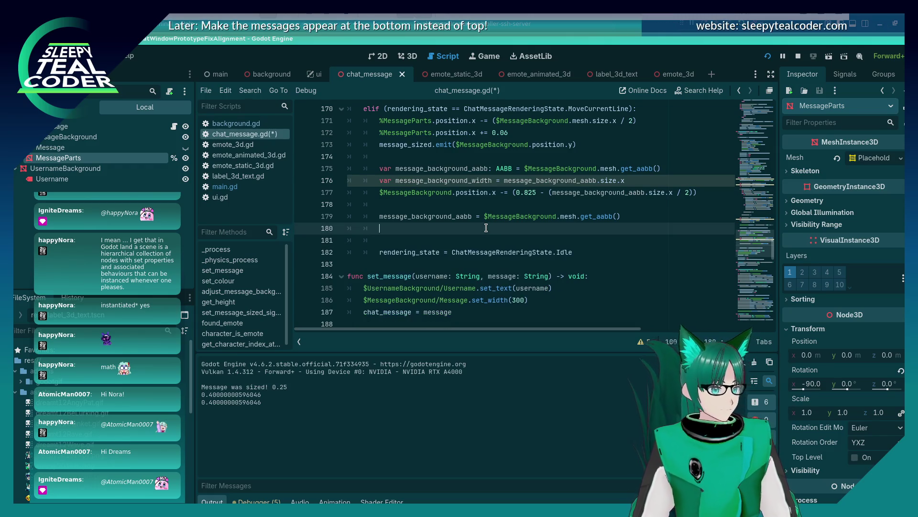
pyautogui.press('Return')
pyautogui.write('if (')
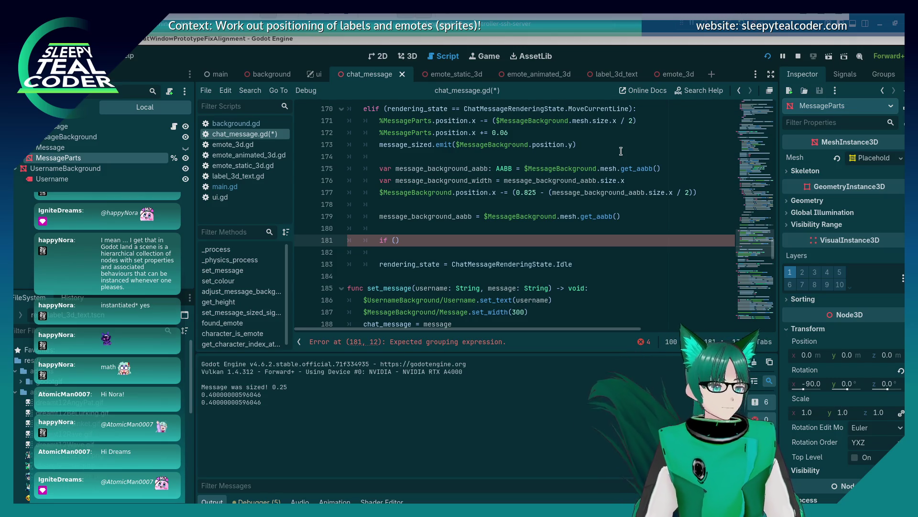
pyautogui.scroll(4, 519, 283)
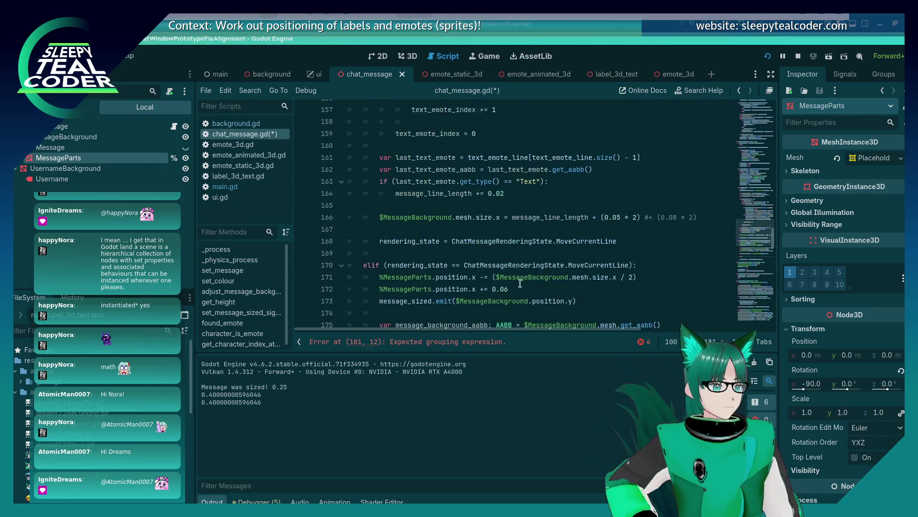
pyautogui.scroll(7, 520, 284)
pyautogui.doubleClick(447, 243)
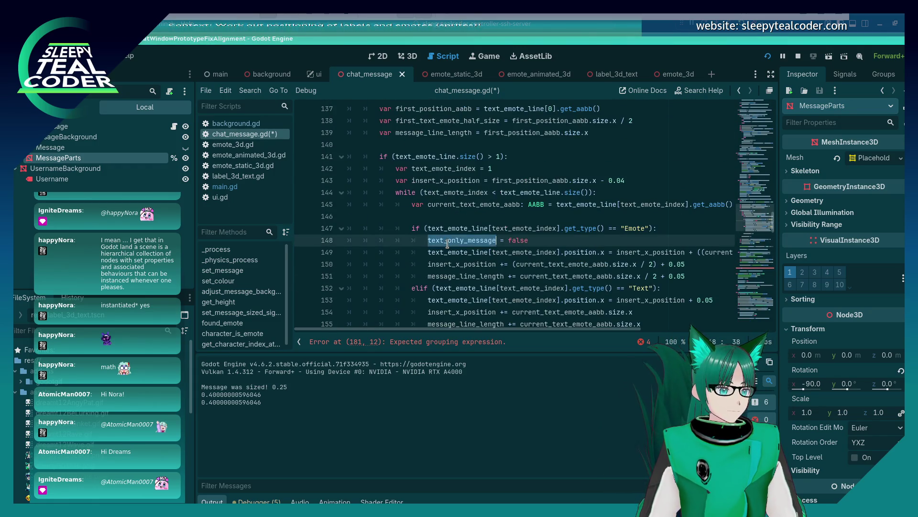
pyautogui.scroll(-13, 447, 243)
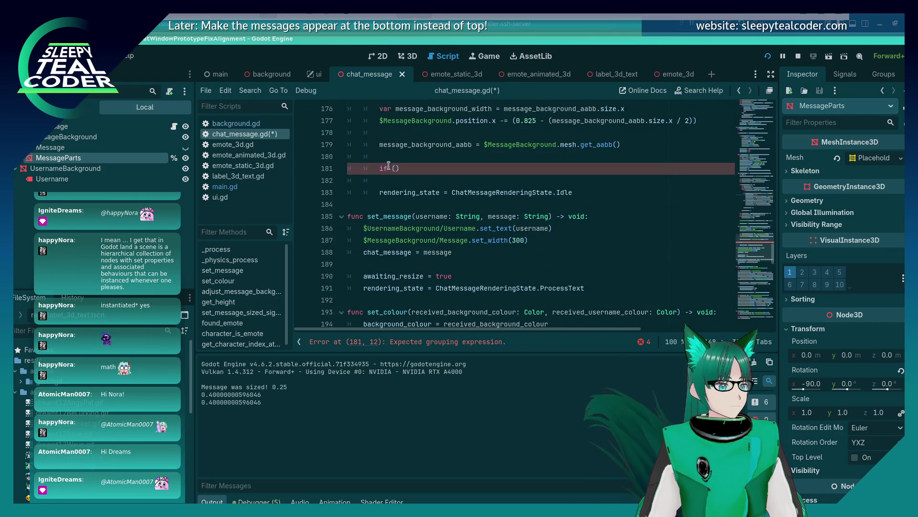
pyautogui.click(388, 165)
pyautogui.hotkey('ctrl', 'v')
pyautogui.write(':')
pyautogui.press('Return')
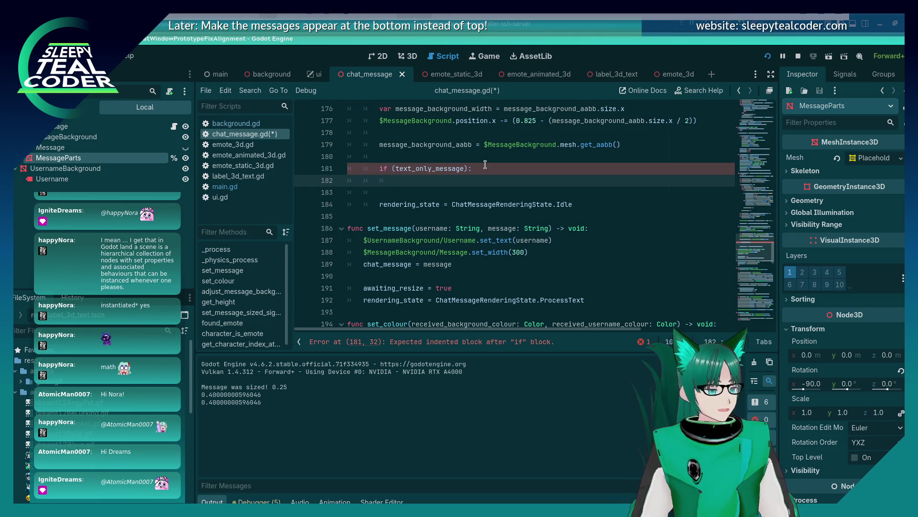
# Under it set $MessageBackground.position.x = 0.0, save, and run with a test message
pyautogui.write('Mess')
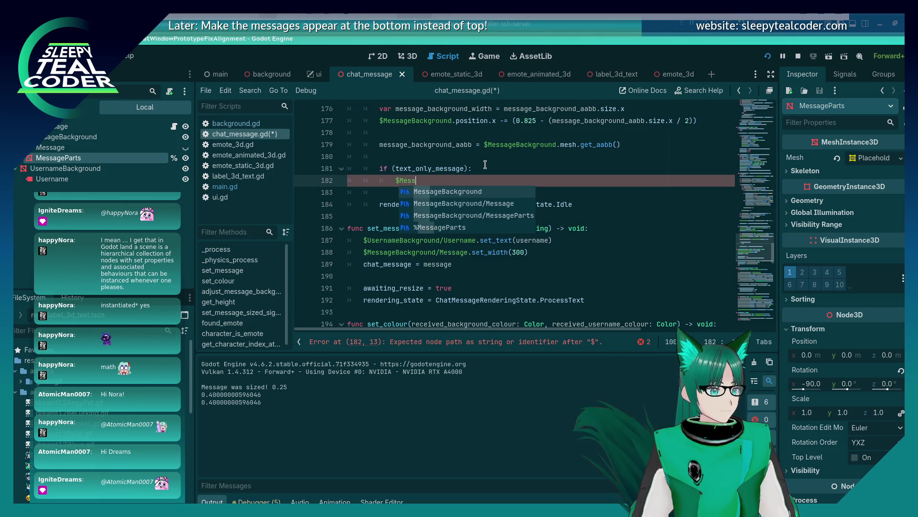
pyautogui.press('Return')
pyautogui.write('osition.x = ')
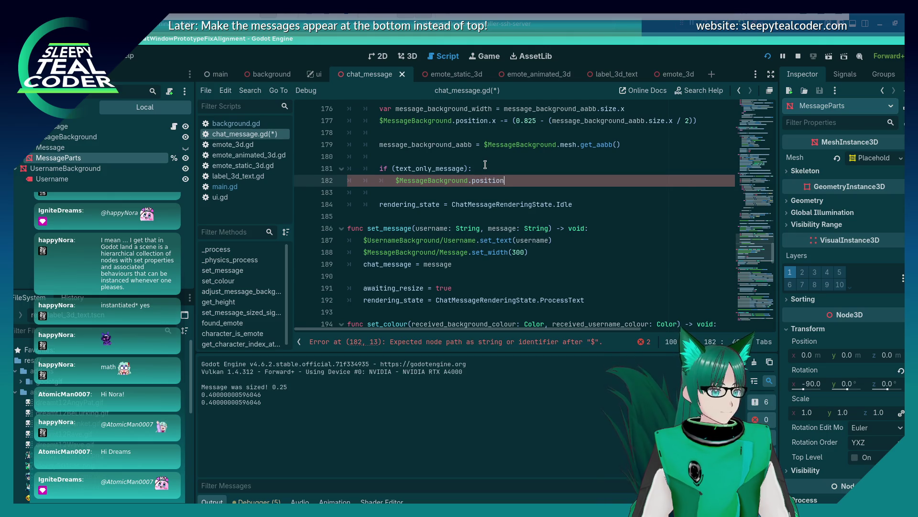
pyautogui.write('0.0')
pyautogui.hotkey('ctrl', 's')
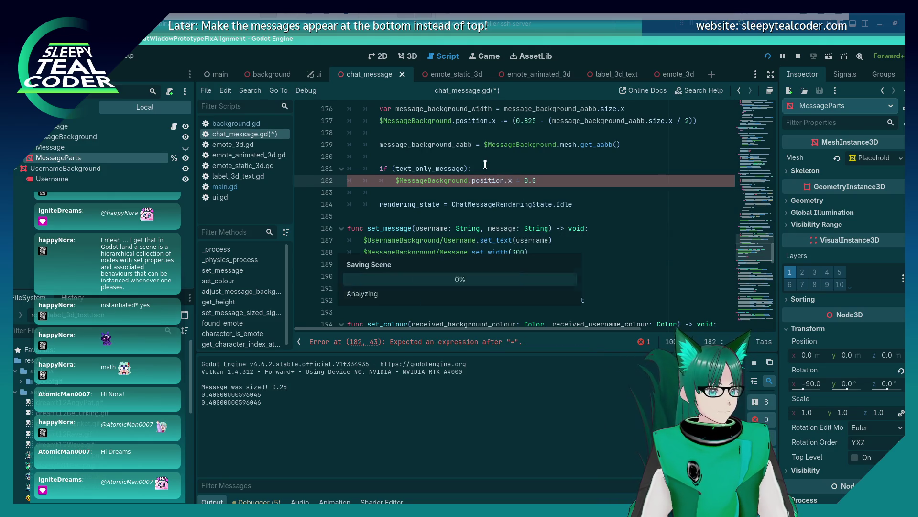
pyautogui.press('F5')
pyautogui.click(559, 141)
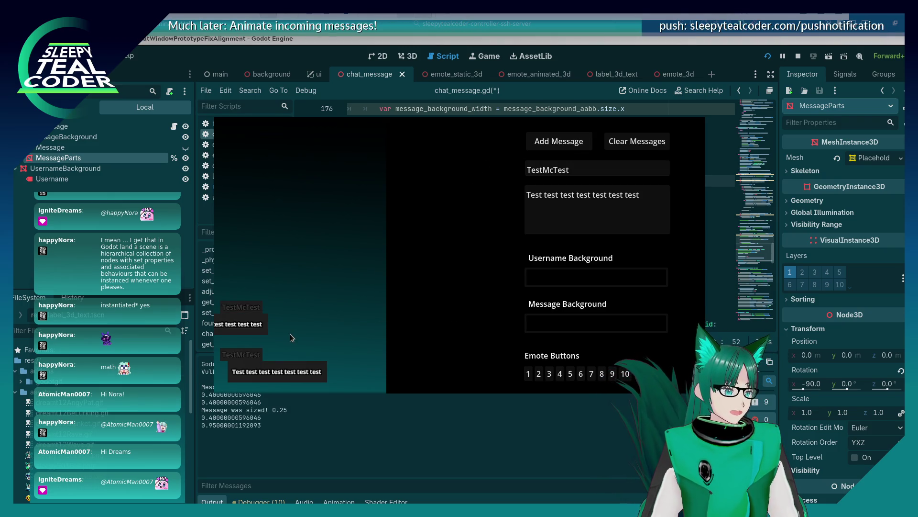
# Stop the game and store text_emote_line[0].get_aabb() above a new mesh size line
pyautogui.press('F8')
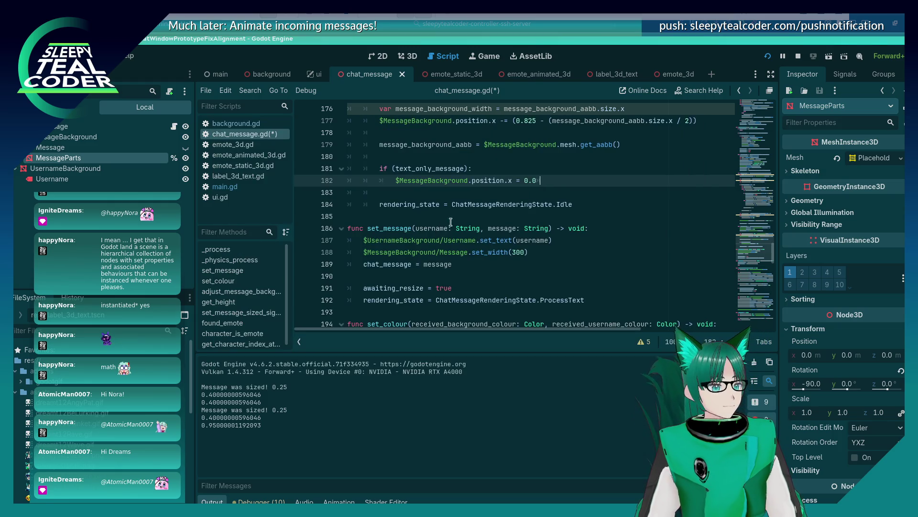
pyautogui.scroll(1, 526, 279)
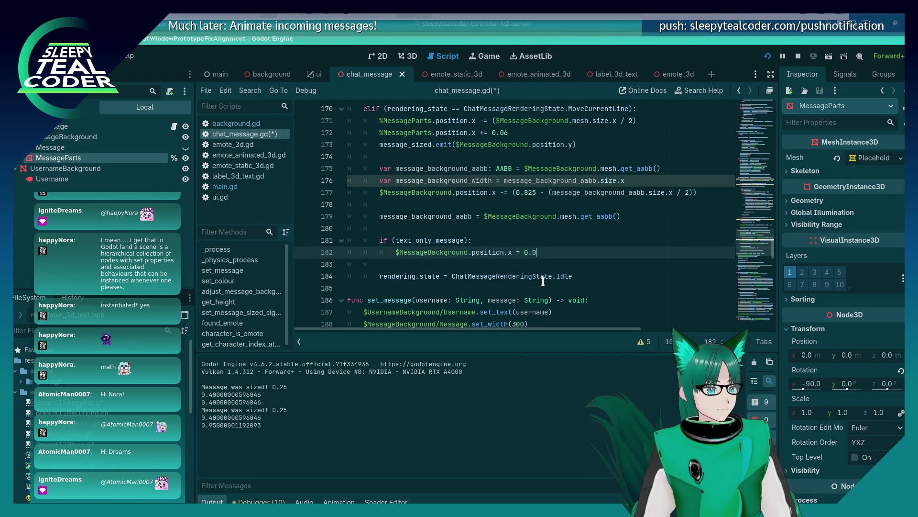
pyautogui.press('BackSpace')
pyautogui.press('BackSpace')
pyautogui.press('BackSpace')
pyautogui.write('mesh')
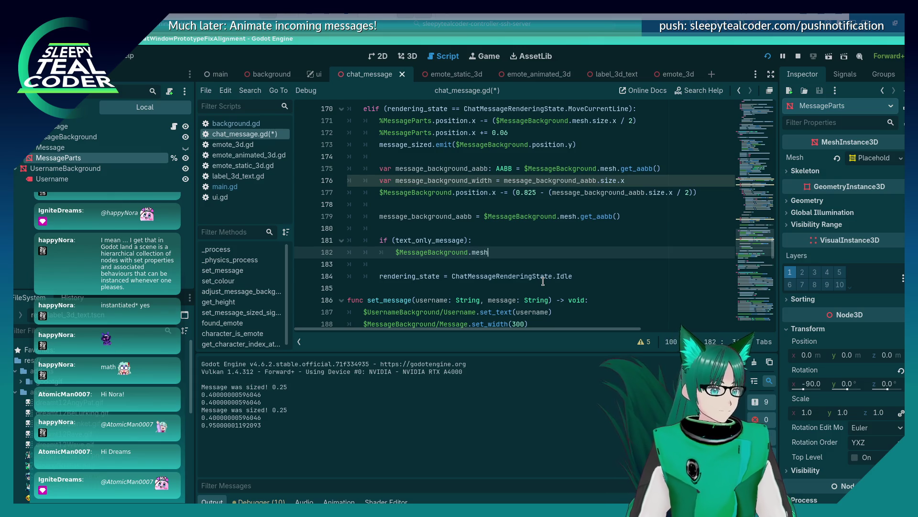
pyautogui.write('ixz')
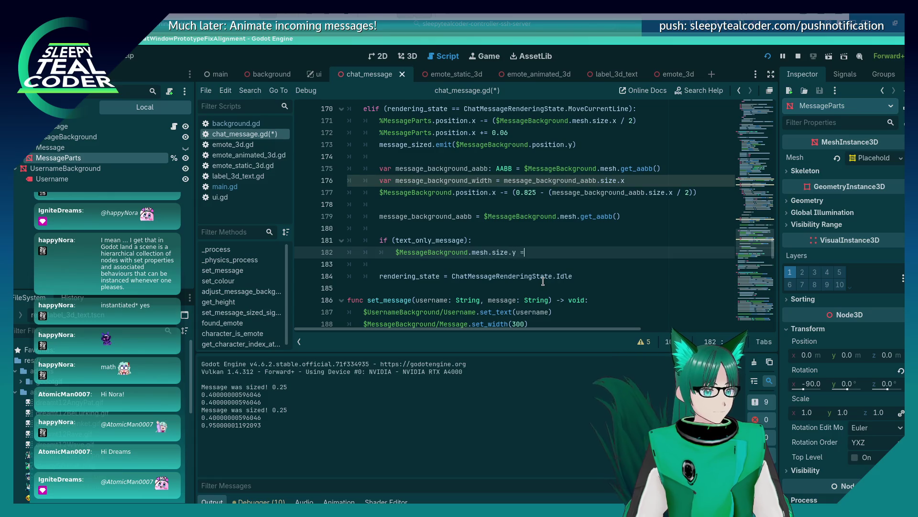
pyautogui.press('Escape')
pyautogui.hotkey('ctrl', 'shift', 'Return')
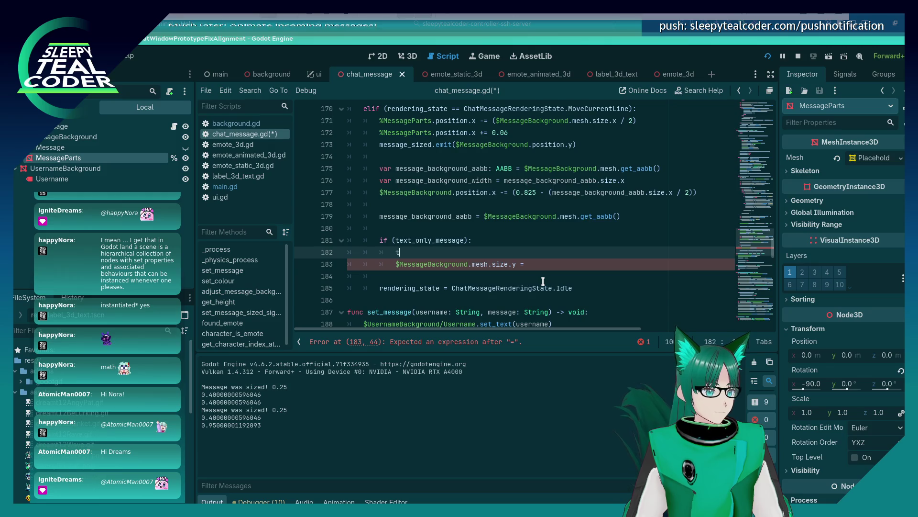
pyautogui.write('text_e')
pyautogui.press('BackSpace')
pyautogui.write('m')
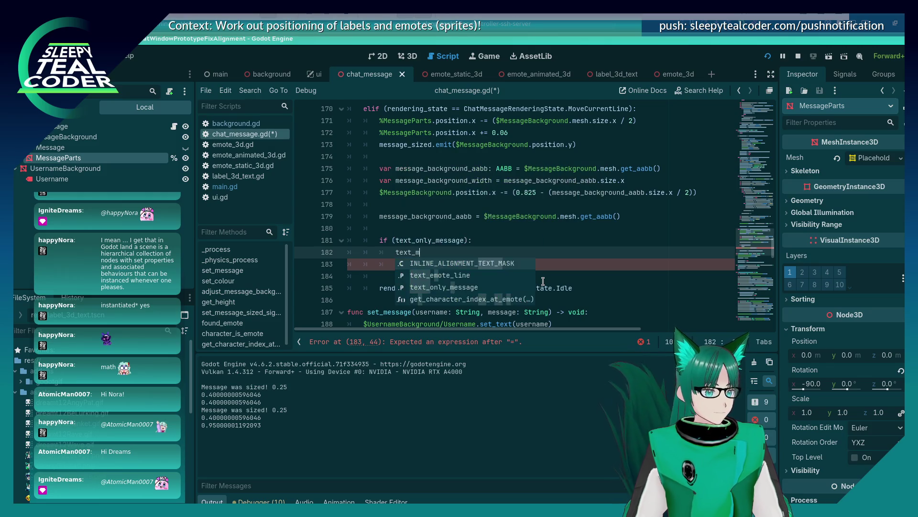
pyautogui.press('BackSpace')
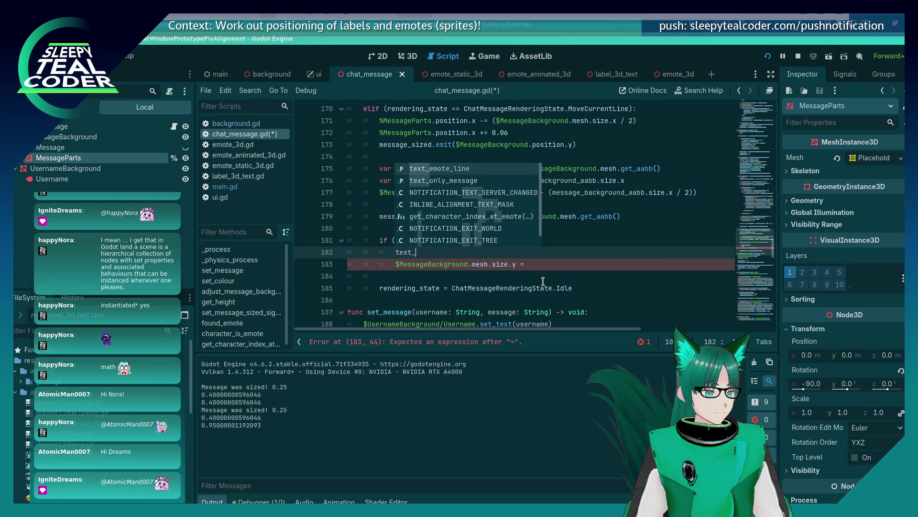
pyautogui.press('Escape')
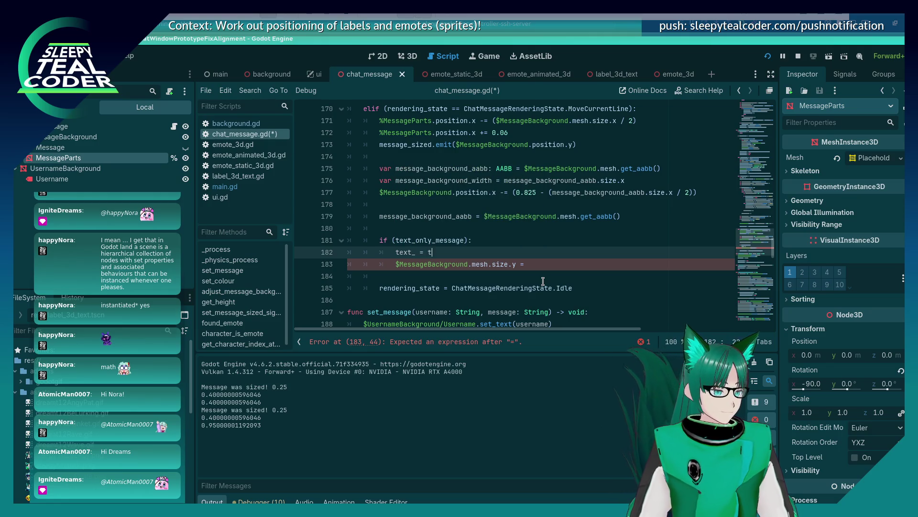
pyautogui.write('emote_')
pyautogui.press('Return')
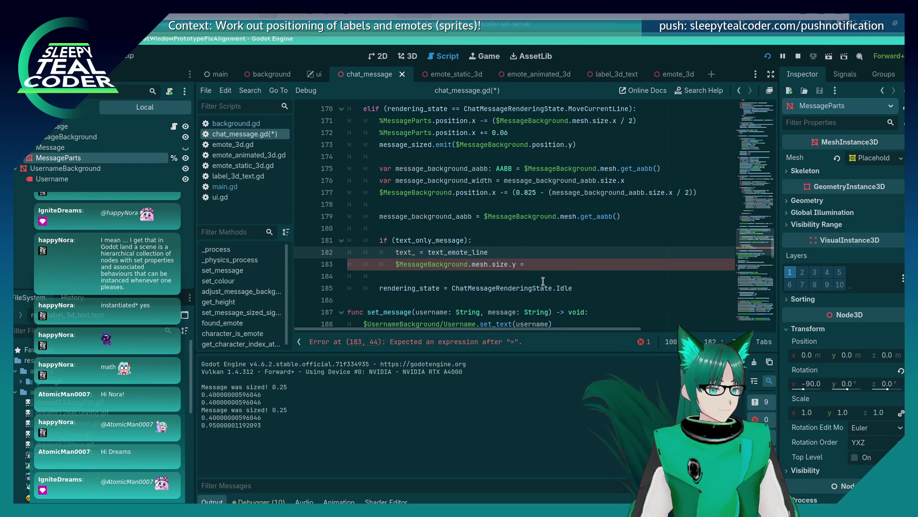
pyautogui.write('].get_aa')
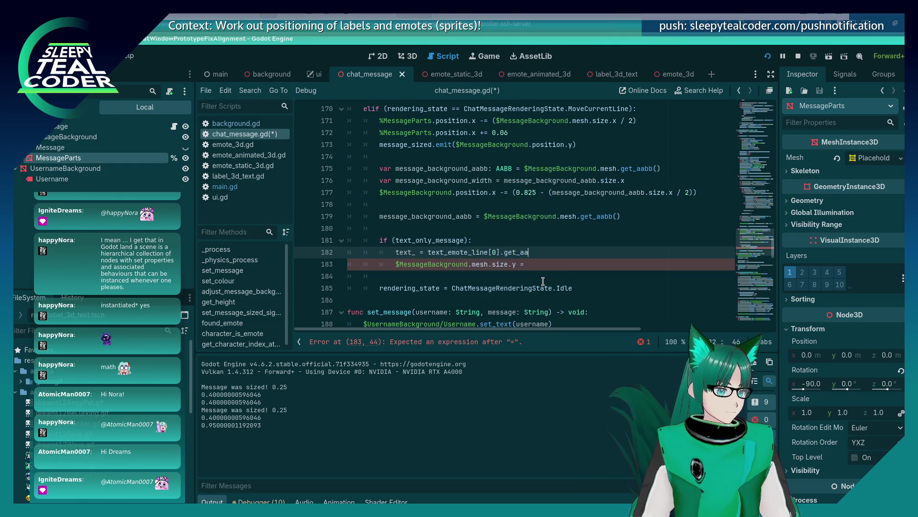
pyautogui.write('()')
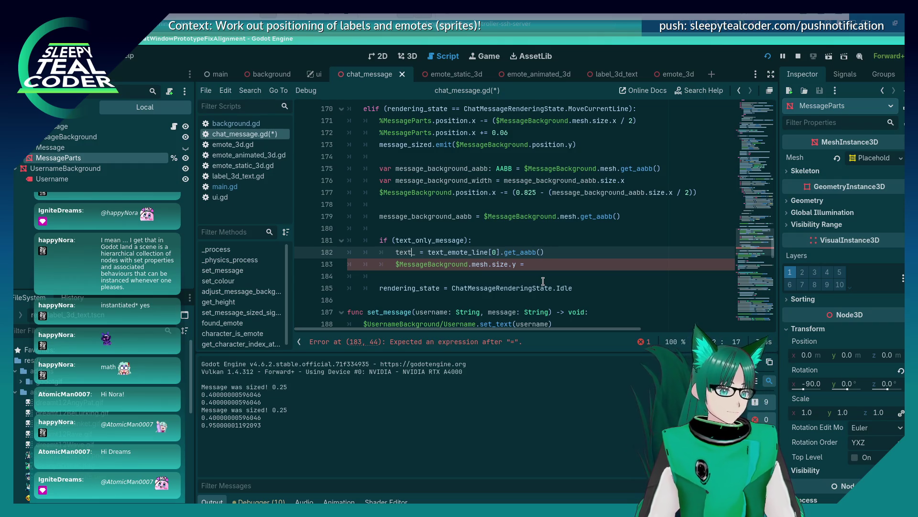
pyautogui.write('message_aabb')
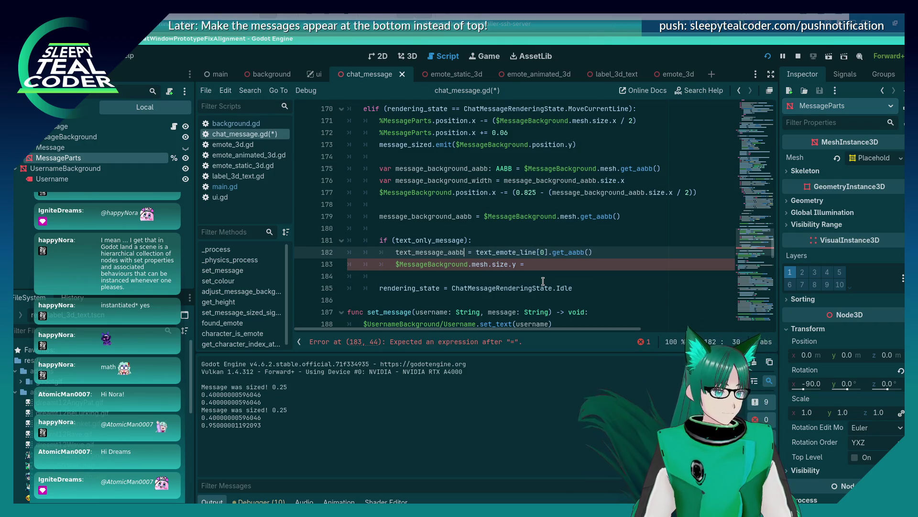
# Declare 'var text_message_aabb: AABB' and add text_message_height = text_message_aabb.size.y
pyautogui.press('Home')
pyautogui.write('var')
pyautogui.press('Right')
pyautogui.write(': AABB')
pyautogui.press('End')
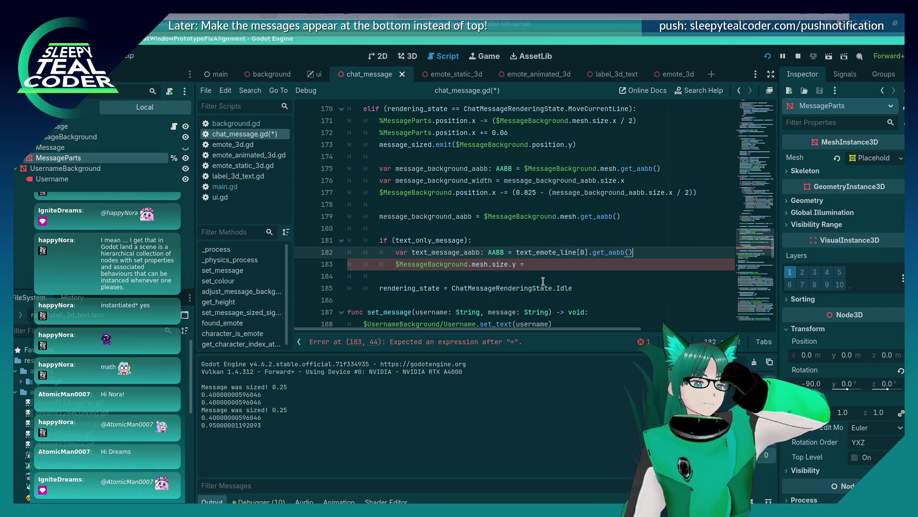
pyautogui.press('Down')
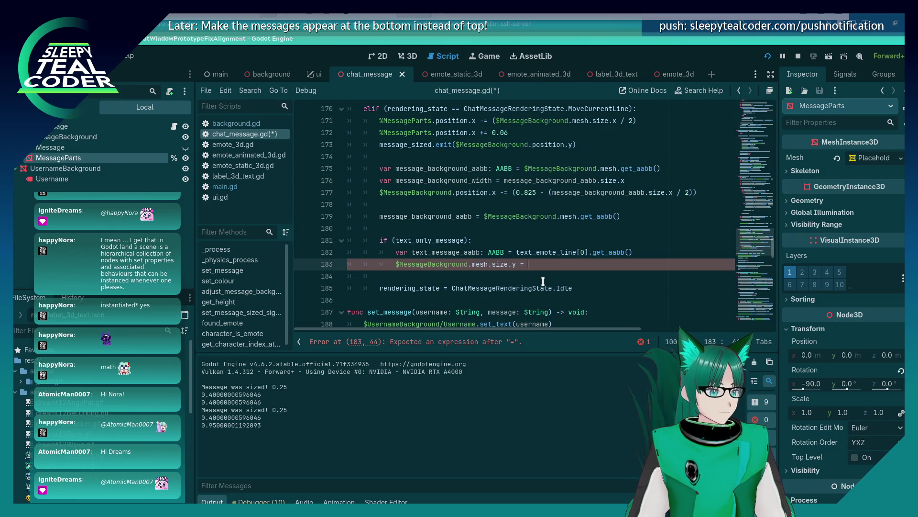
pyautogui.write('text_message')
pyautogui.press('Escape')
pyautogui.press('Up')
pyautogui.press('End')
pyautogui.press('Return')
pyautogui.write('var text_message_')
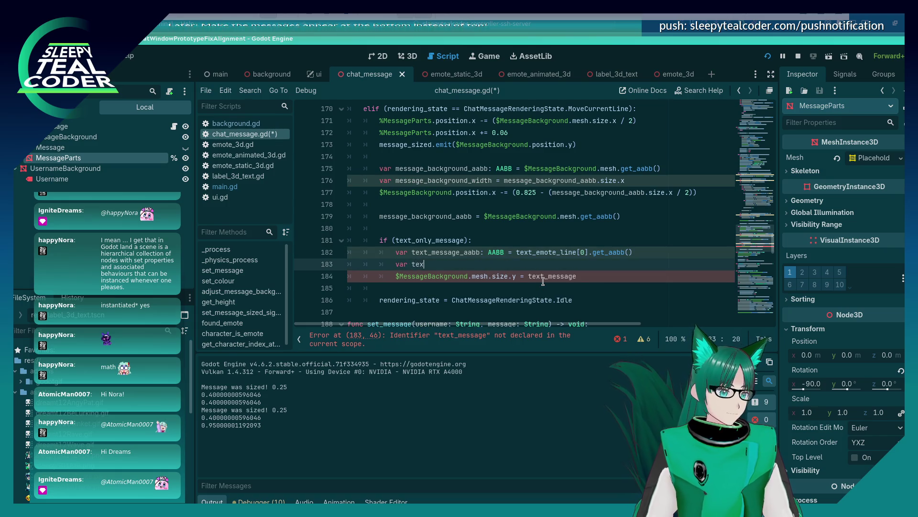
pyautogui.write('height = text_message_aa')
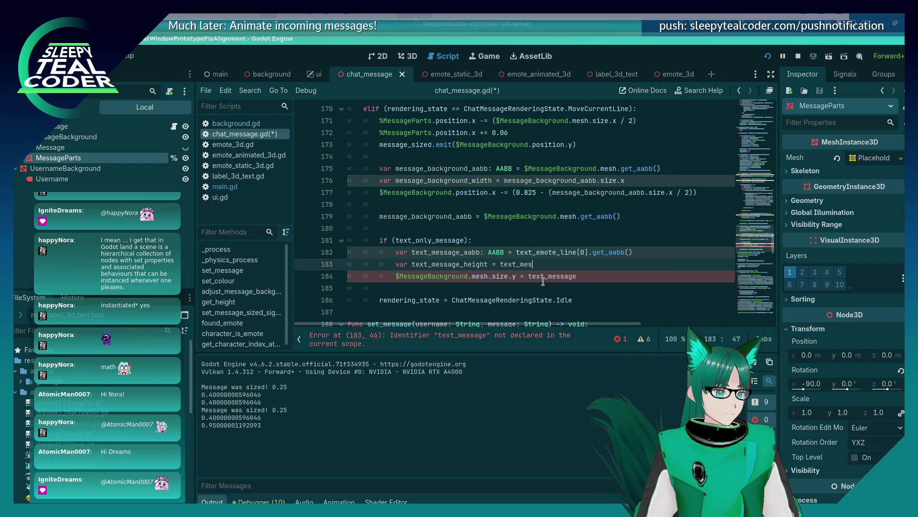
pyautogui.write('bb.')
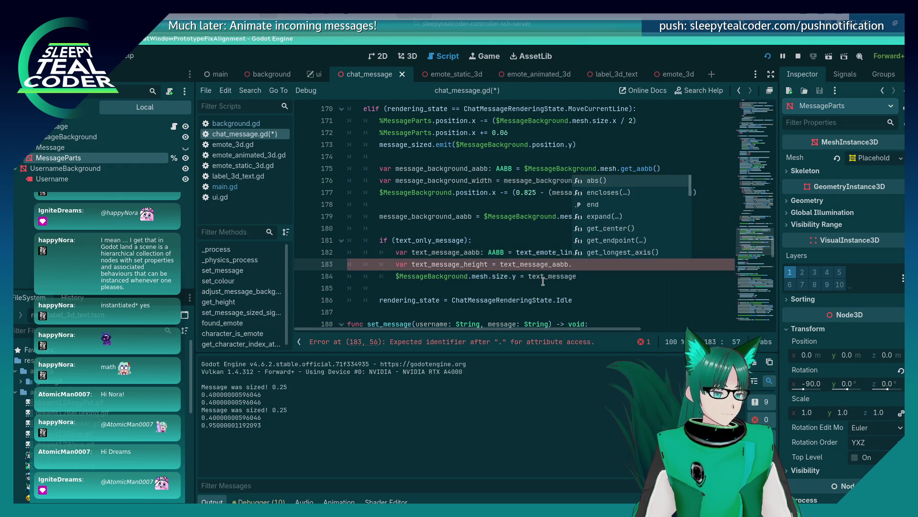
pyautogui.write('size.')
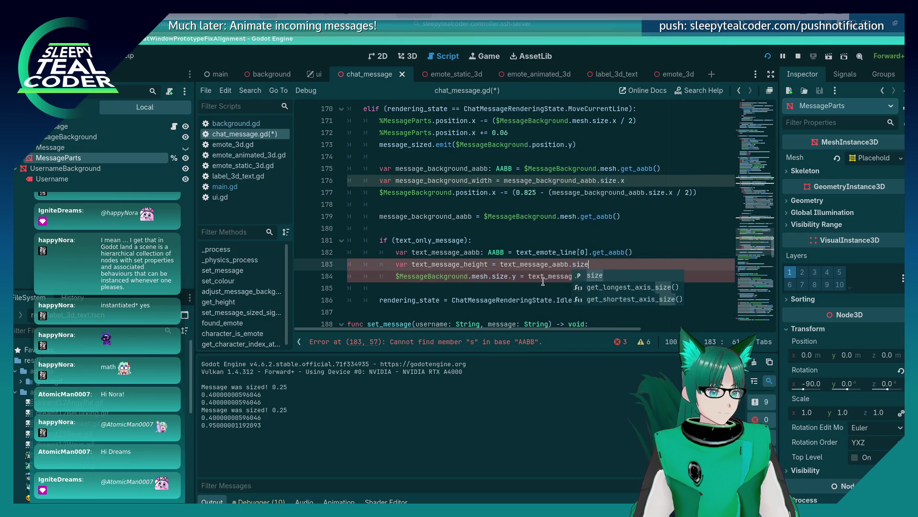
pyautogui.write('y')
pyautogui.press('Down')
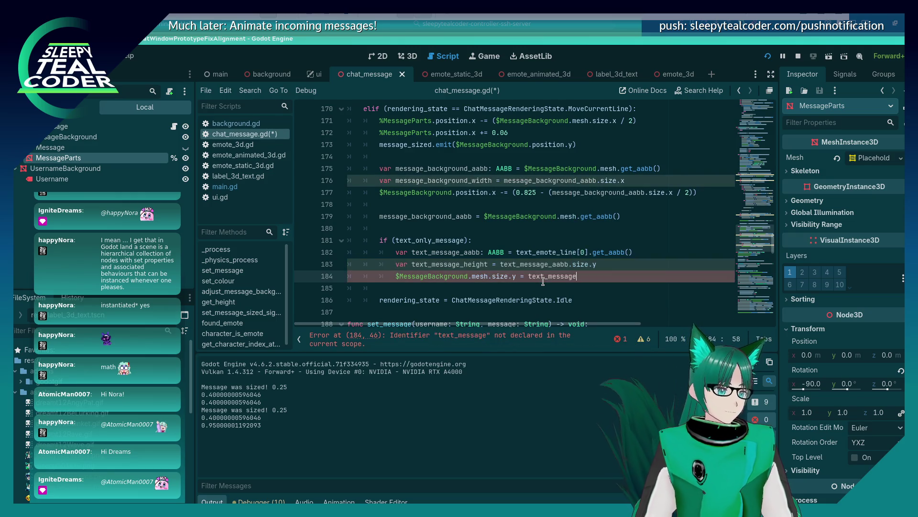
# Assign text_message_height plus padding to the mesh size.y, save, and run the prototype
pyautogui.doubleClick(486, 264)
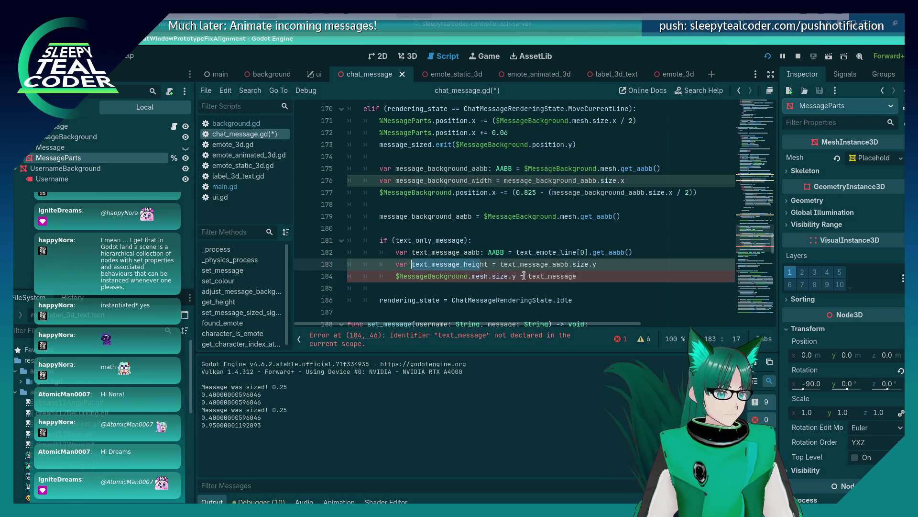
pyautogui.doubleClick(577, 276)
pyautogui.press('Right')
pyautogui.write('_height')
pyautogui.hotkey('ctrl', 's')
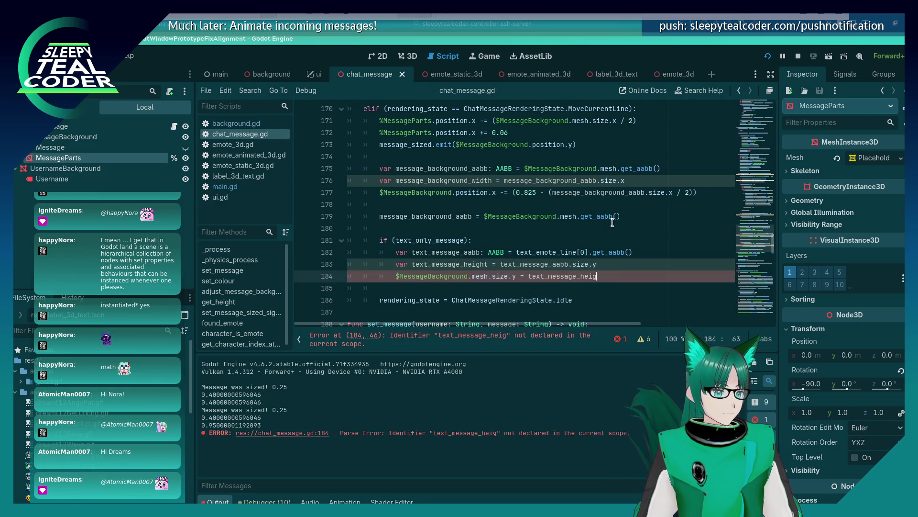
pyautogui.press('F5')
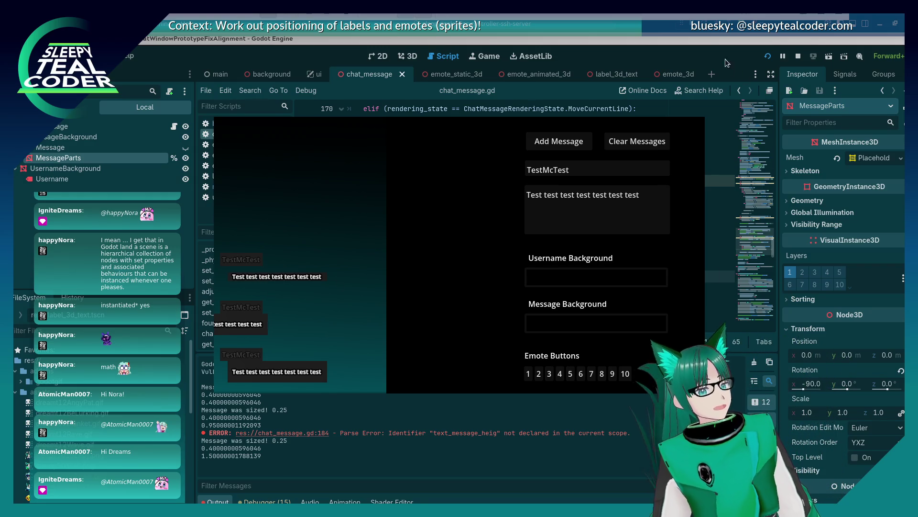
# Change the height padding to 0.06, rerun, and post a test message
pyautogui.click(713, 49)
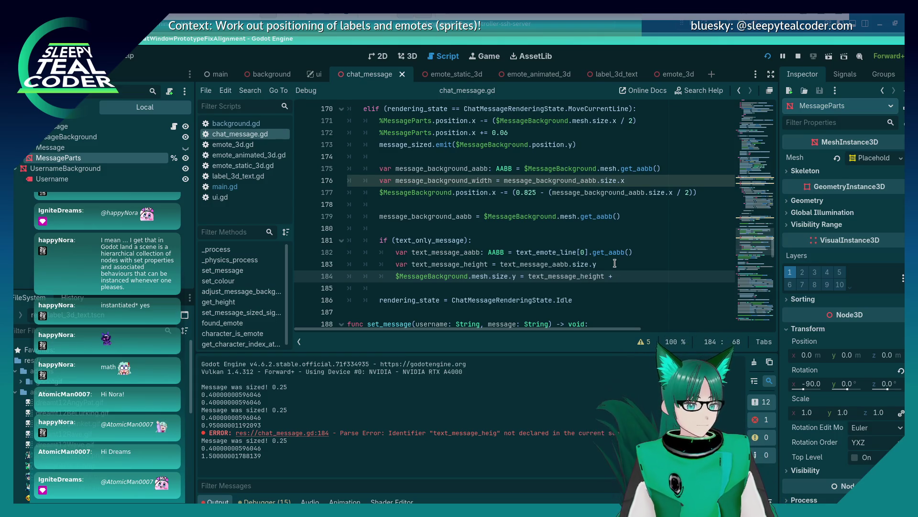
pyautogui.write('5')
pyautogui.press('F5')
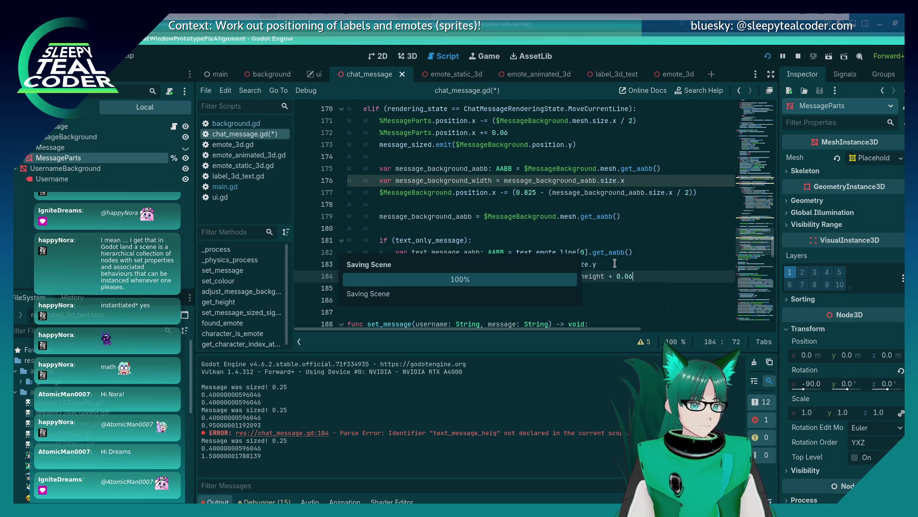
pyautogui.click(572, 146)
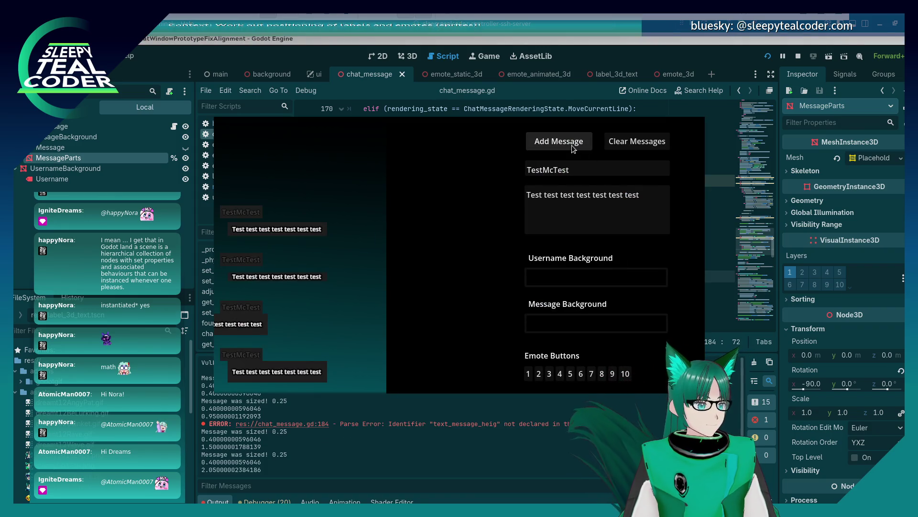
# Stop the game, adjust the height margin again, rerun, and post a test message
pyautogui.press('F8')
pyautogui.write('5')
pyautogui.press('F5')
pyautogui.click(562, 141)
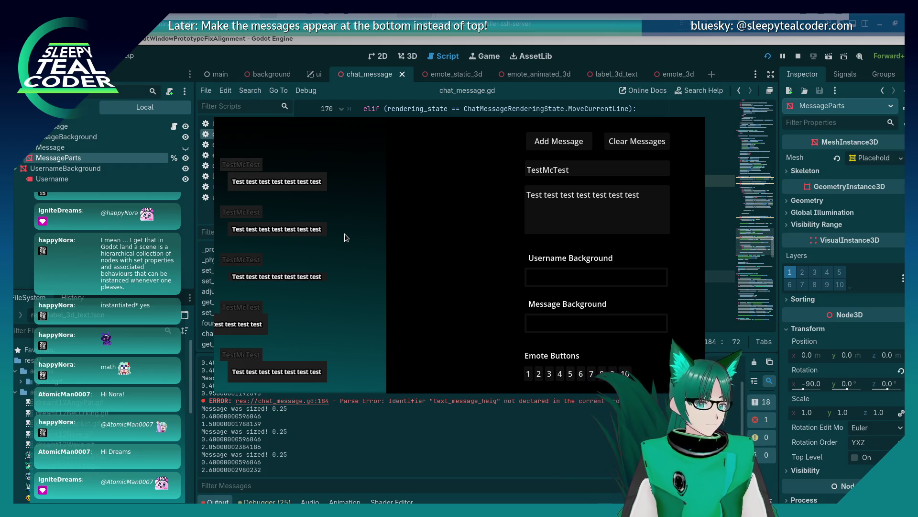
# Post longer 'aaaa…' and 'Test test test…' messages that wrap, then return to the script
pyautogui.click(654, 196)
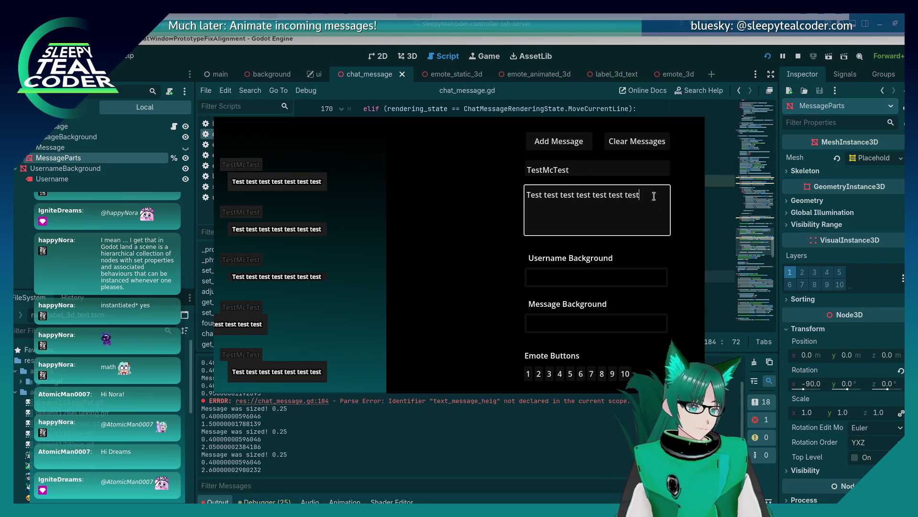
pyautogui.write('aaaaaaaaaaaaaaaaaaaaaaa')
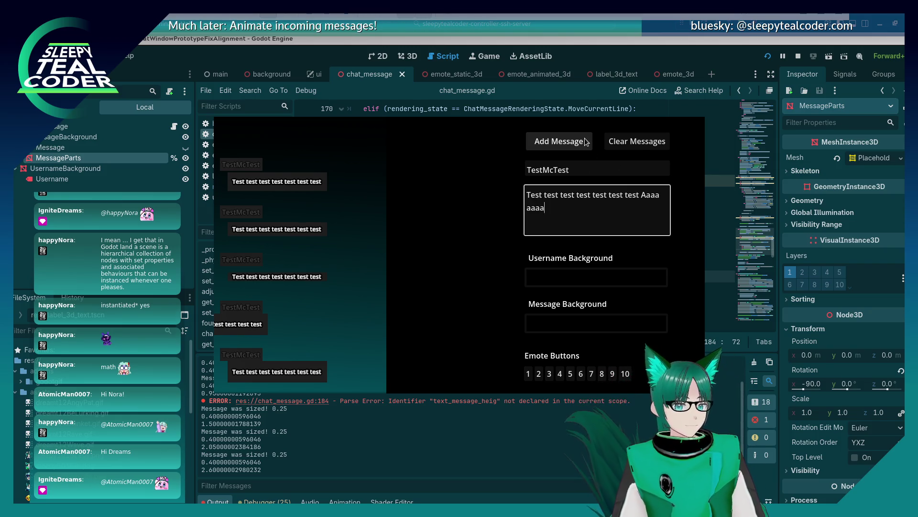
pyautogui.click(586, 142)
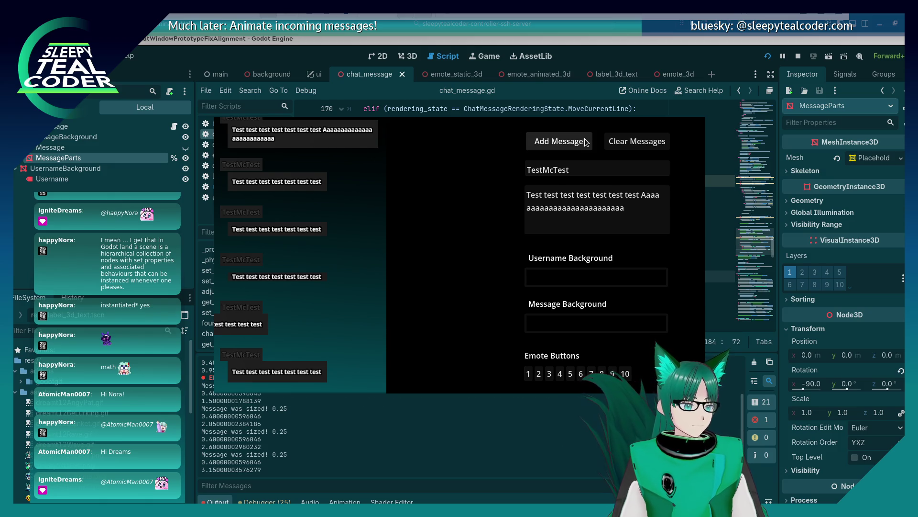
pyautogui.click(647, 196)
pyautogui.click(632, 208)
pyautogui.write('Te')
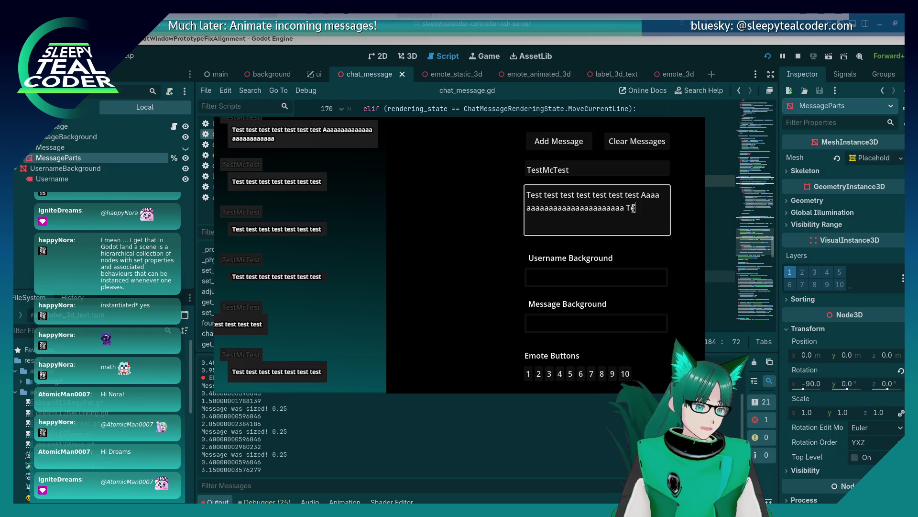
pyautogui.write('st test test test te')
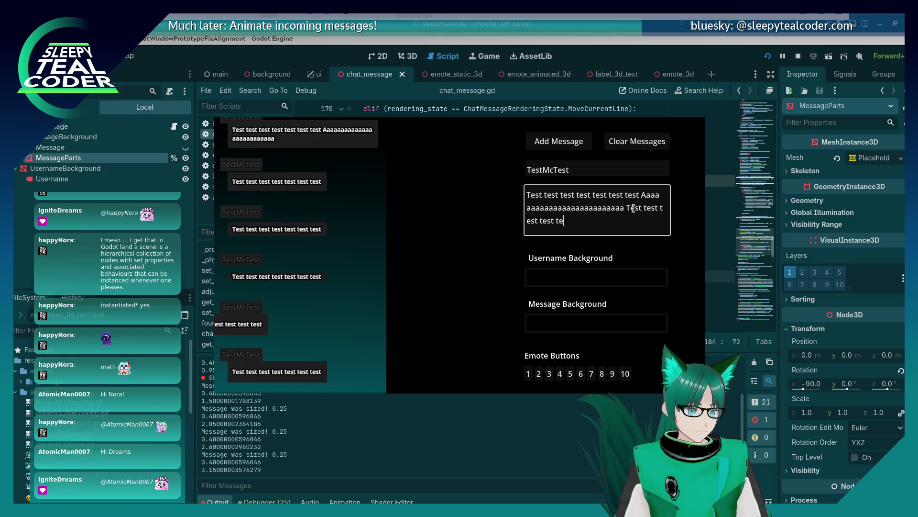
pyautogui.write('st test')
pyautogui.click(579, 142)
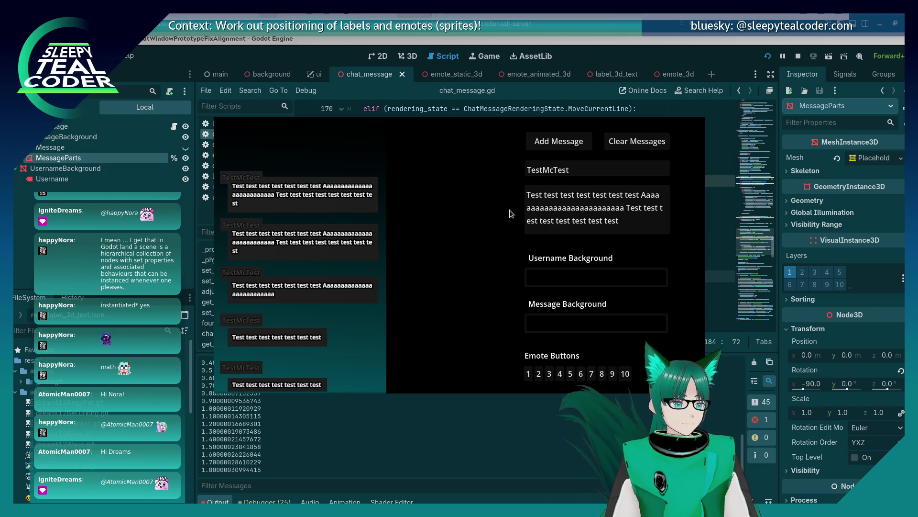
pyautogui.click(618, 56)
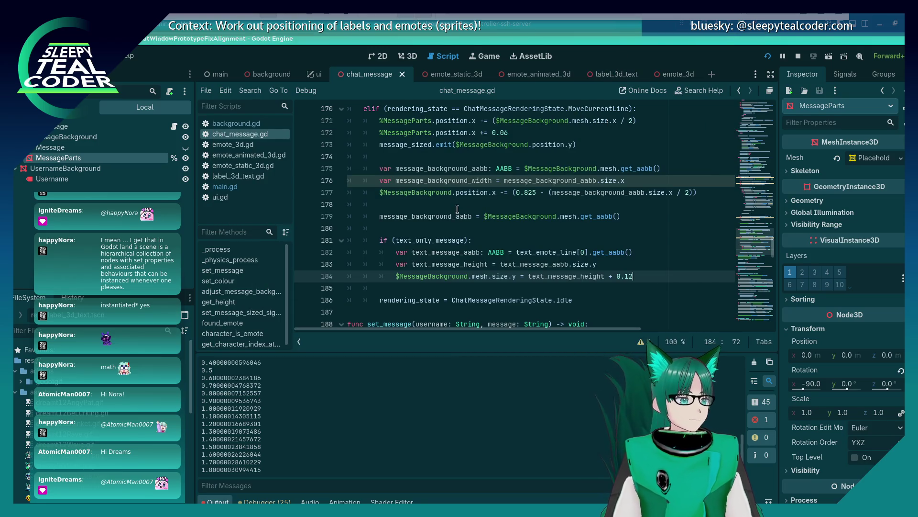
# Add '$MessageBackground.position.y = 0.0 + text_message_height' below the size line and test it
pyautogui.scroll(-2, 433, 264)
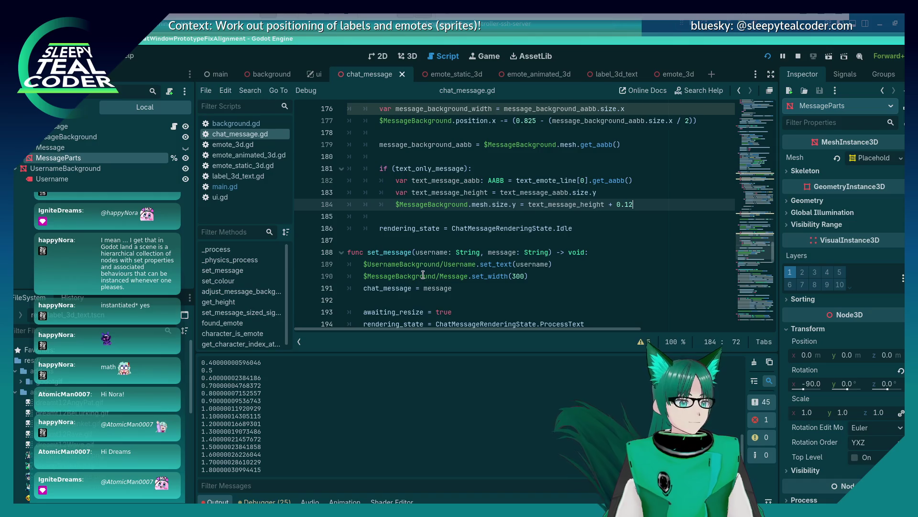
pyautogui.hotkey('alt', 'Tab')
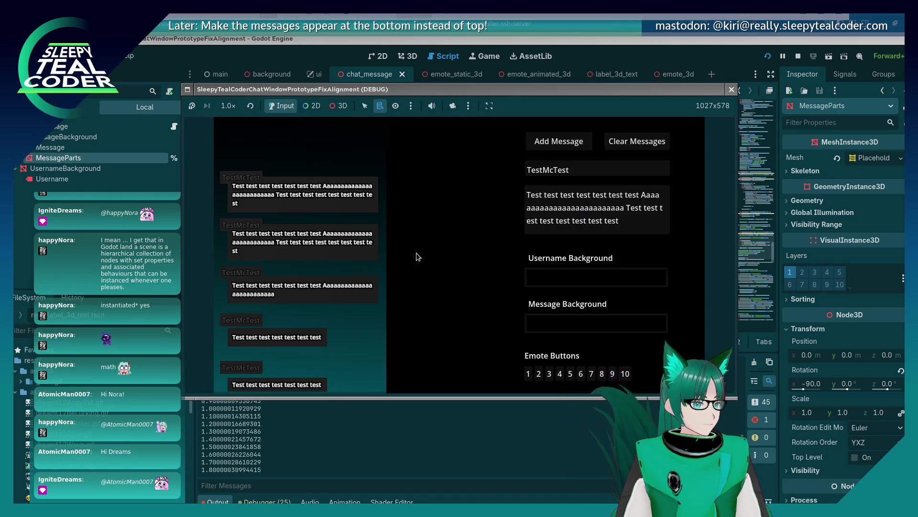
pyautogui.click(416, 252)
pyautogui.click(568, 53)
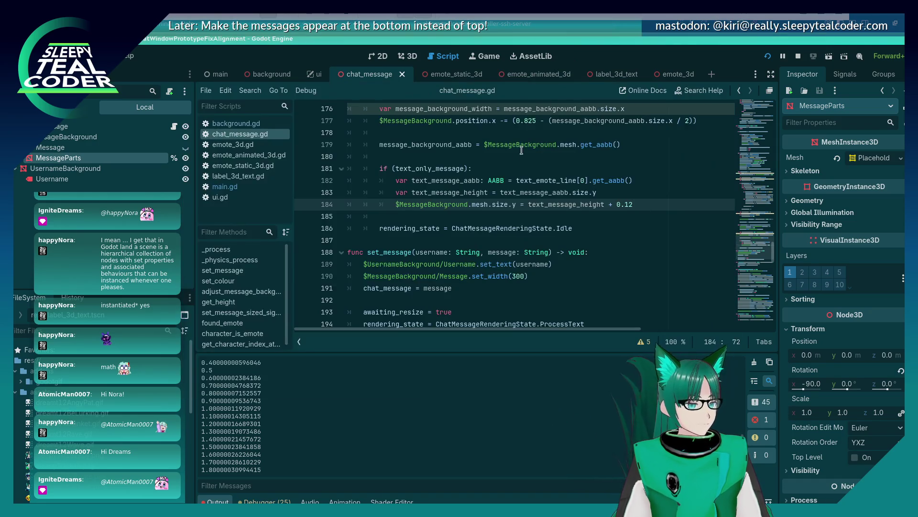
pyautogui.hotkey('ctrl', 'shift', 'Left')
pyautogui.hotkey('ctrl', 'c')
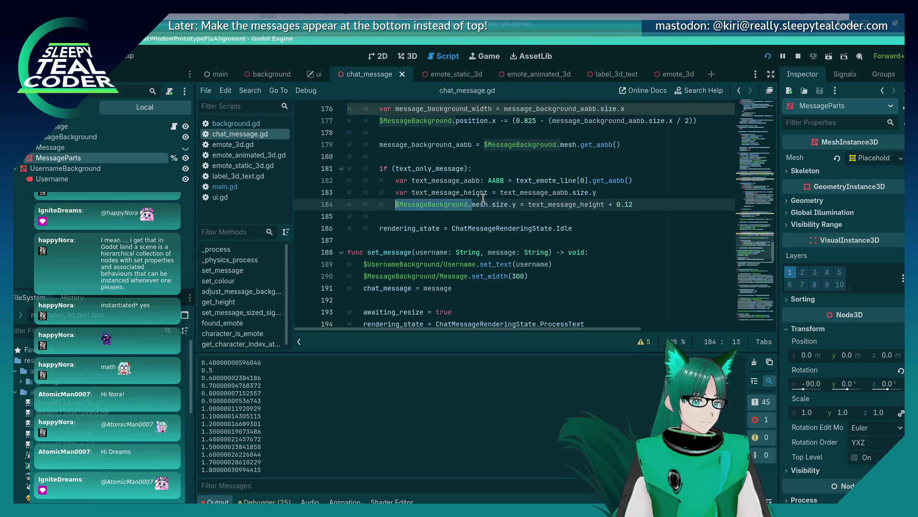
pyautogui.press('End')
pyautogui.press('Return')
pyautogui.hotkey('ctrl', 'v')
pyautogui.write('position')
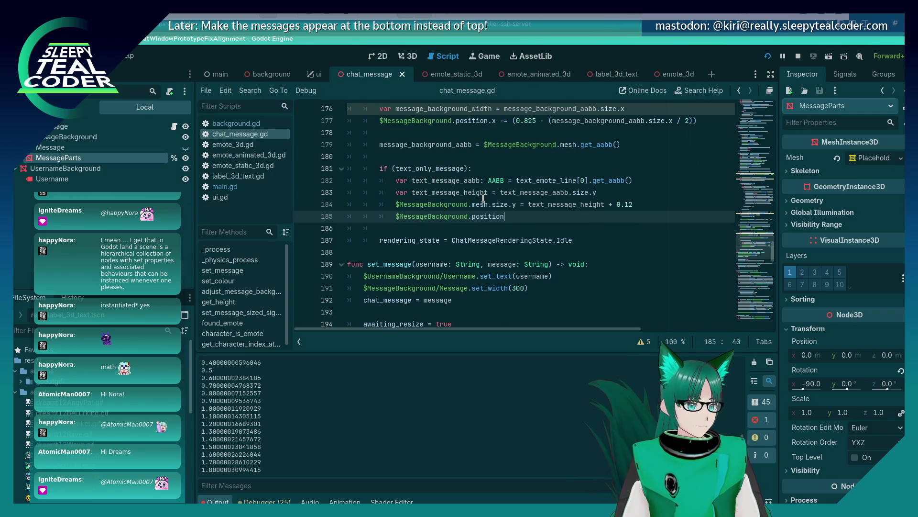
pyautogui.write('-= 0.0')
pyautogui.press('F5')
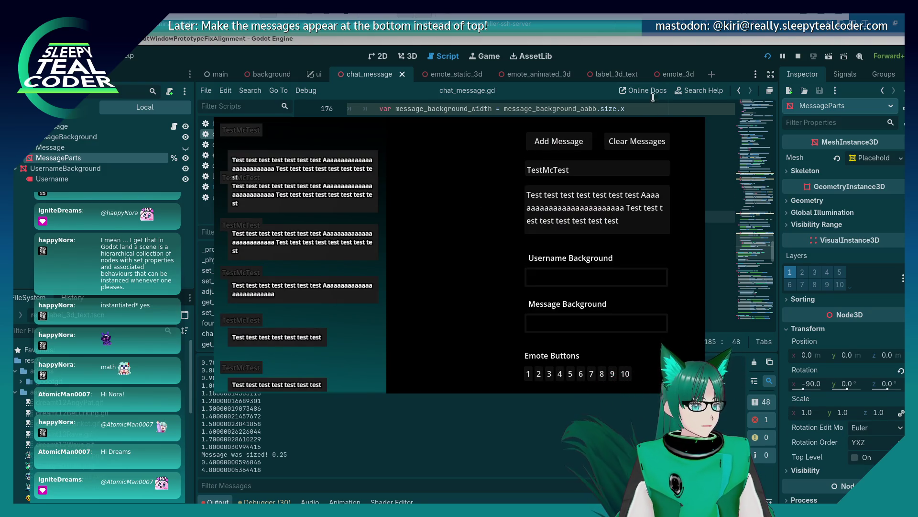
pyautogui.click(652, 52)
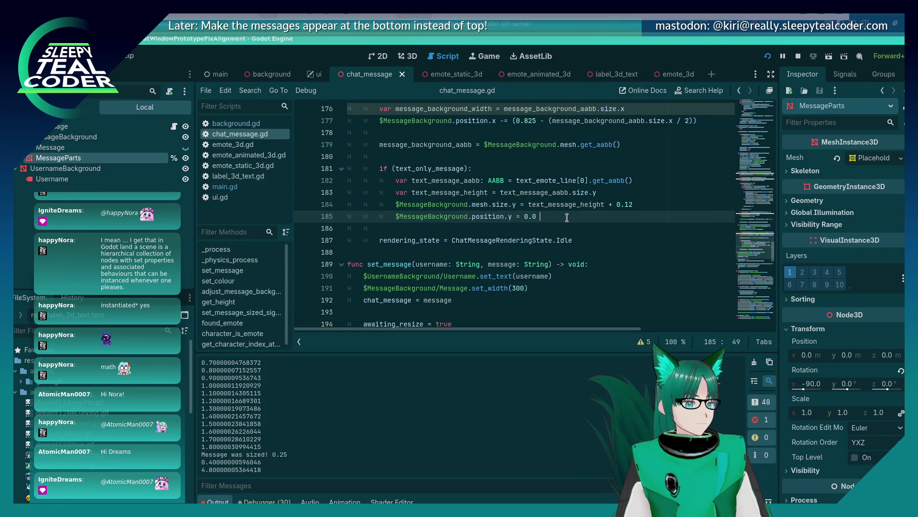
pyautogui.write('+ text_message_height')
pyautogui.hotkey('ctrl', 's')
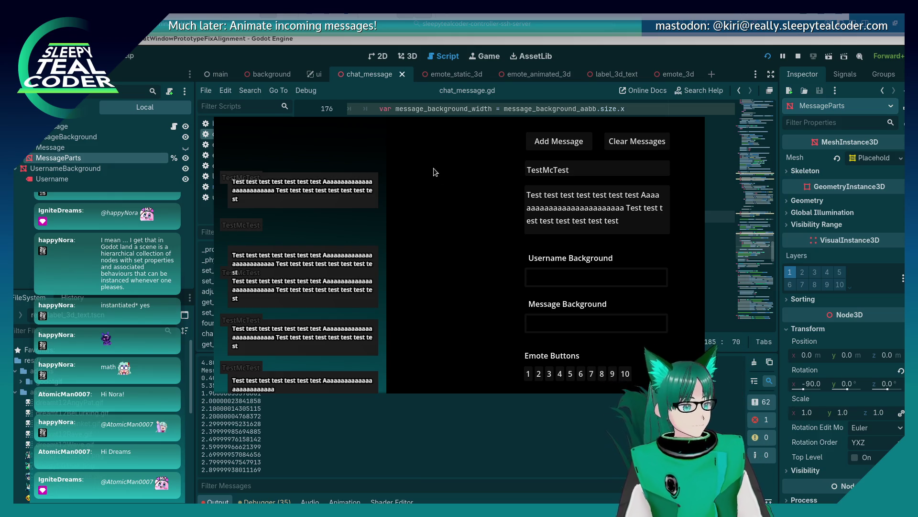
# Halve the offset to (text_message_height / 2) and rerun the game
pyautogui.press('F8')
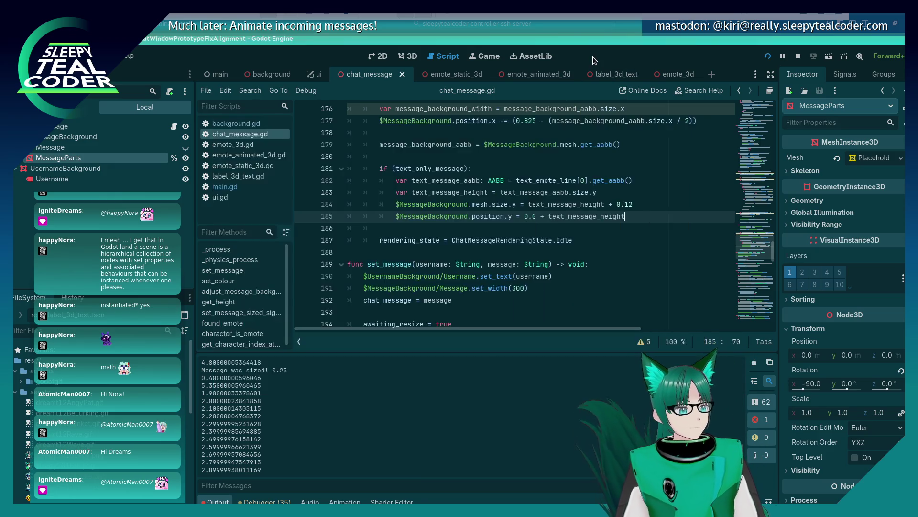
pyautogui.click(549, 217)
pyautogui.write('(')
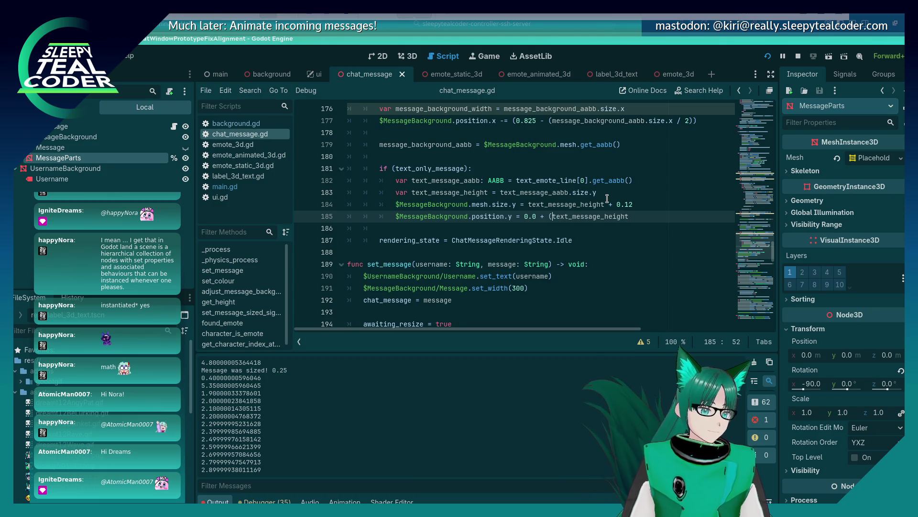
pyautogui.write('2)')
pyautogui.press('F5')
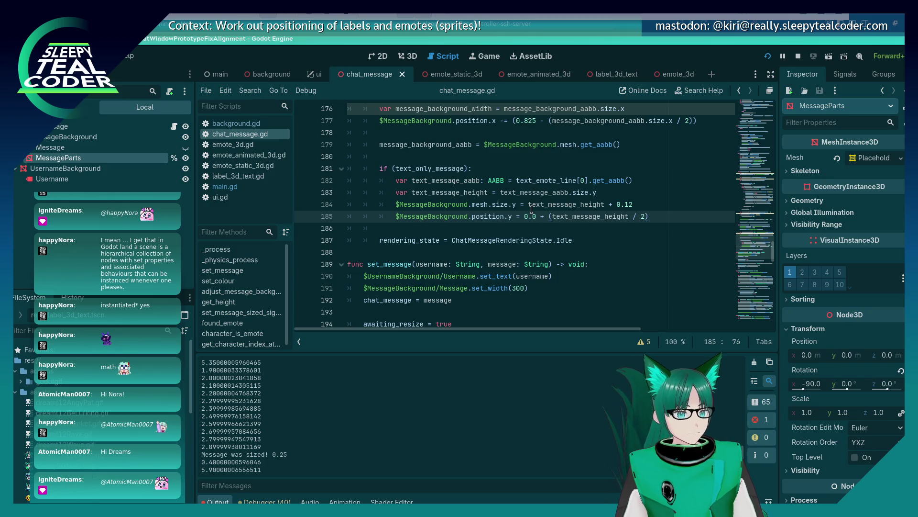
# Try padding 0.14 and 0.16, settle on 0.12, and add three test messages
pyautogui.click(633, 204)
pyautogui.press('F5')
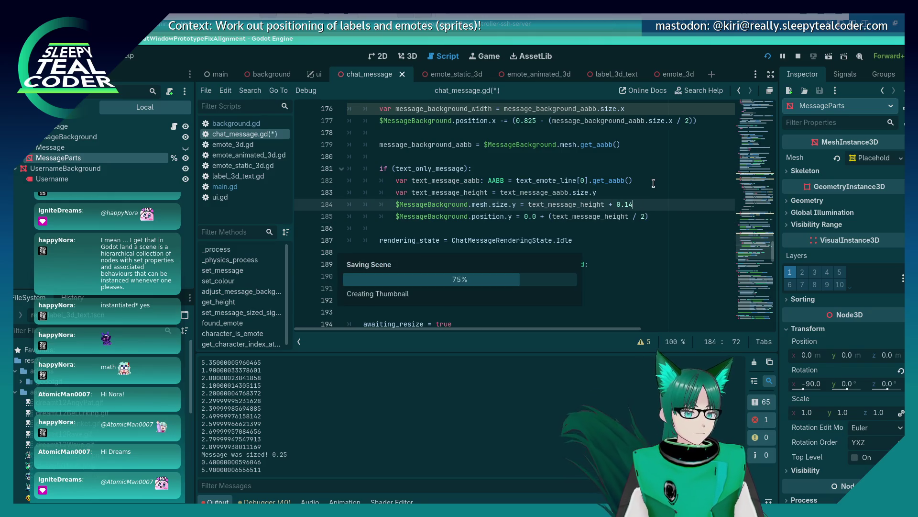
pyautogui.click(641, 144)
pyautogui.click(545, 149)
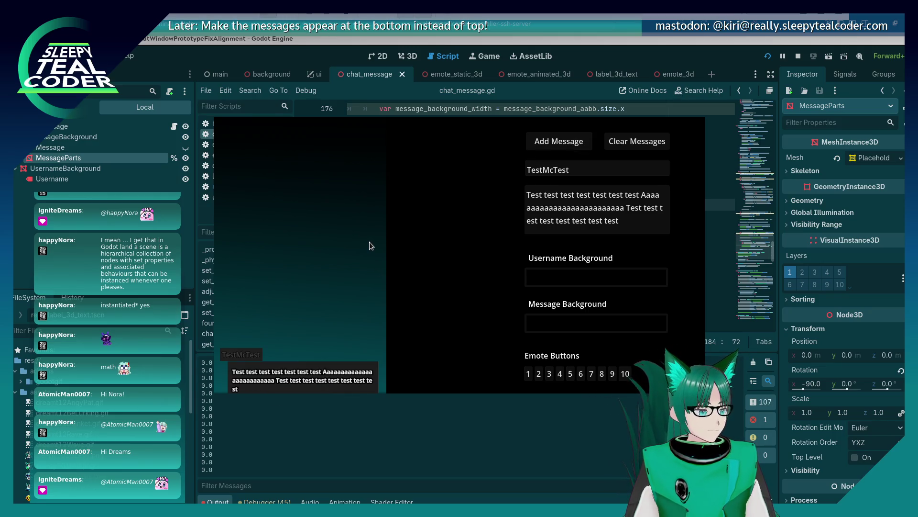
pyautogui.hotkey('alt', 'Tab')
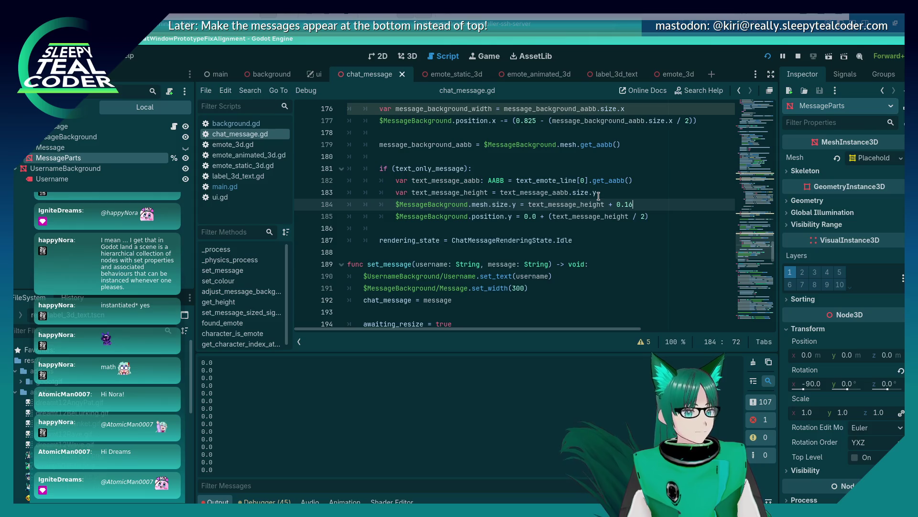
pyautogui.hotkey('alt', 'Tab')
pyautogui.click(559, 142)
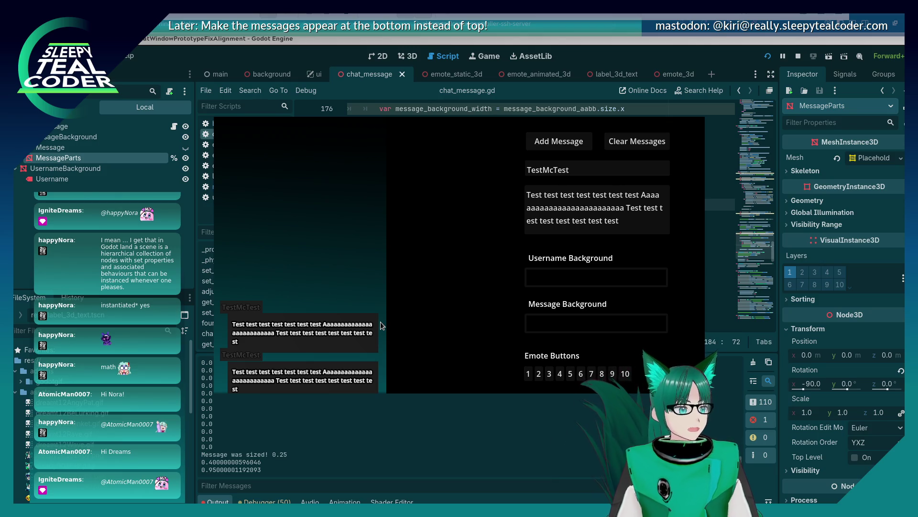
pyautogui.press('F5')
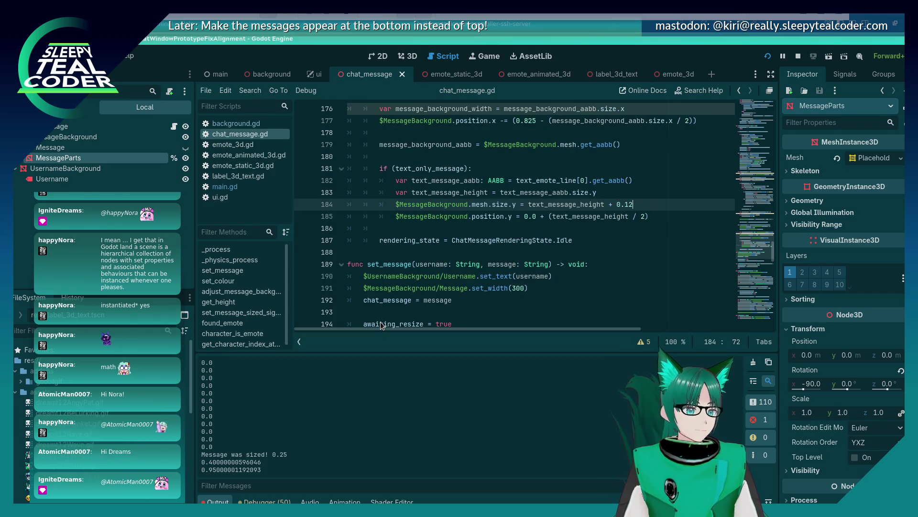
pyautogui.click(589, 142)
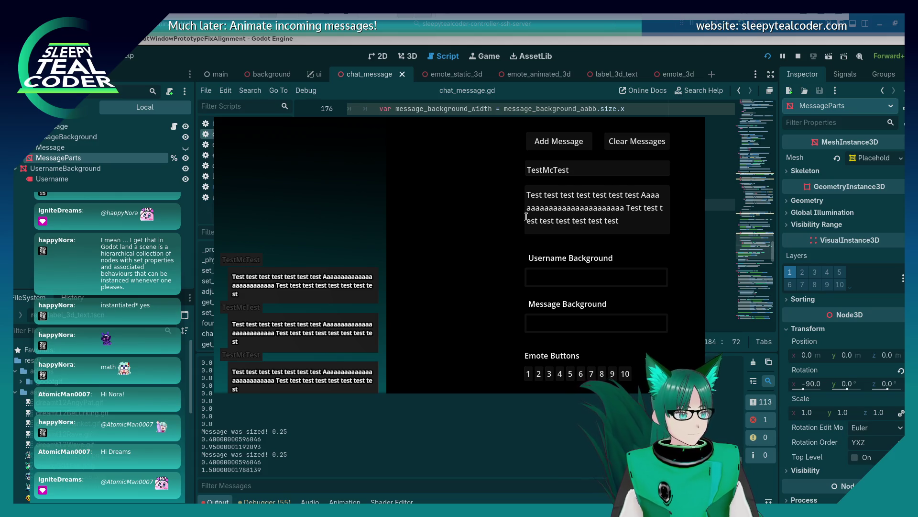
# Set the Message Background colour to purple
pyautogui.click(585, 325)
pyautogui.click(658, 216)
pyautogui.click(576, 153)
pyautogui.press('Escape')
pyautogui.click(550, 276)
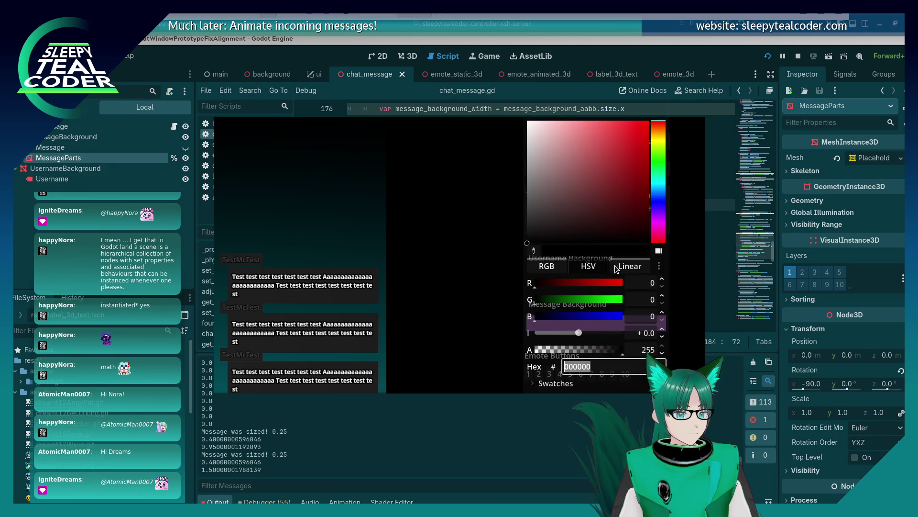
pyautogui.click(522, 250)
pyautogui.click(586, 330)
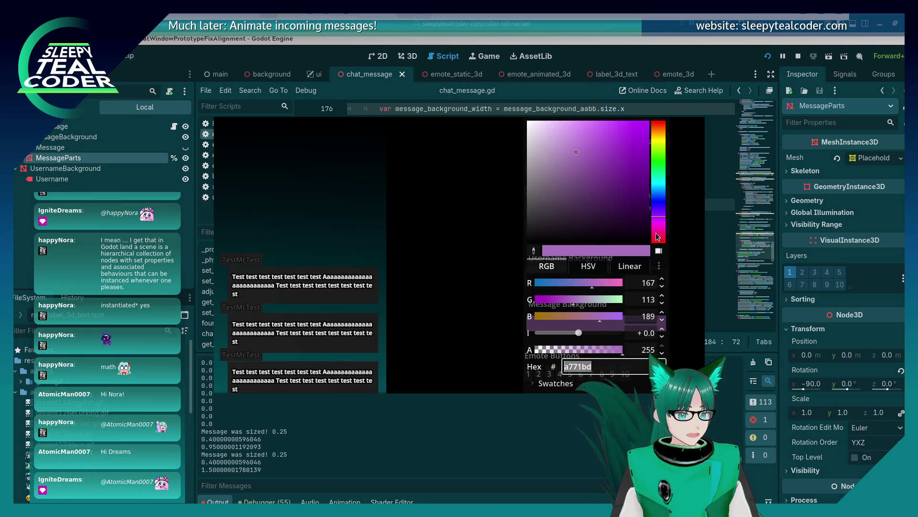
pyautogui.click(661, 224)
pyautogui.press('Escape')
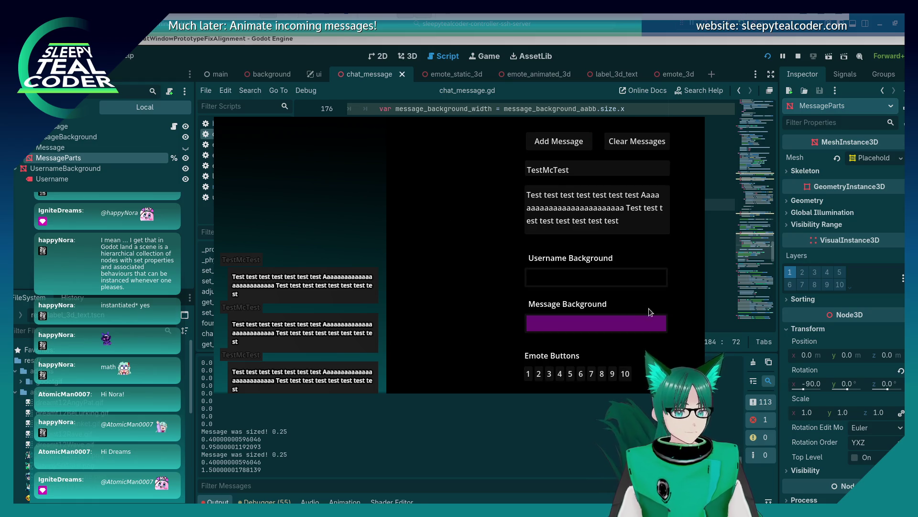
# Set the Username Background to pink and add a test message with the new colours
pyautogui.click(650, 277)
pyautogui.click(658, 239)
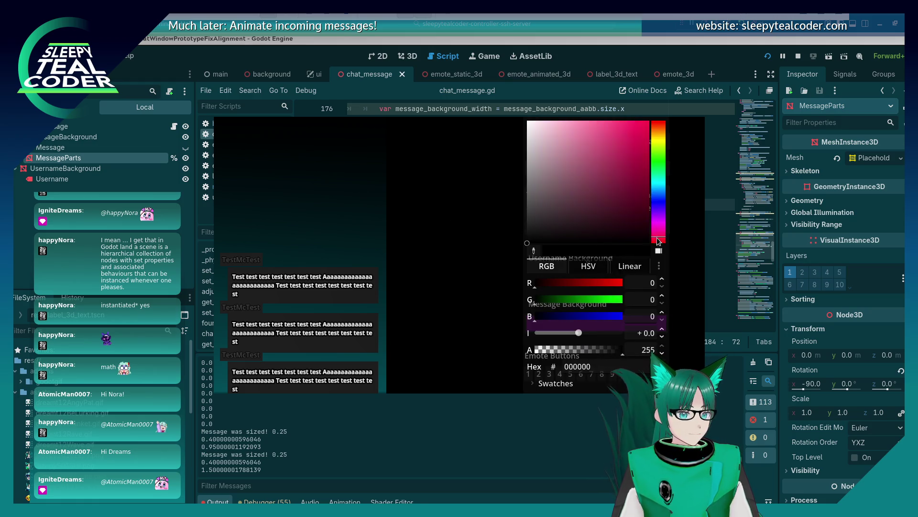
pyautogui.click(600, 146)
pyautogui.click(423, 242)
pyautogui.click(559, 142)
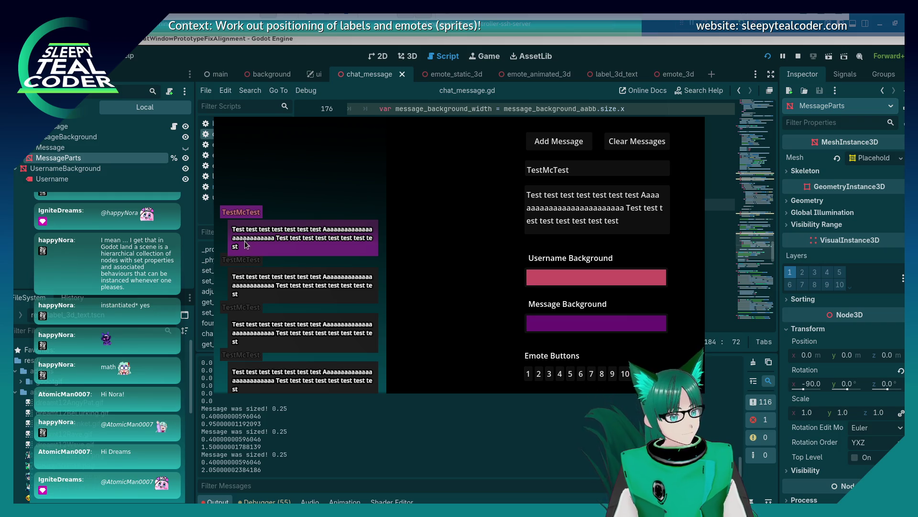
# Move the message_sized emit call below the background position line in chat_message.gd and save
pyautogui.click(676, 57)
pyautogui.scroll(3, 581, 181)
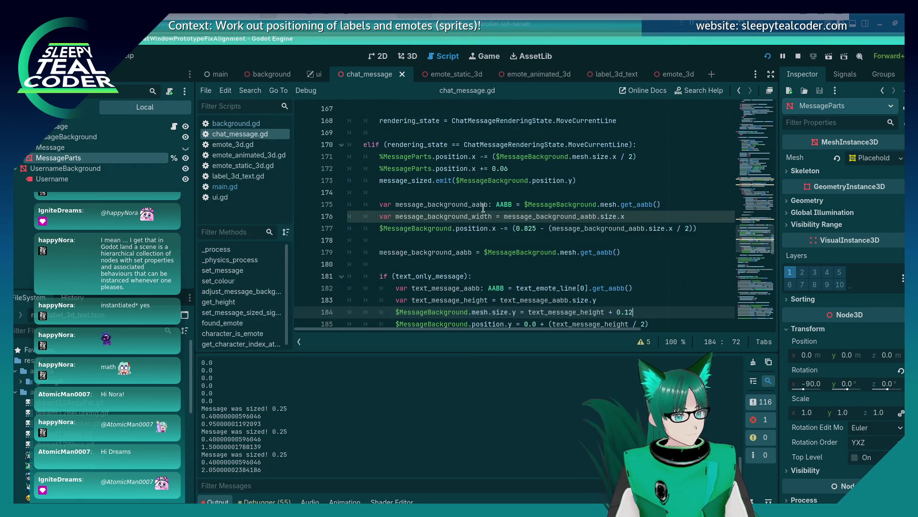
pyautogui.click(581, 181)
pyautogui.hotkey('shift', 'Home')
pyautogui.press('BackSpace')
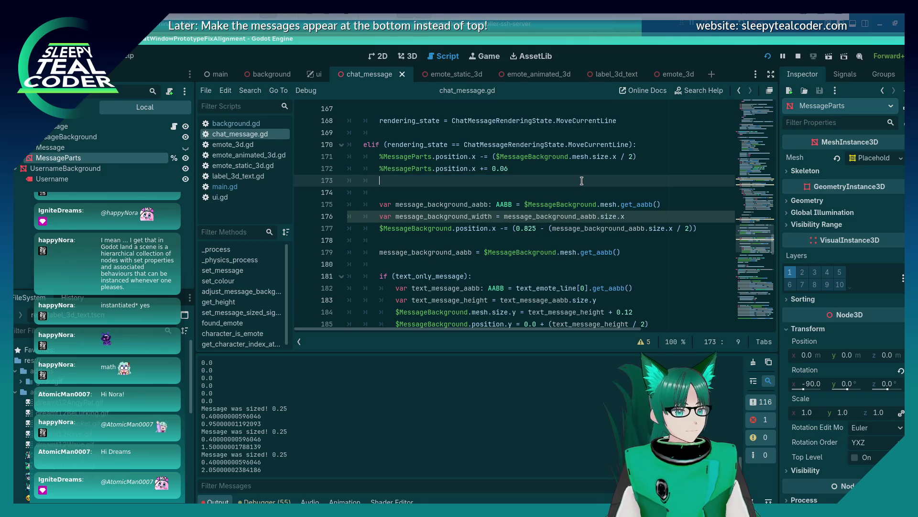
pyautogui.press('BackSpace')
pyautogui.press('BackSpace')
pyautogui.press('BackSpace')
pyautogui.scroll(-4, 598, 176)
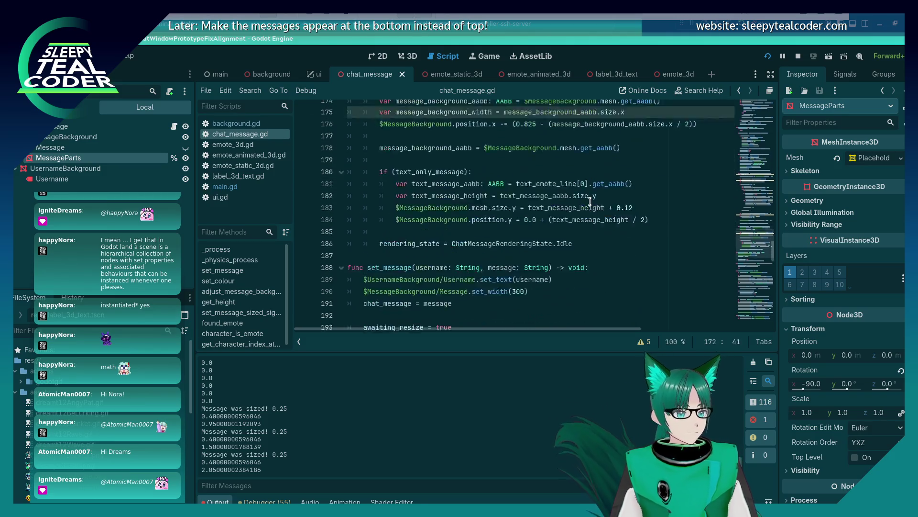
pyautogui.hotkey('ctrl', 'z')
pyautogui.click(584, 251)
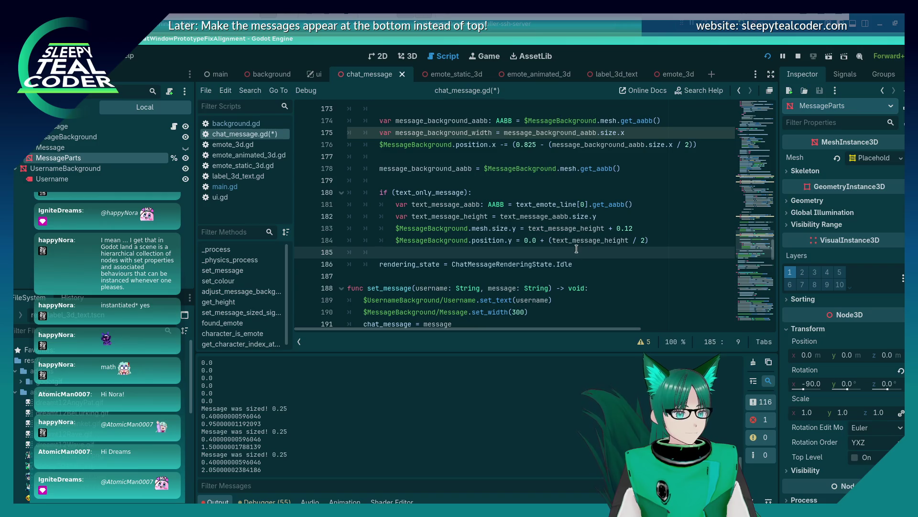
pyautogui.hotkey('ctrl', 'v')
pyautogui.hotkey('ctrl', 's')
# Add two test messages in the running chat, then return to the chat_message.gd script
pyautogui.hotkey('alt', 'Tab')
pyautogui.click(576, 142)
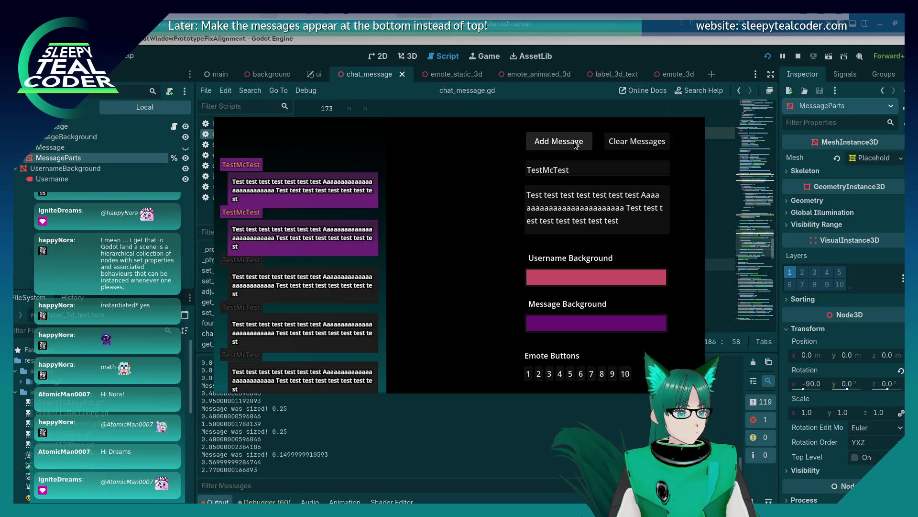
pyautogui.click(576, 143)
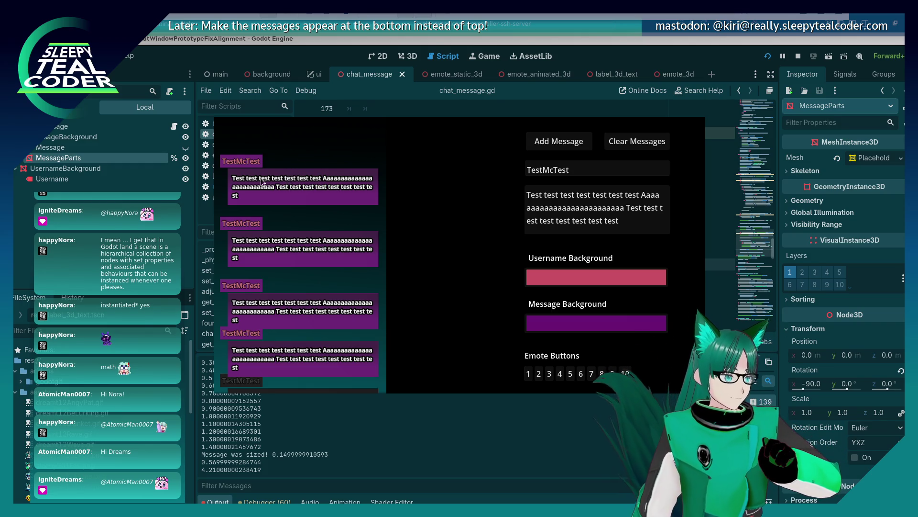
pyautogui.click(612, 96)
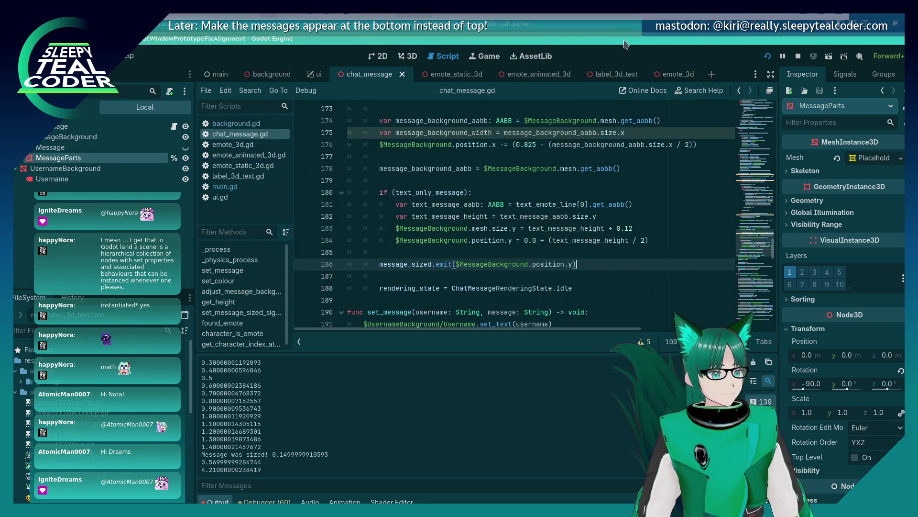
# Make line 184's background y offset negative (-0.1), rerun, and add a test message
pyautogui.click(520, 239)
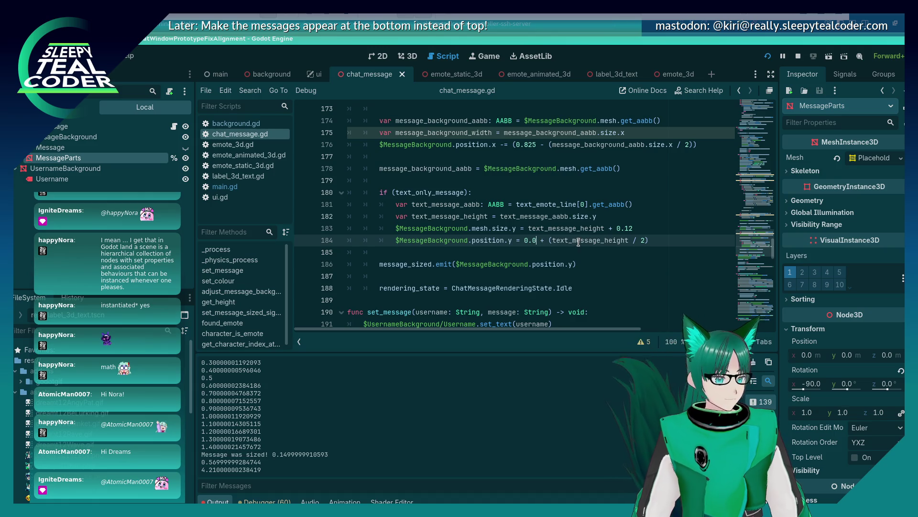
pyautogui.write('-')
pyautogui.press('F5')
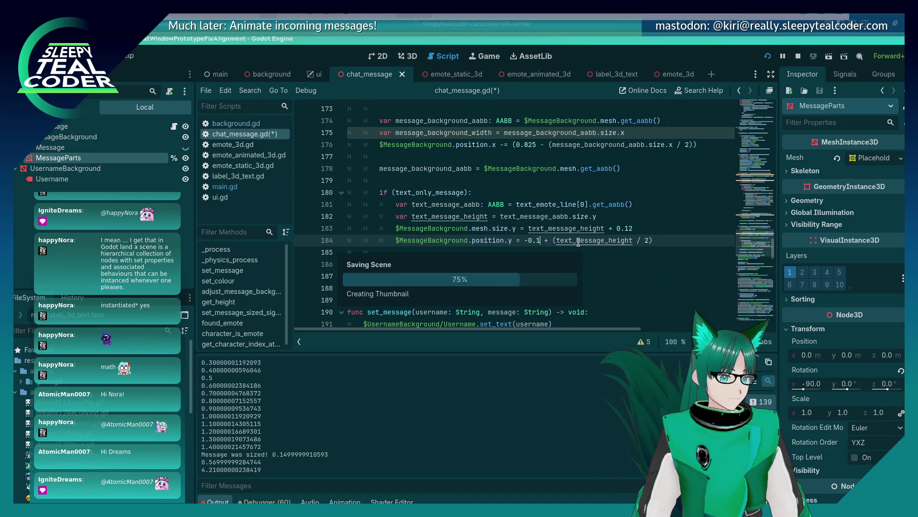
pyautogui.click(570, 148)
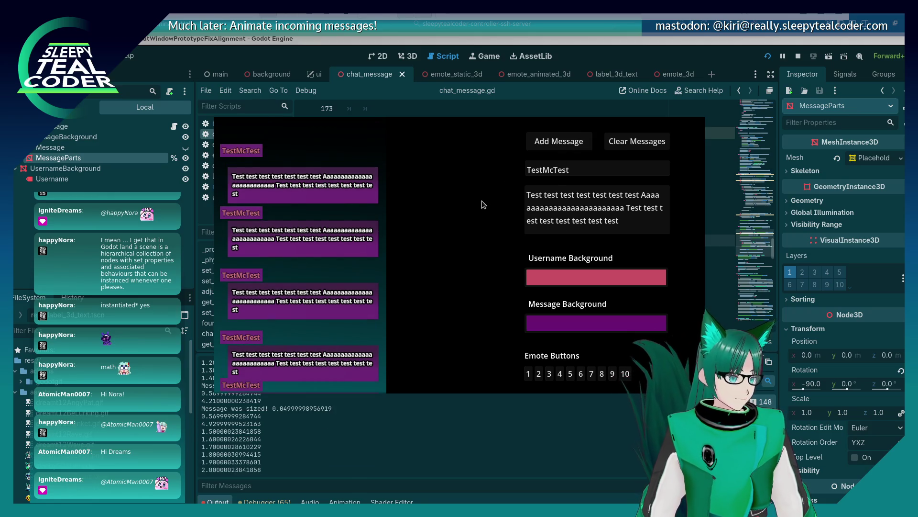
# Change the background offset to 0.03, rerun, and add a test message
pyautogui.hotkey('alt', 'Tab')
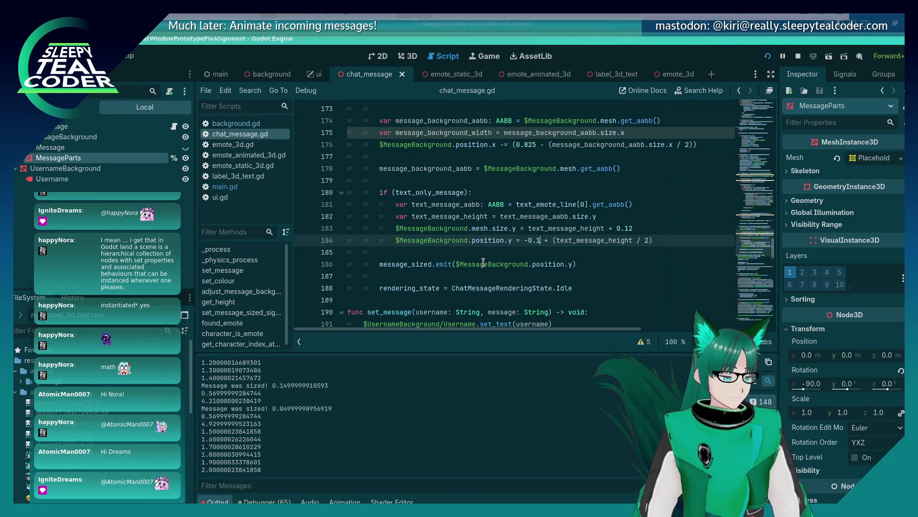
pyautogui.press('BackSpace')
pyautogui.press('BackSpace')
pyautogui.press('BackSpace')
pyautogui.press('BackSpace')
pyautogui.write('0.03')
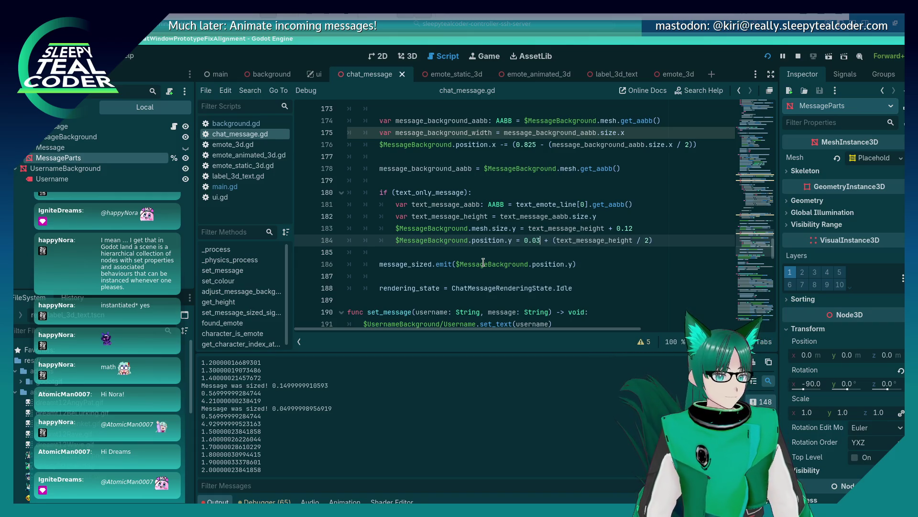
pyautogui.hotkey('alt', 'Tab')
pyautogui.click(551, 142)
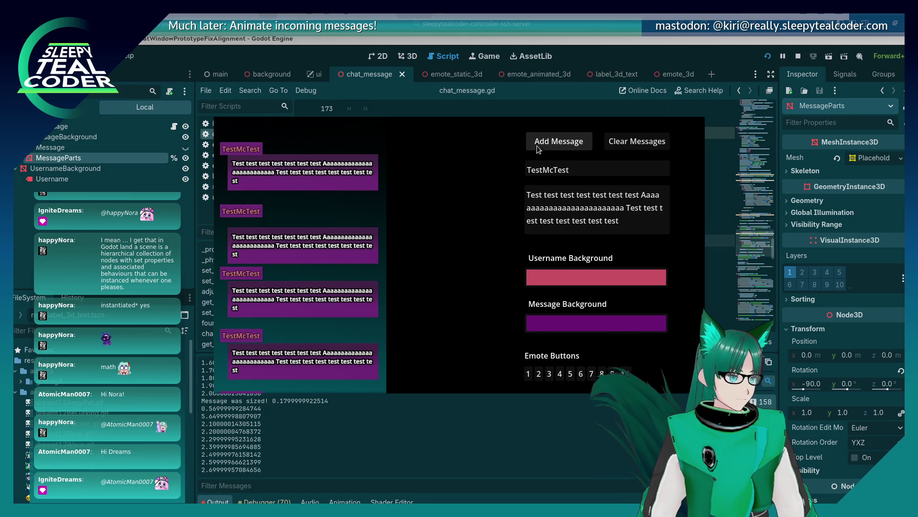
# Lower the offset to 0.01, save, and bring the rerun game to the front
pyautogui.hotkey('alt', 'Tab')
pyautogui.press('BackSpace')
pyautogui.write('1')
pyautogui.hotkey('ctrl', 's')
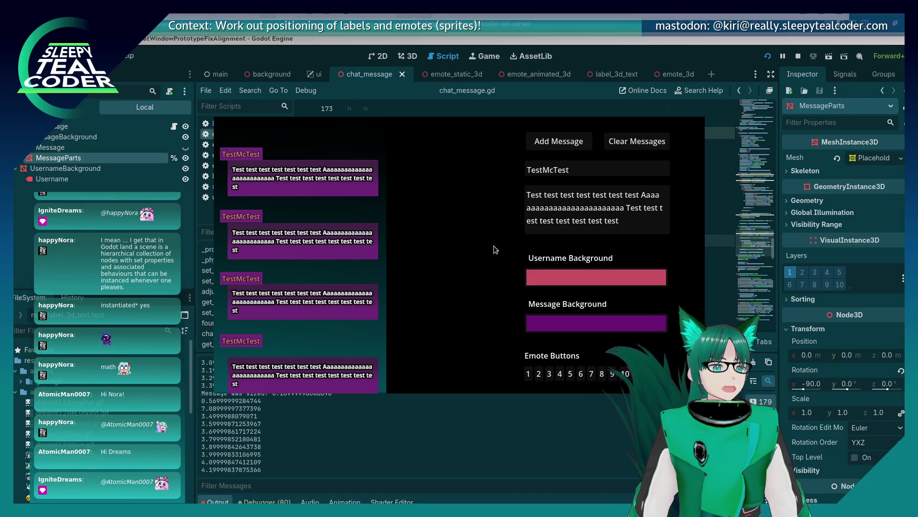
pyautogui.hotkey('alt', 'Tab')
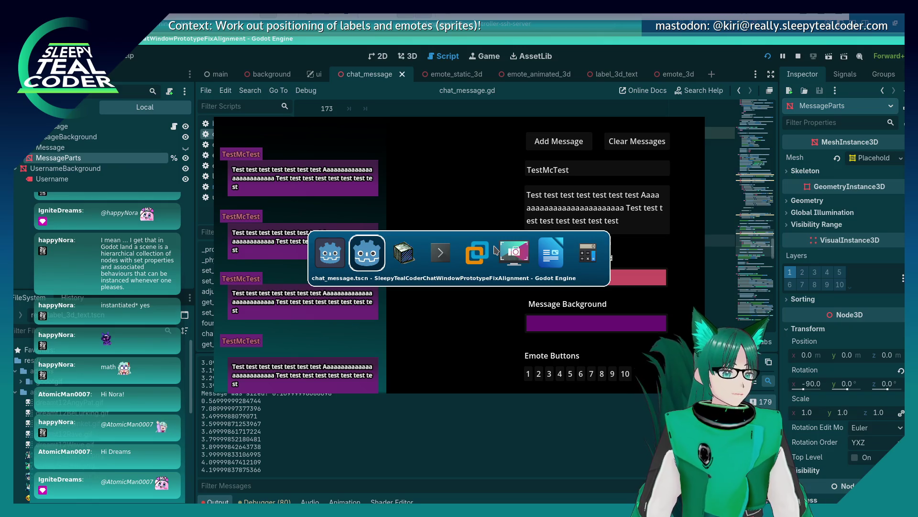
pyautogui.click(370, 254)
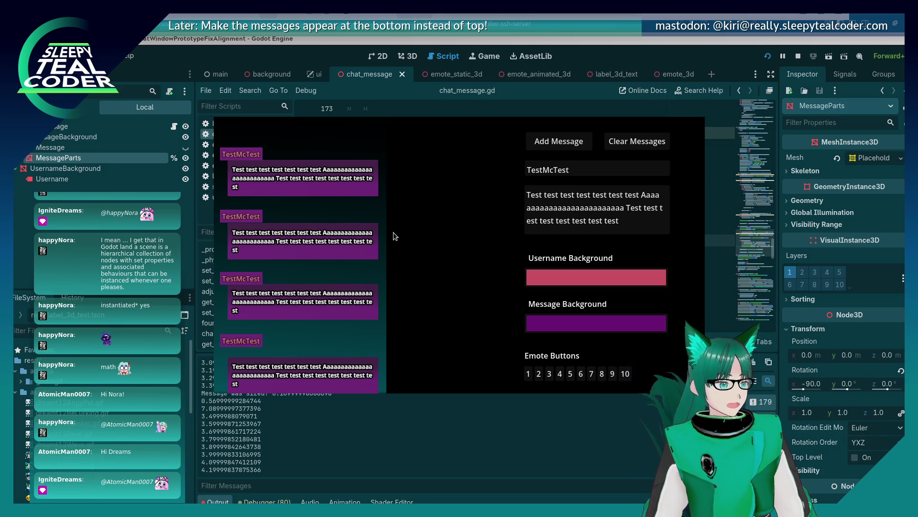
# Inspect the messages in the game's 3D view using the editor camera override, zooming and panning
pyautogui.hotkey('alt', 'Tab')
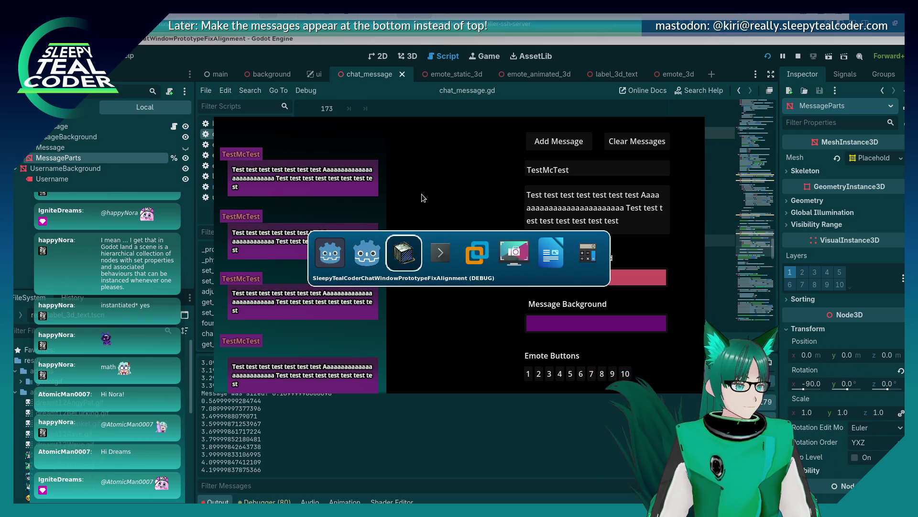
pyautogui.click(339, 105)
pyautogui.click(453, 106)
pyautogui.scroll(3, 330, 170)
pyautogui.moveTo(283, 176); pyautogui.dragTo(325, 193)
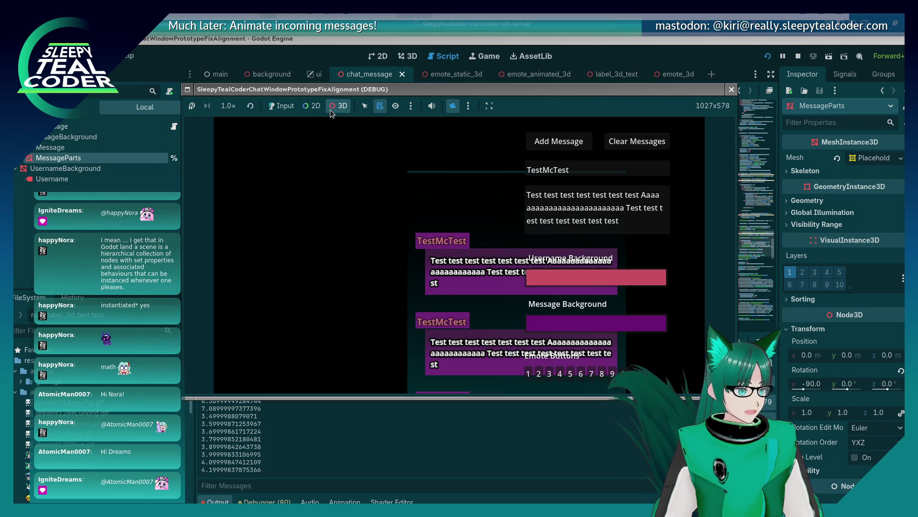
# Return the game to input mode, set the offset to 0.015, rerun, and add a message
pyautogui.click(289, 106)
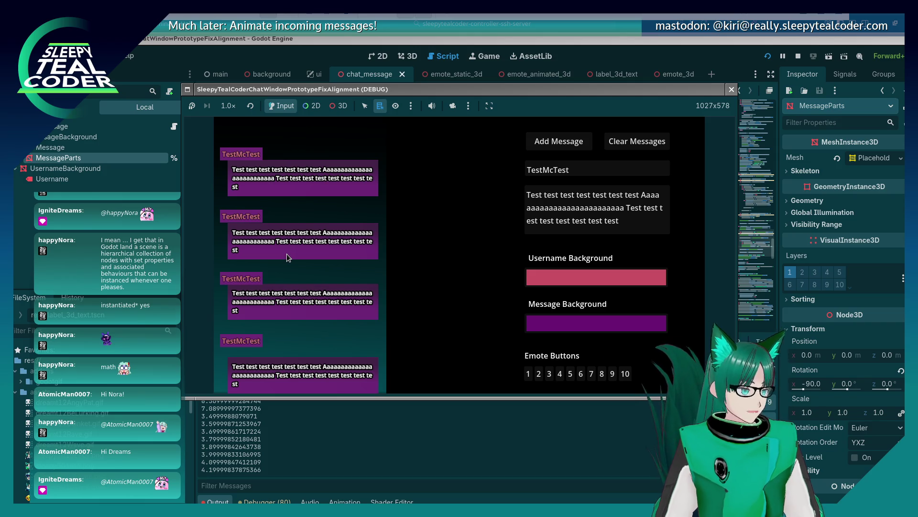
pyautogui.press('F8')
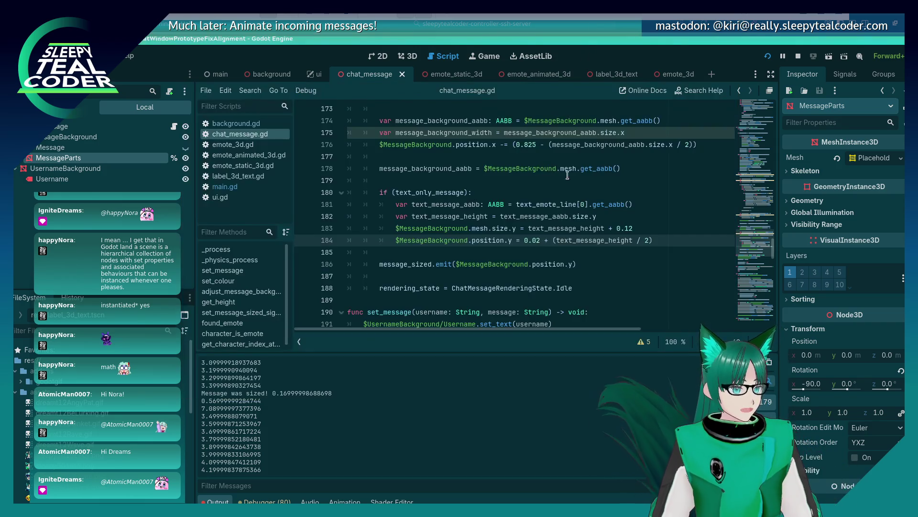
pyautogui.press('F5')
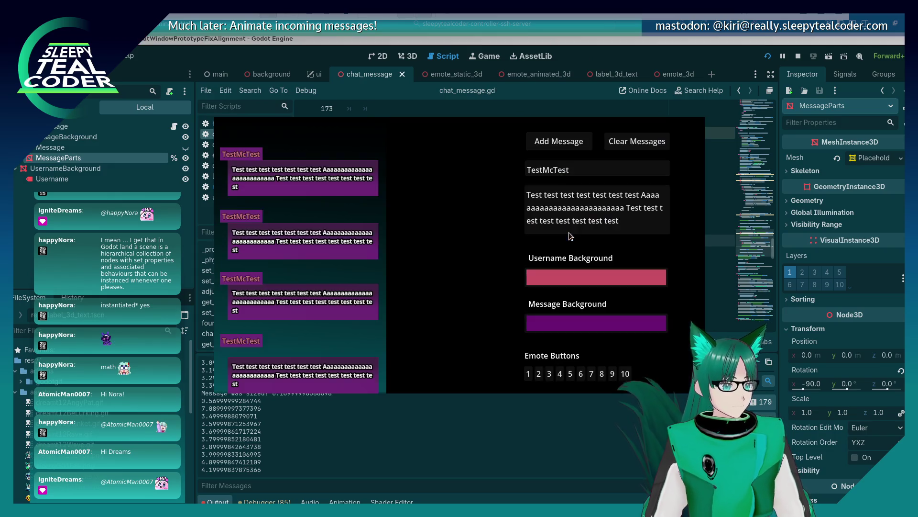
pyautogui.click(538, 147)
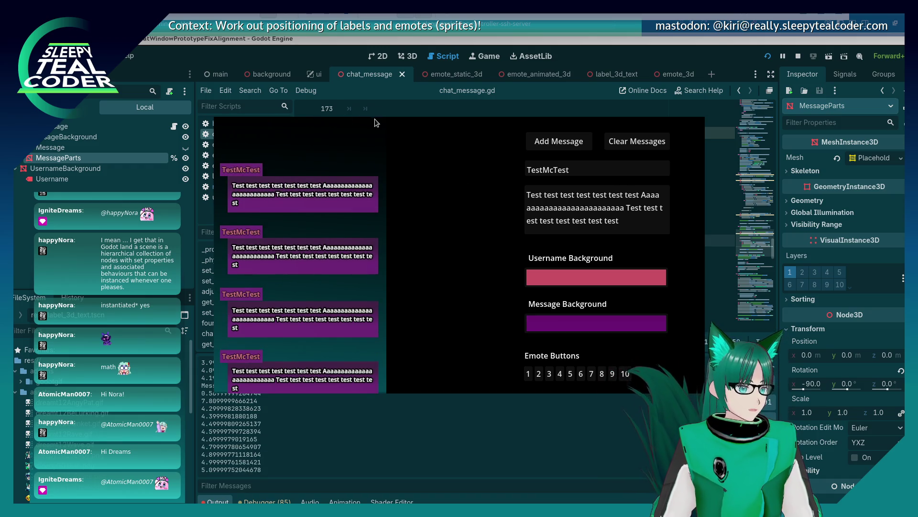
# Zoom and pan the 3D camera over the TestMcTest message, then stop the game
pyautogui.hotkey('alt', 'Tab')
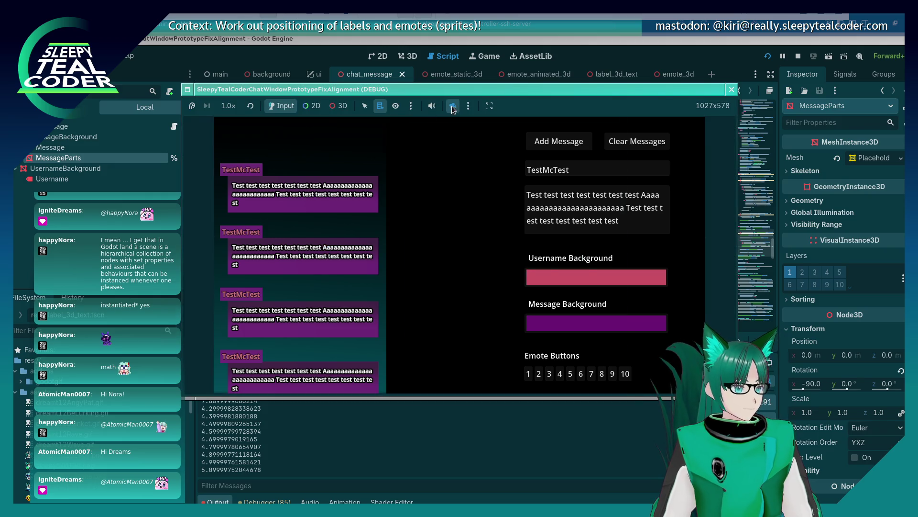
pyautogui.click(339, 105)
pyautogui.scroll(5, 429, 185)
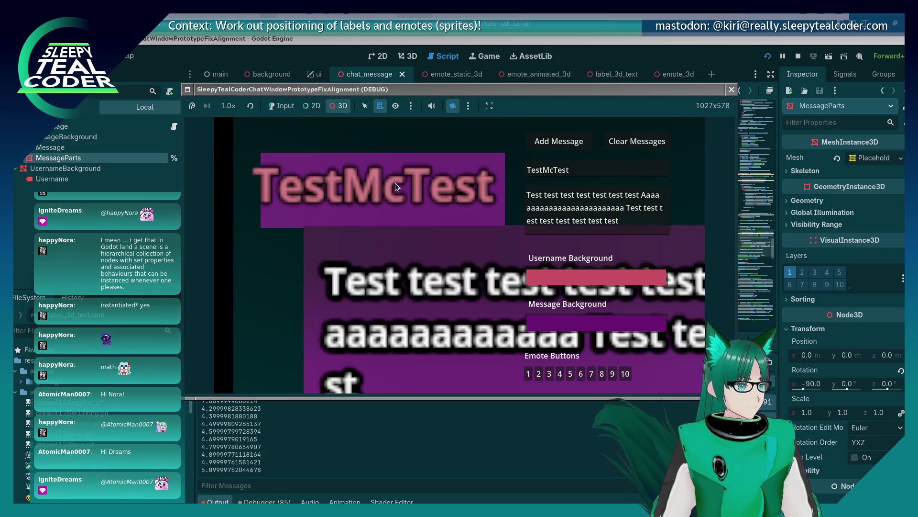
pyautogui.scroll(-5, 376, 183)
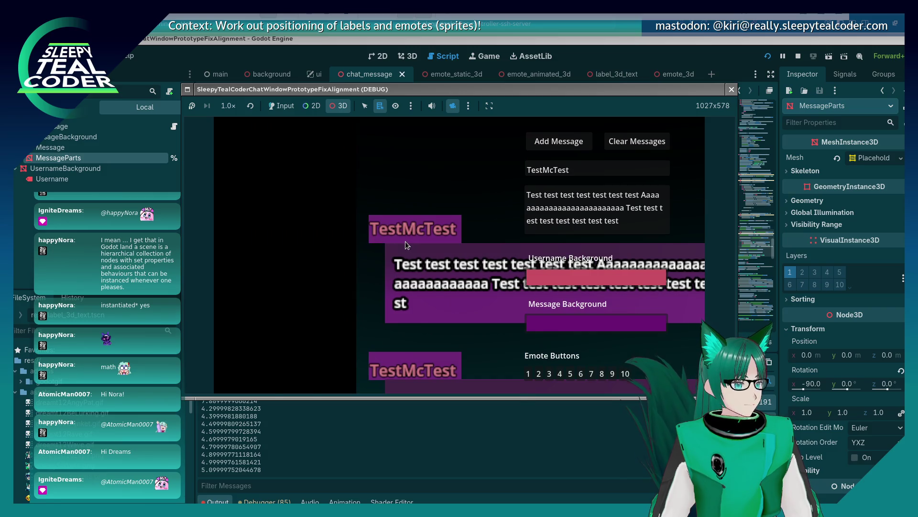
pyautogui.scroll(2, 405, 241)
pyautogui.scroll(3, 403, 234)
pyautogui.scroll(-3, 399, 220)
pyautogui.scroll(2, 379, 226)
pyautogui.moveTo(395, 234)
pyautogui.mouseDown()
pyautogui.moveTo(403, 232)
pyautogui.moveTo(365, 231)
pyautogui.mouseUp()
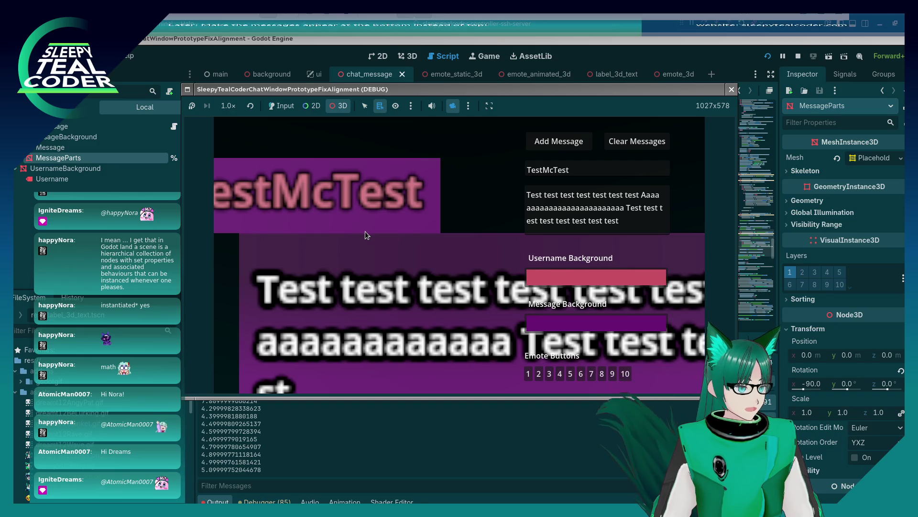
pyautogui.scroll(-5, 365, 231)
pyautogui.click(732, 89)
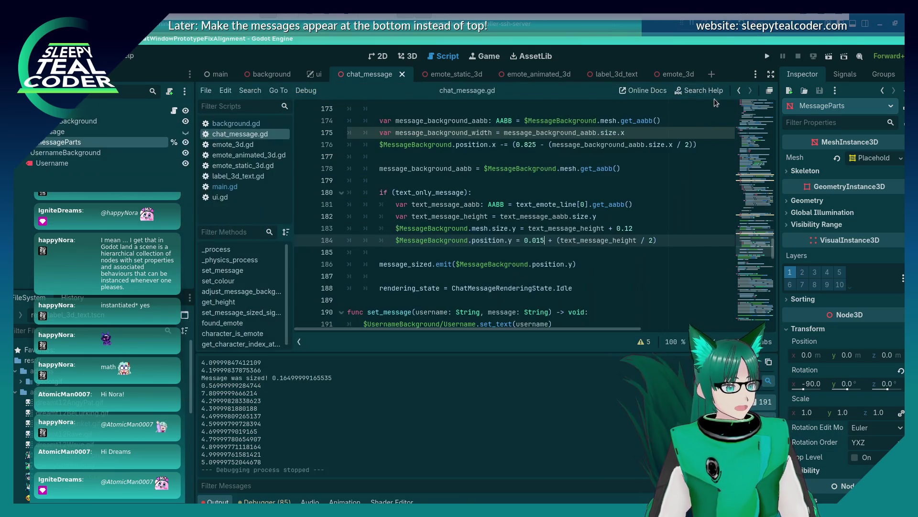
# Relaunch the chat prototype and return the game to normal interaction
pyautogui.hotkey('alt', 'Tab')
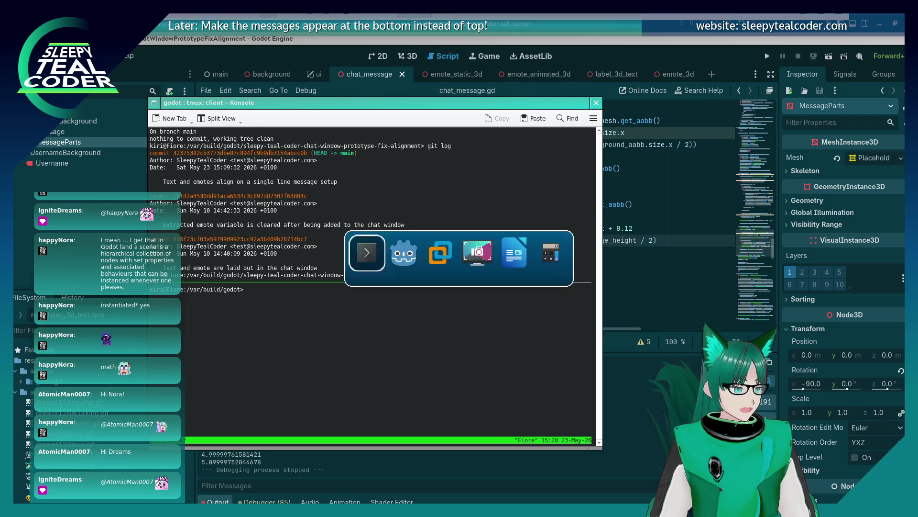
pyautogui.hotkey('alt', 'Tab')
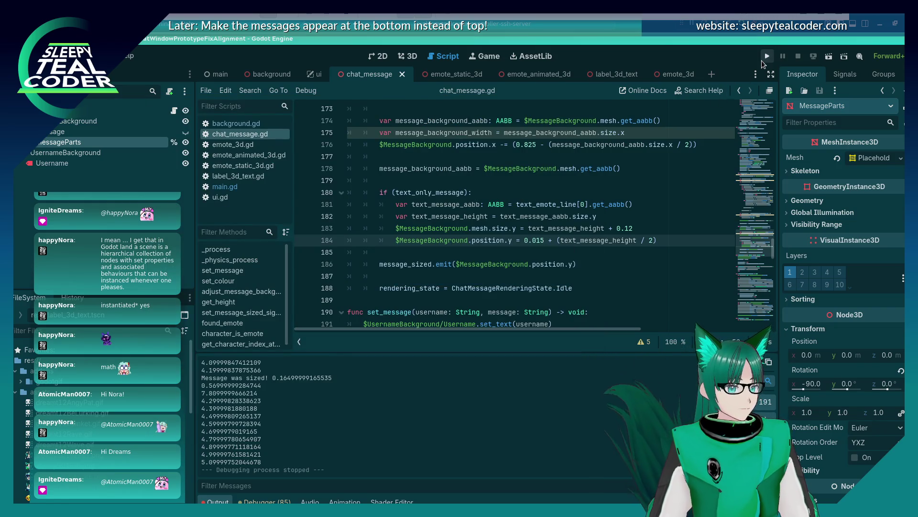
pyautogui.click(764, 59)
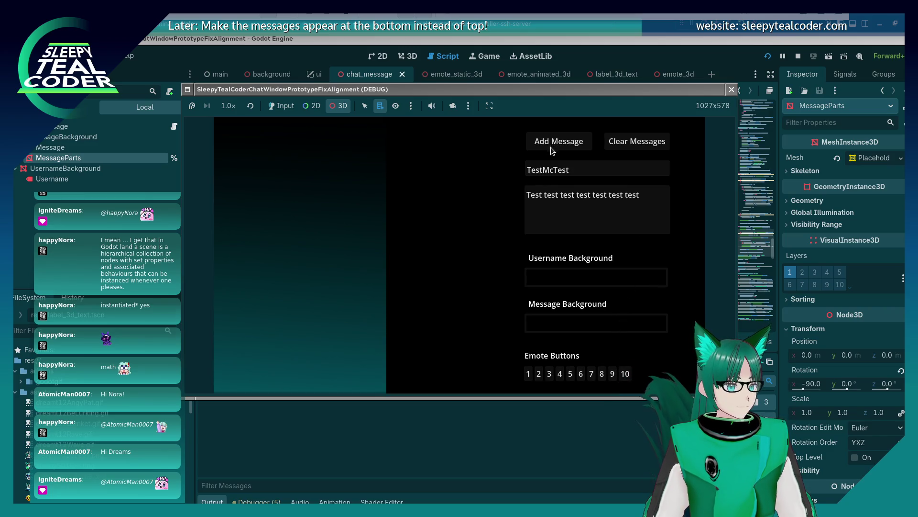
pyautogui.click(283, 105)
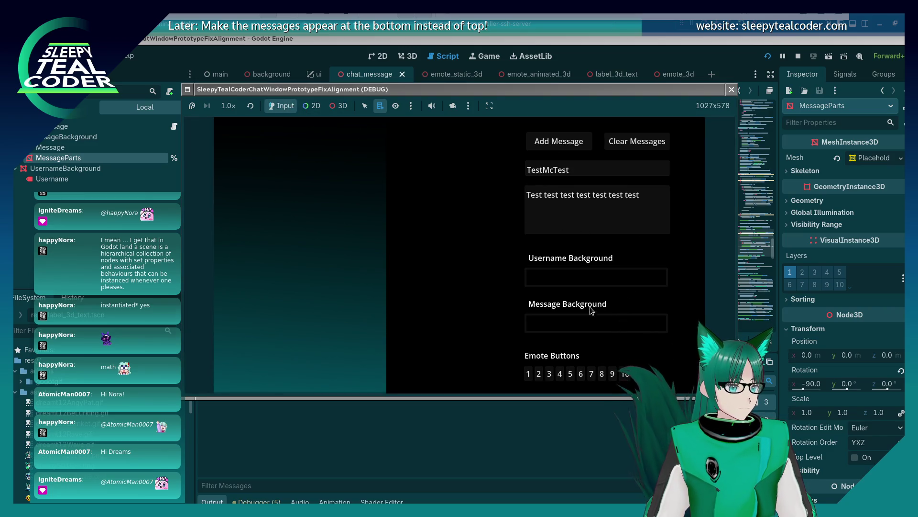
# Set Message Background to purple and Username Background to yellow-green, then add a message
pyautogui.click(588, 322)
pyautogui.click(658, 226)
pyautogui.click(638, 185)
pyautogui.press('Escape')
pyautogui.click(595, 275)
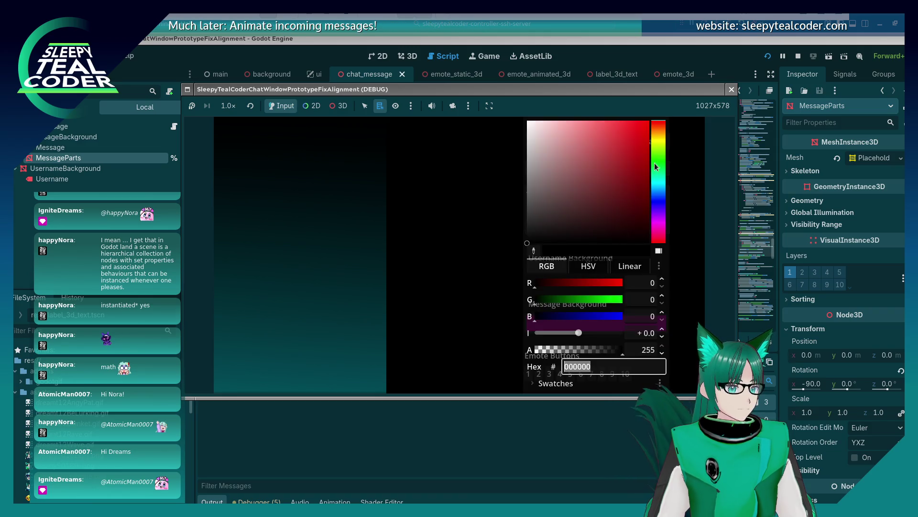
pyautogui.click(658, 144)
pyautogui.click(611, 160)
pyautogui.press('Escape')
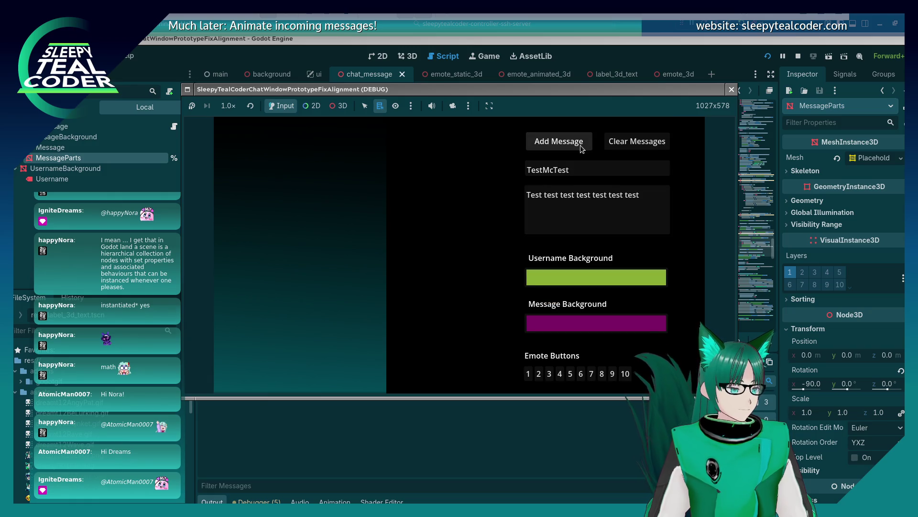
pyautogui.click(581, 145)
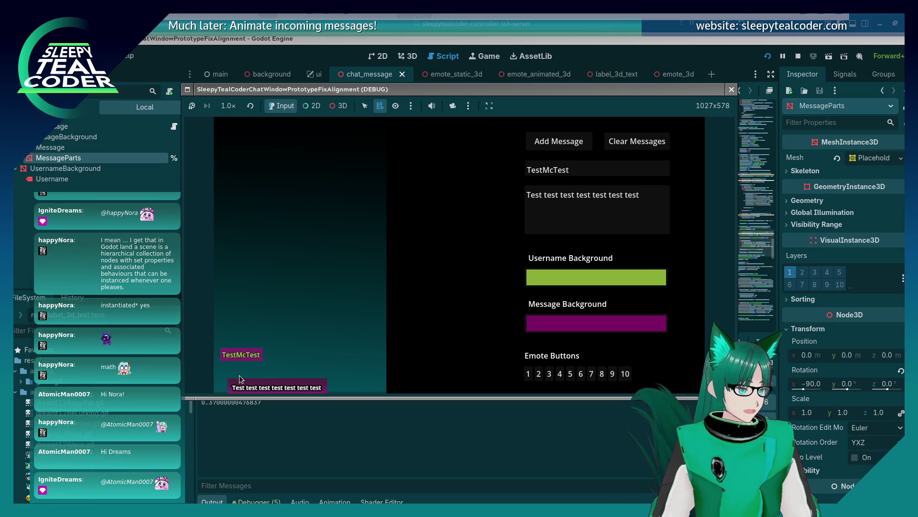
# Add two progressively longer 'Aaaa…' messages that wrap to multiple lines, then close the game
pyautogui.click(643, 214)
pyautogui.write('Aa')
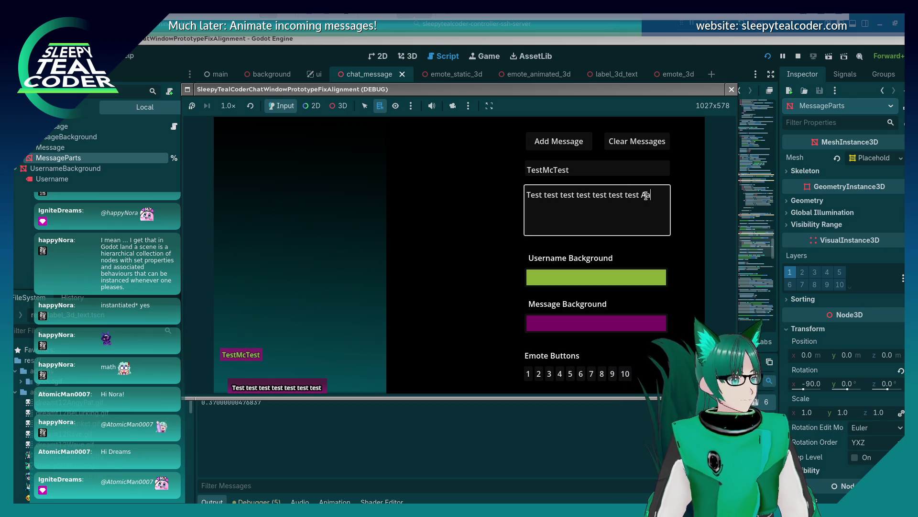
pyautogui.write('aaaaaaaaaaaaaaaaaaaaaaaaaaaaaaaaaaaaaa')
pyautogui.click(563, 149)
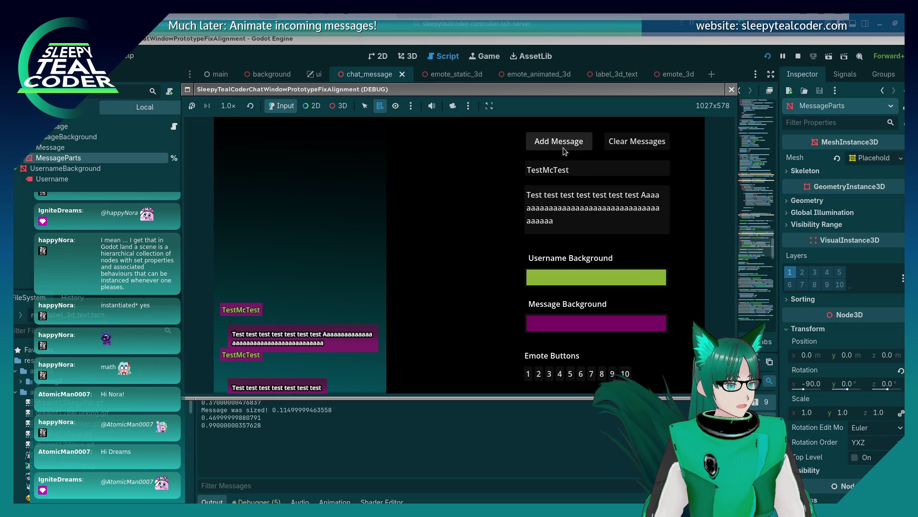
pyautogui.click(614, 230)
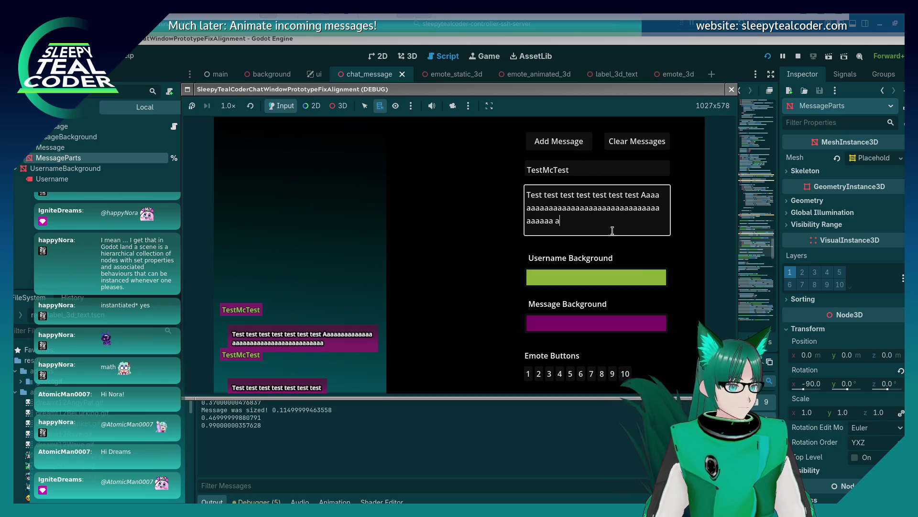
pyautogui.write('aaaaaaaaaaaaaaaaaaaaaaaa aaaaaaaaaa')
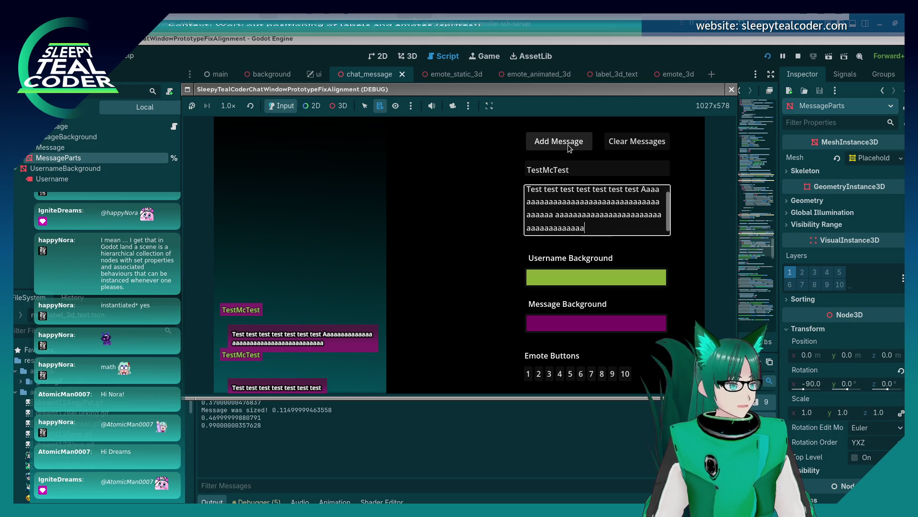
pyautogui.write('aaaaaaaaa')
pyautogui.click(568, 145)
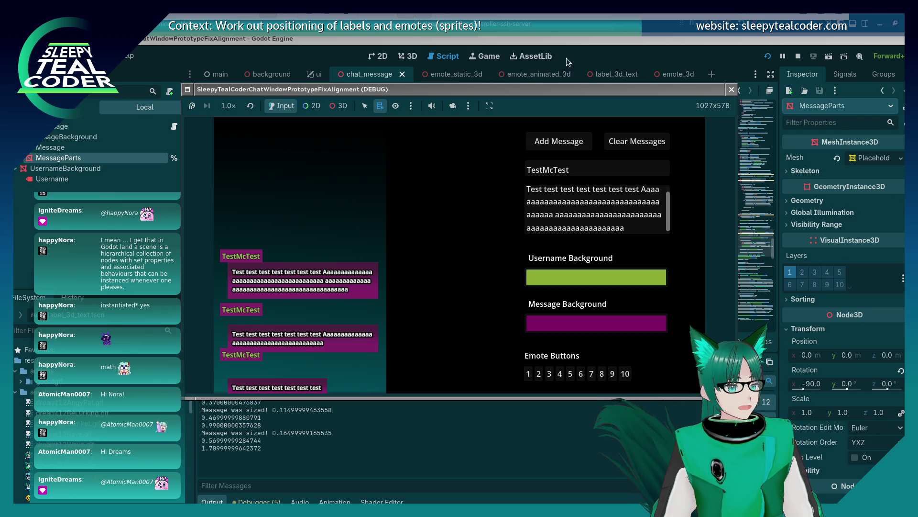
pyautogui.press('F8')
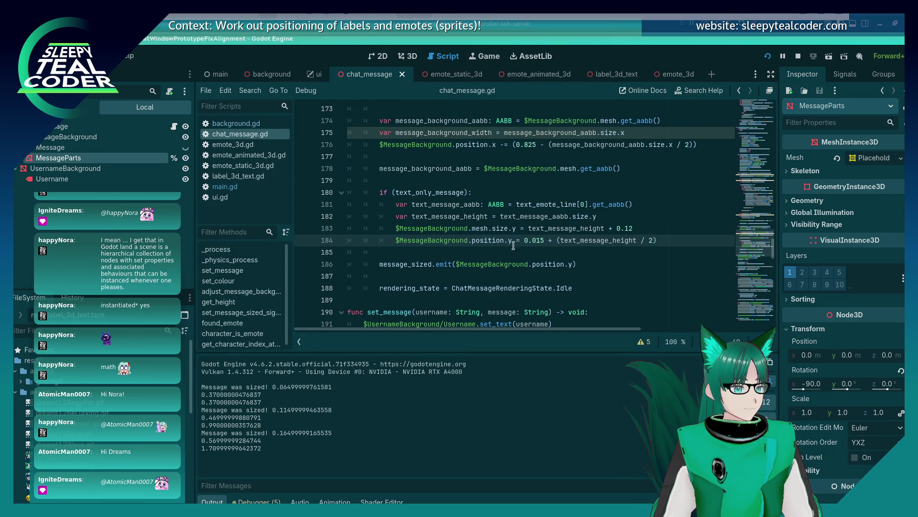
# Select the 0.015 offset on line 184, then add a full and a shortened message in the game
pyautogui.doubleClick(525, 240)
pyautogui.click(546, 241)
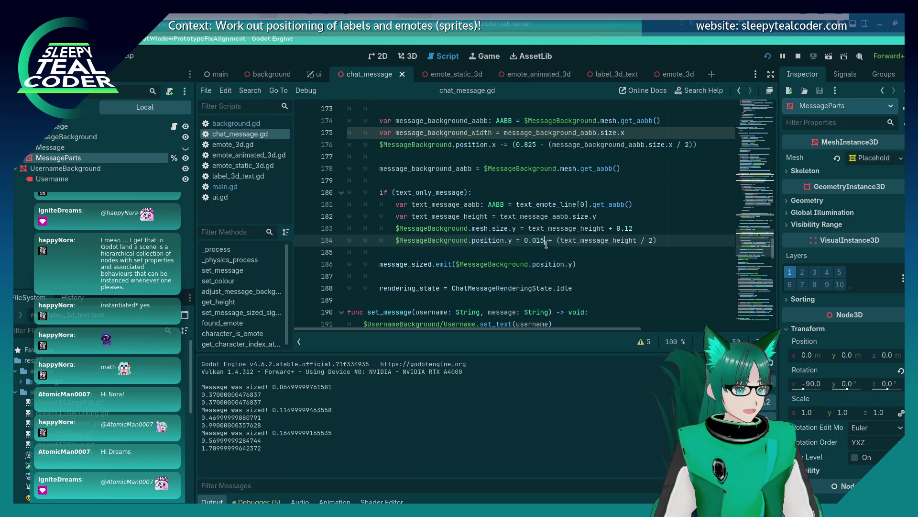
pyautogui.hotkey('alt', 'Tab')
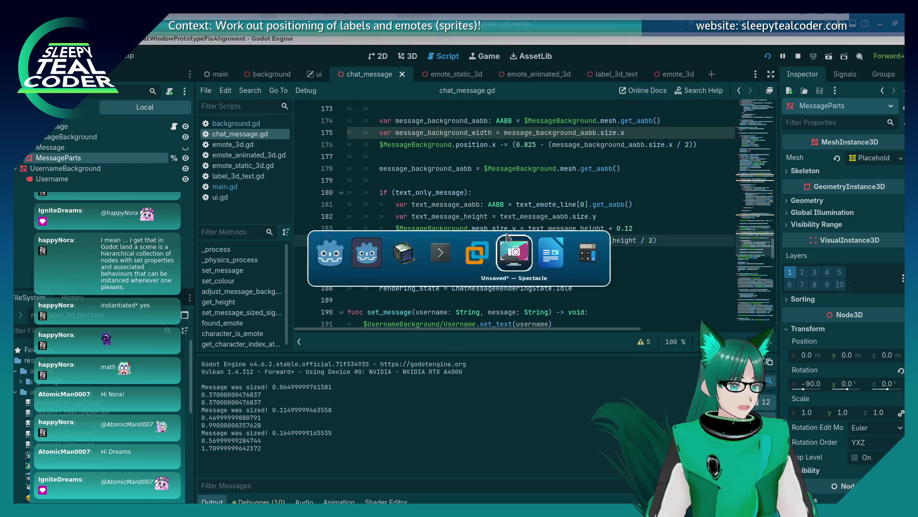
pyautogui.hotkey('alt', 'Tab')
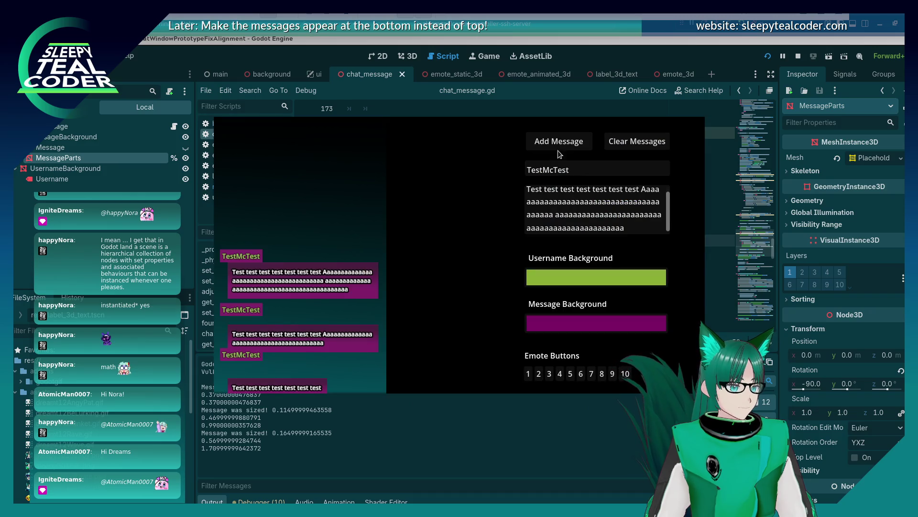
pyautogui.click(558, 142)
pyautogui.moveTo(632, 227); pyautogui.dragTo(555, 215)
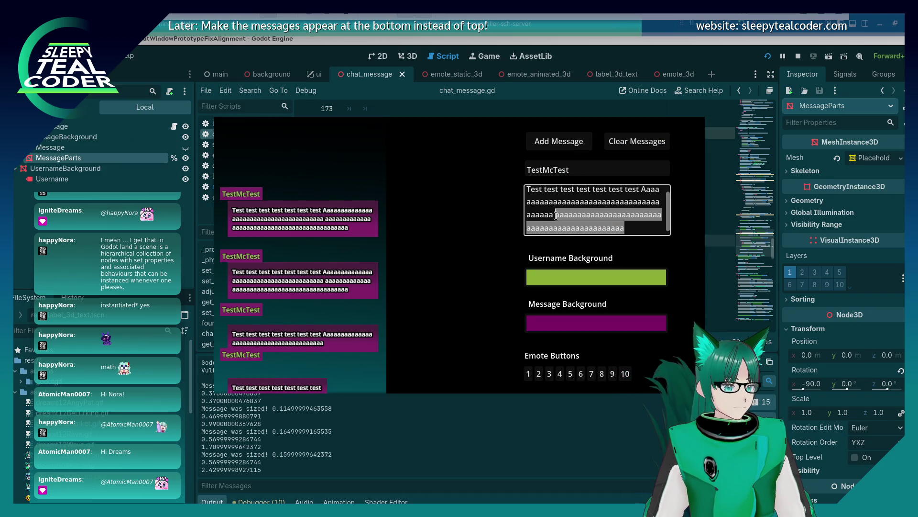
pyautogui.press('BackSpace')
pyautogui.click(560, 145)
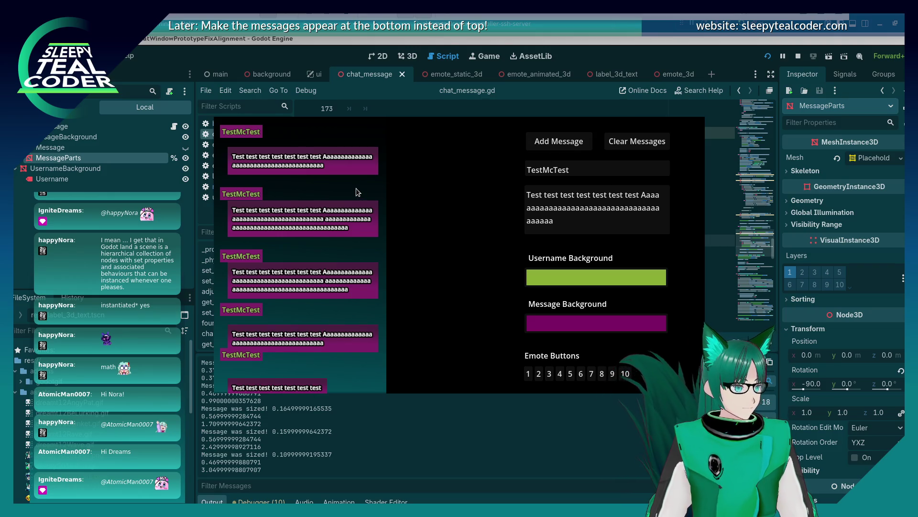
# Comment out the 0.010 offset with # so y is 0.0, rerun, and add two messages
pyautogui.hotkey('alt', 'Tab')
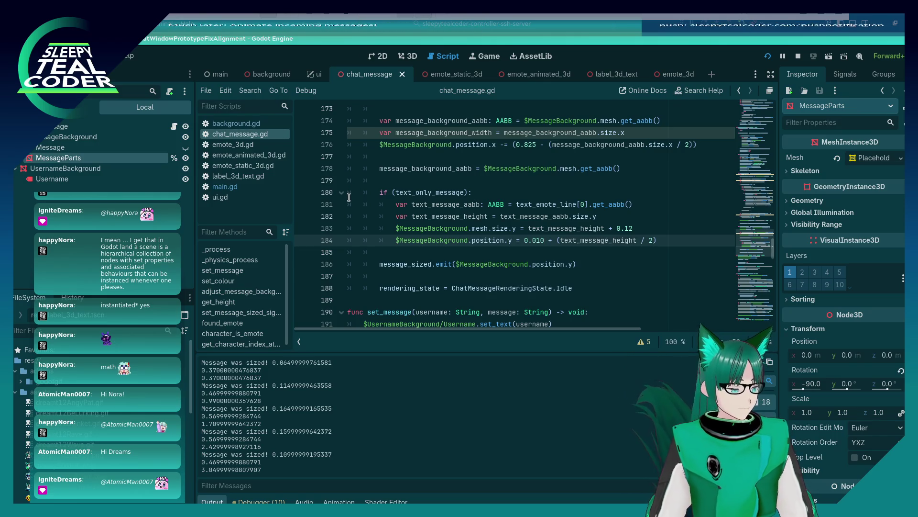
pyautogui.hotkey('alt', 'Tab')
pyautogui.hotkey('alt', 'Tab')
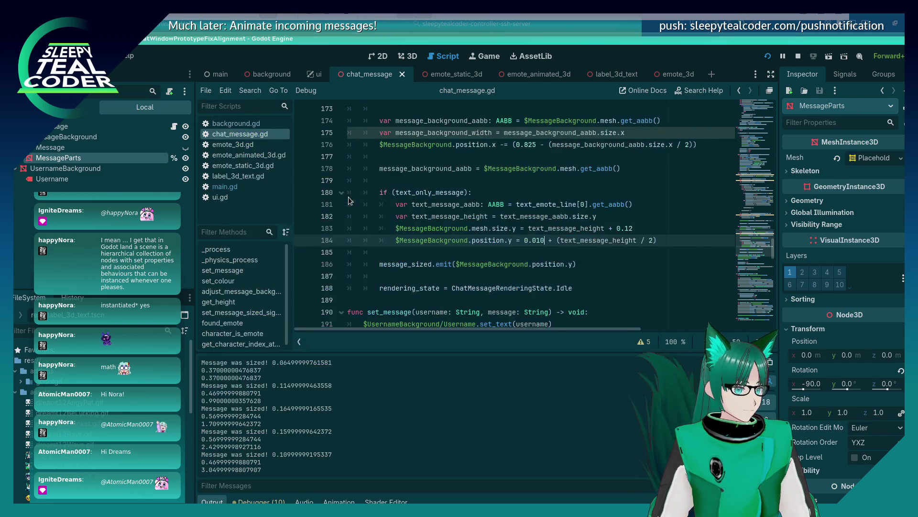
pyautogui.click(524, 240)
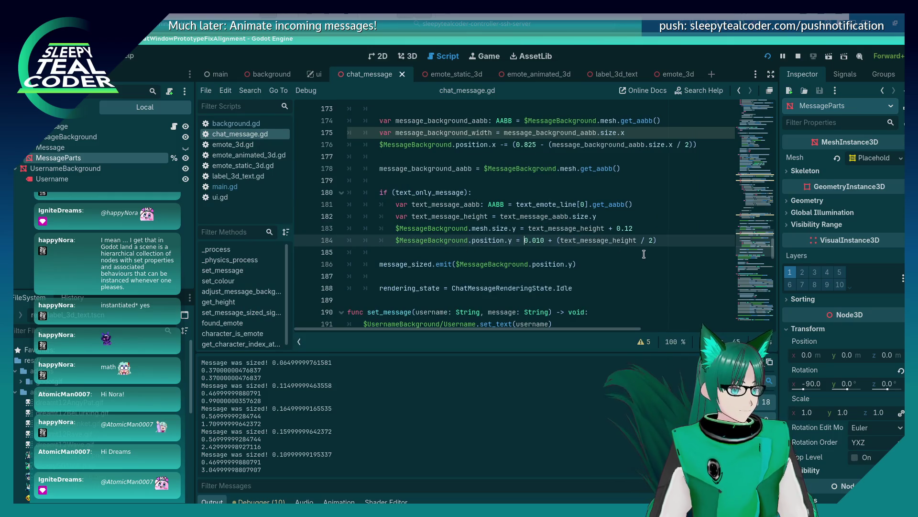
pyautogui.write('#')
pyautogui.press('F5')
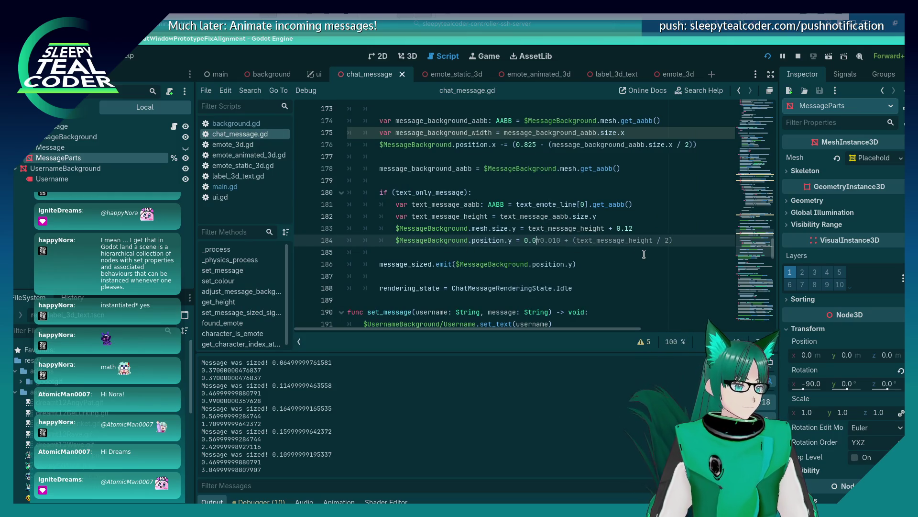
pyautogui.click(558, 143)
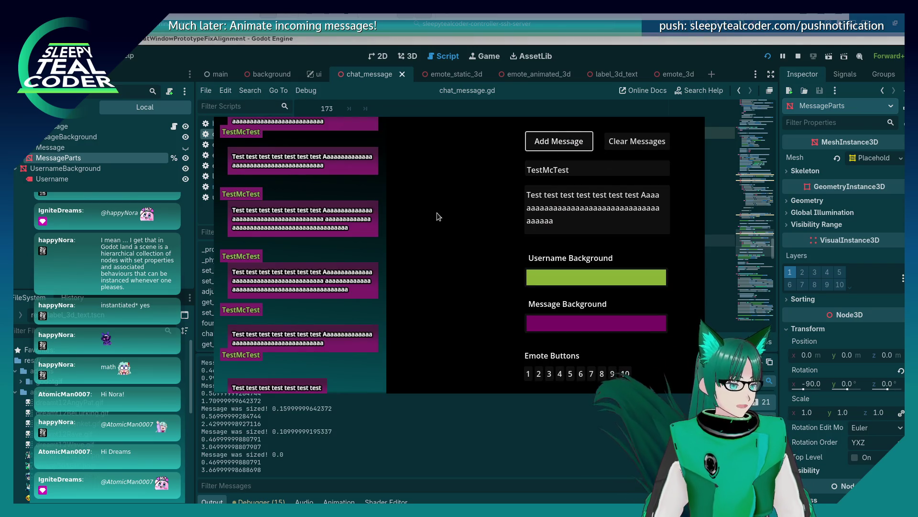
pyautogui.press('Return')
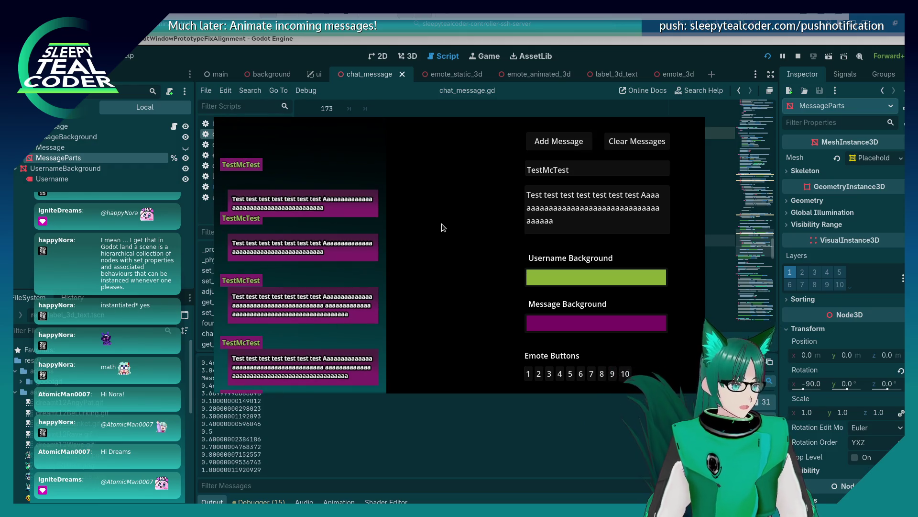
# Close the game and replace line 184's expression with $MessageBackground.position.y
pyautogui.press('F8')
pyautogui.press('Right')
pyautogui.press('Right')
pyautogui.press('Right')
pyautogui.hotkey('shift', 'End')
pyautogui.write('$MessageBackground.position.y')
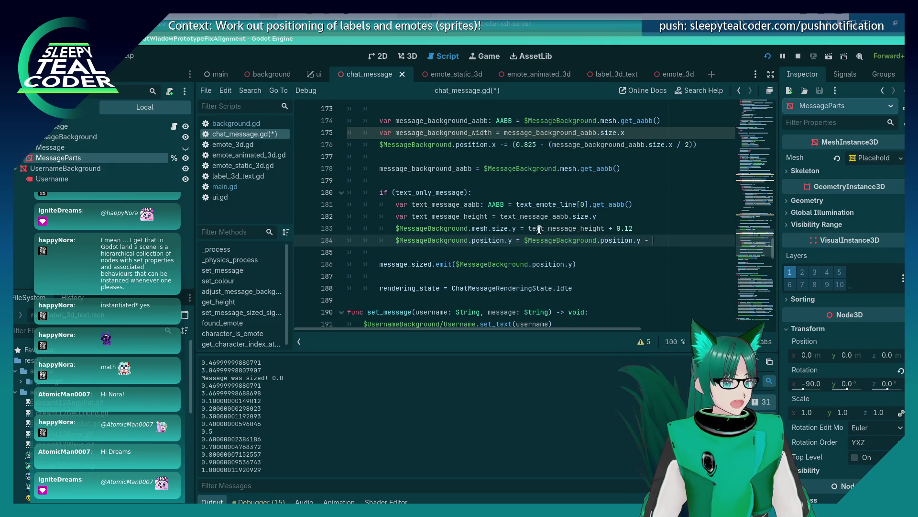
# Test position.y - 0.05 with a new message, then rerun with - 0.0 and add another
pyautogui.press('F5')
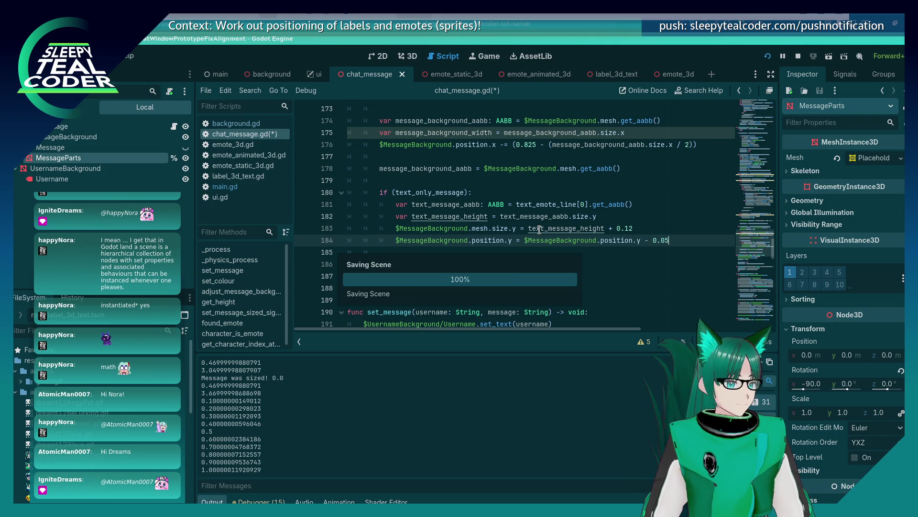
pyautogui.click(540, 147)
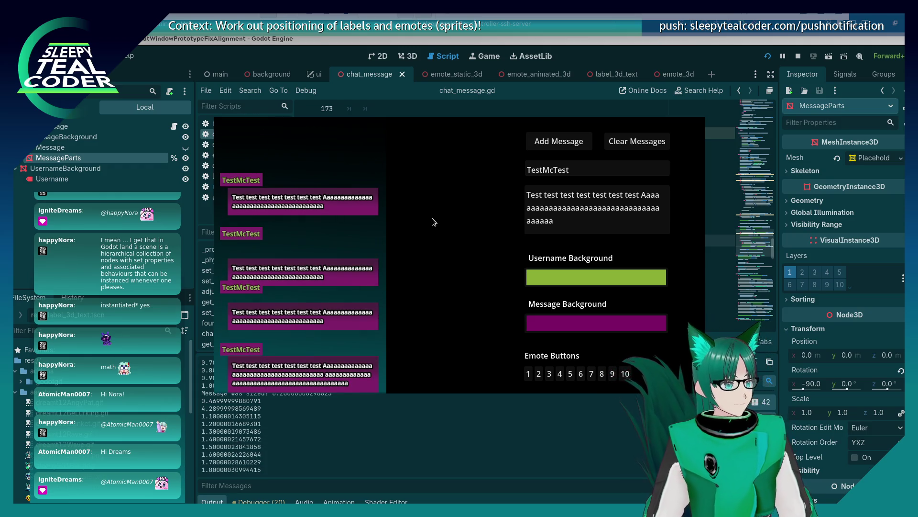
pyautogui.press('F8')
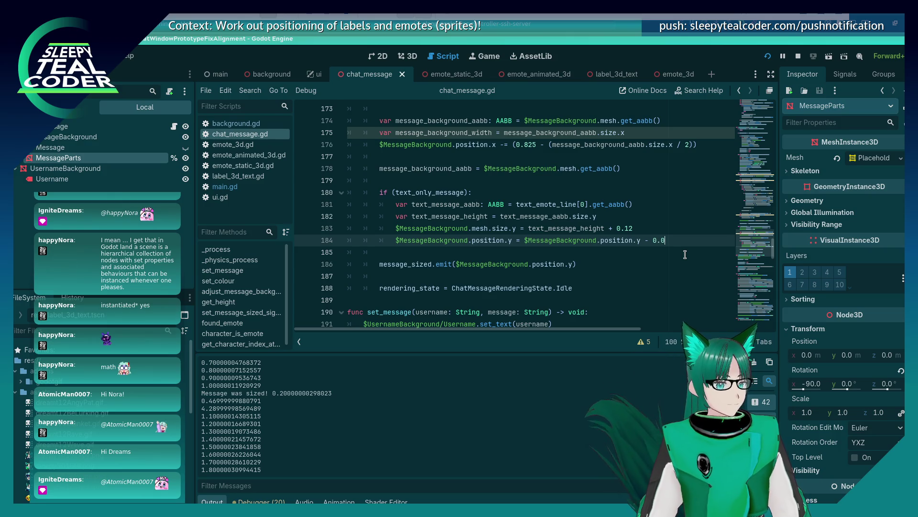
pyautogui.press('F5')
pyautogui.click(544, 143)
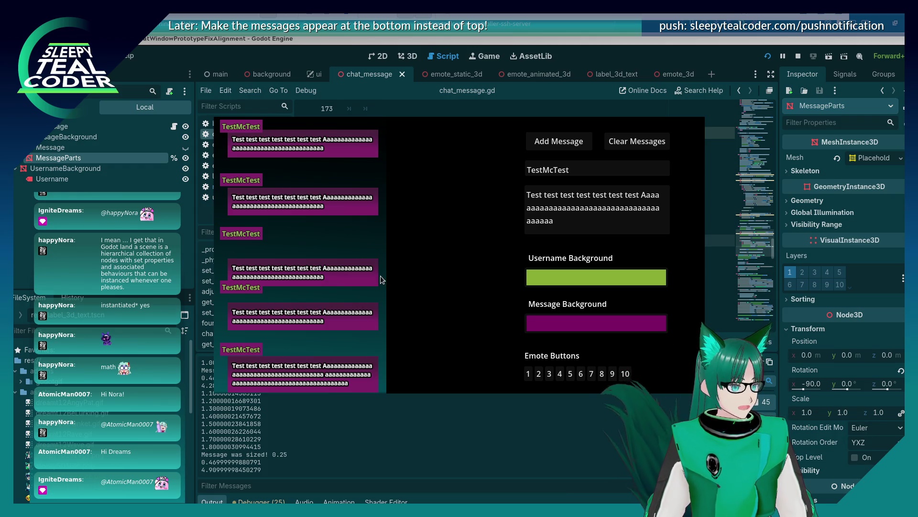
# Open the chat_message scene in the 3D editor and orbit and zoom around the TestMcTest label and background
pyautogui.click(592, 57)
pyautogui.click(601, 76)
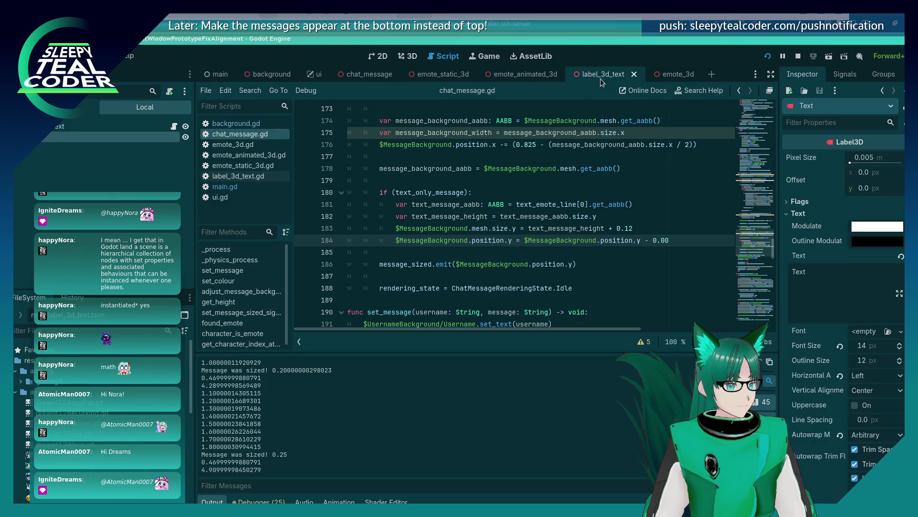
pyautogui.click(410, 57)
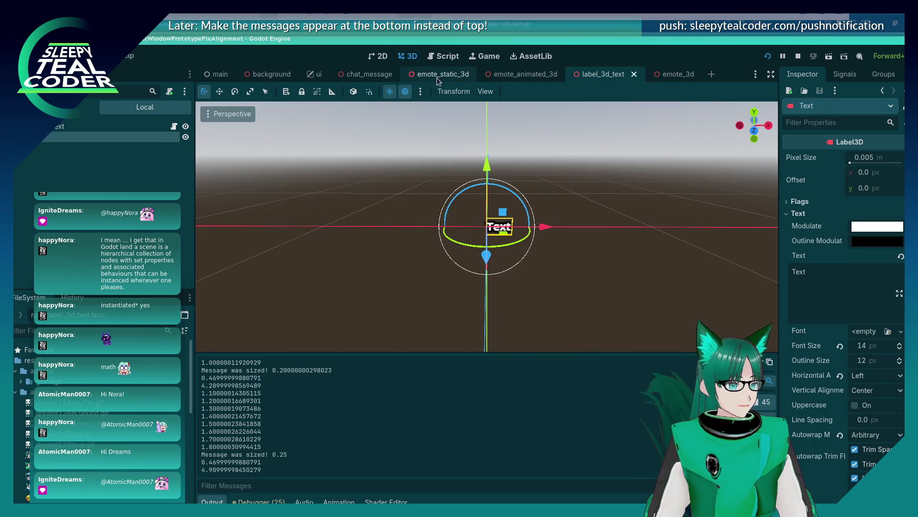
pyautogui.click(359, 78)
pyautogui.scroll(5, 455, 181)
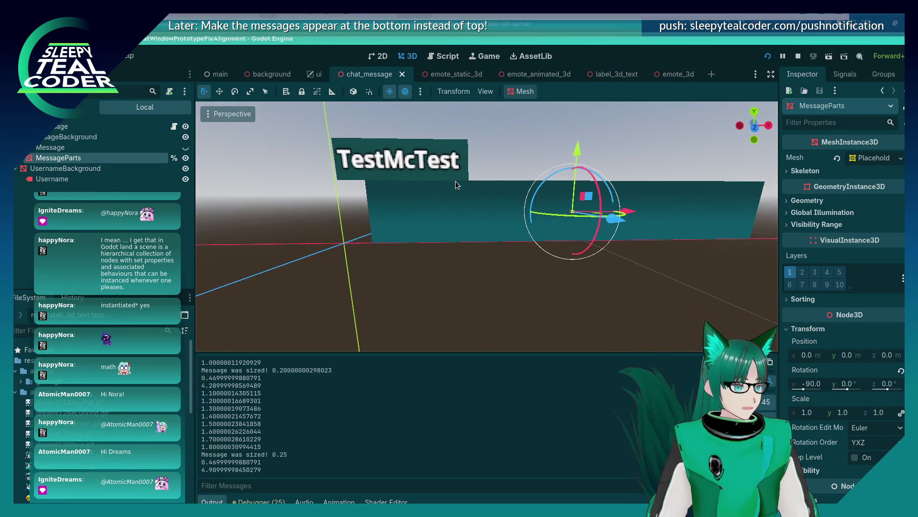
pyautogui.moveTo(455, 181)
pyautogui.mouseDown()
pyautogui.moveTo(430, 189)
pyautogui.moveTo(367, 157)
pyautogui.moveTo(457, 148)
pyautogui.moveTo(532, 184)
pyautogui.moveTo(365, 199)
pyautogui.moveTo(389, 153)
pyautogui.moveTo(518, 218)
pyautogui.moveTo(464, 205)
pyautogui.mouseUp()
pyautogui.scroll(5, 380, 190)
pyautogui.scroll(-2, 519, 218)
pyautogui.scroll(-2, 463, 206)
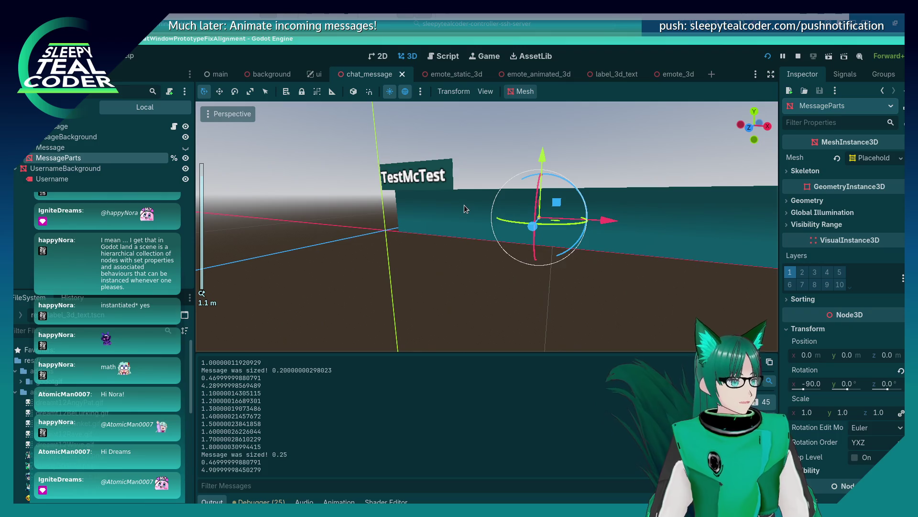
pyautogui.hotkey('alt', 'Tab')
pyautogui.hotkey('alt', 'Tab')
pyautogui.hotkey('alt', 'Tab')
pyautogui.hotkey('alt', 'Tab')
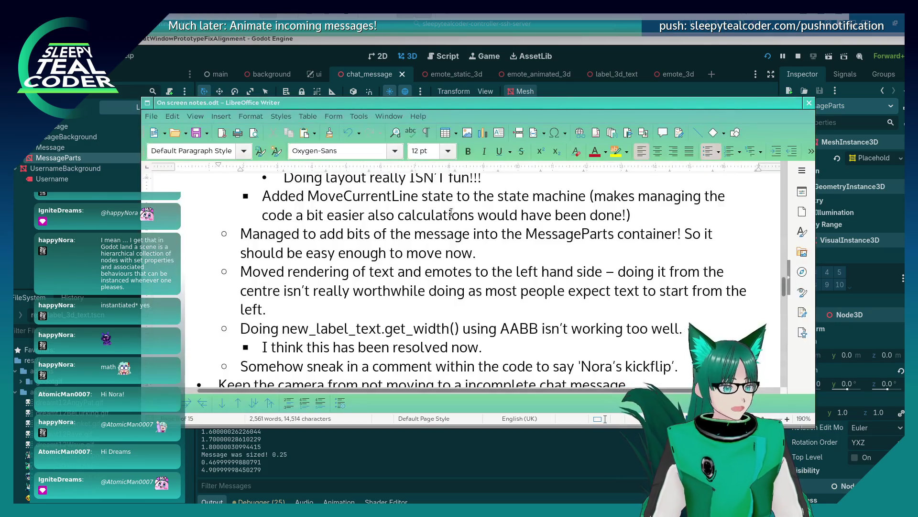
# Tag the resolved-now note [Resolved] and the left-hand rendering notes [Done]
pyautogui.scroll(-3, 396, 272)
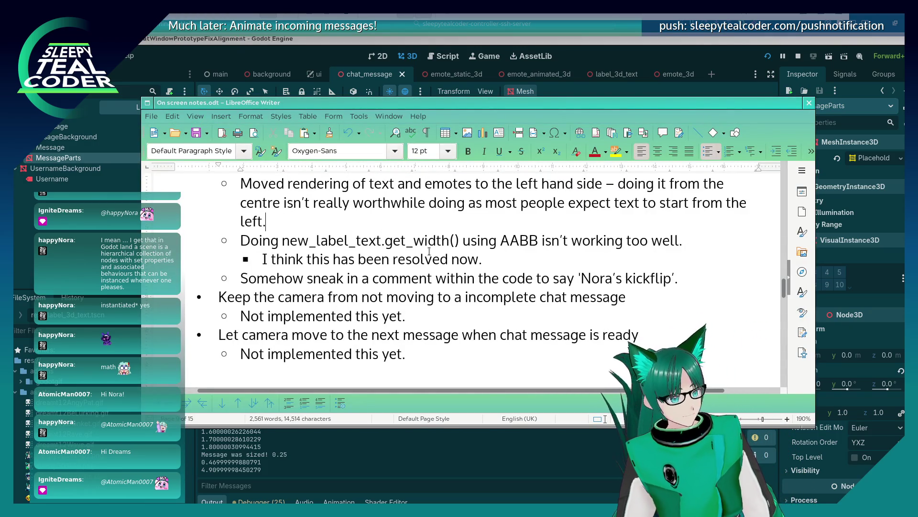
pyautogui.click(439, 218)
pyautogui.click(525, 260)
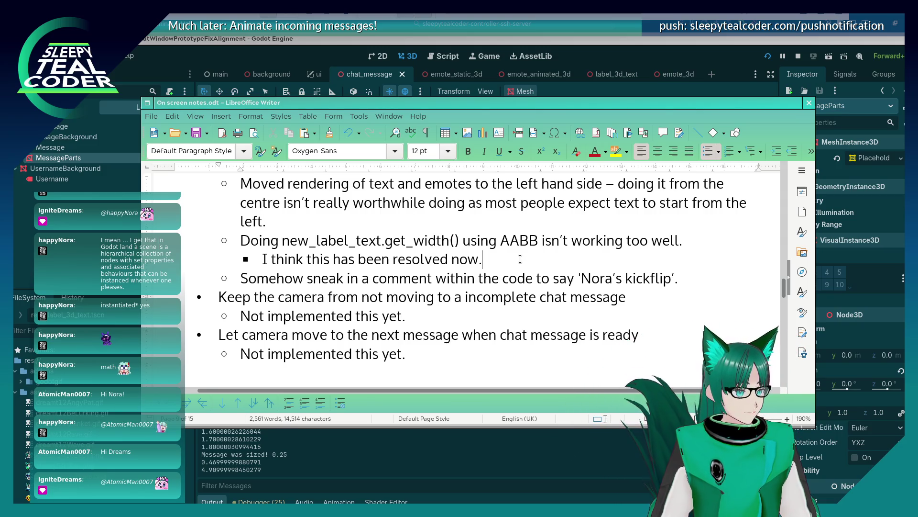
pyautogui.write('[Resolved]')
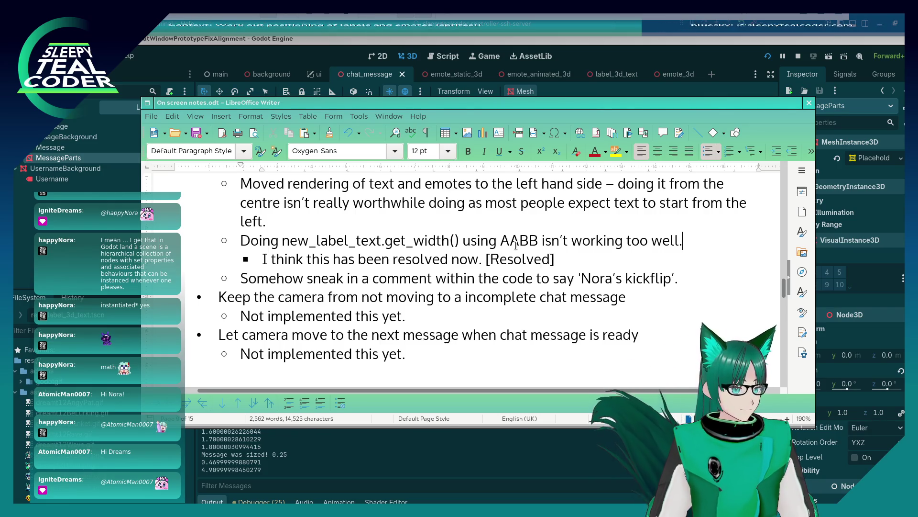
pyautogui.press('Up')
pyautogui.press('Up')
pyautogui.press('Up')
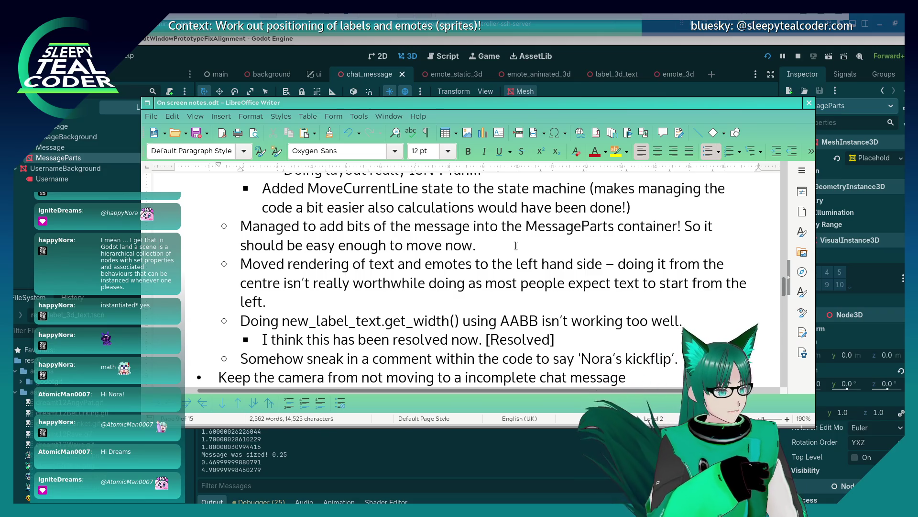
pyautogui.write('[Done]')
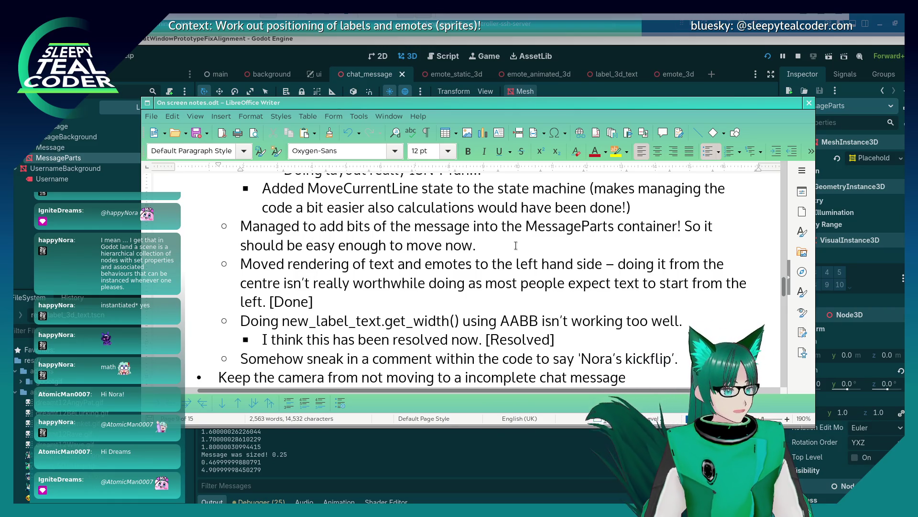
pyautogui.write('[Done]')
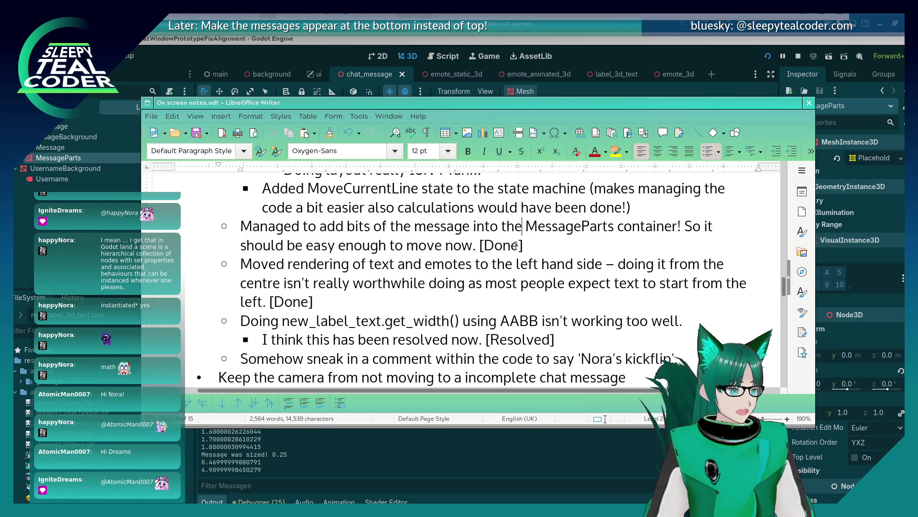
# Mark the kickflip comment note [TODO] and start a new empty sub-bullet below it
pyautogui.press('Up')
pyautogui.press('Up')
pyautogui.press('Up')
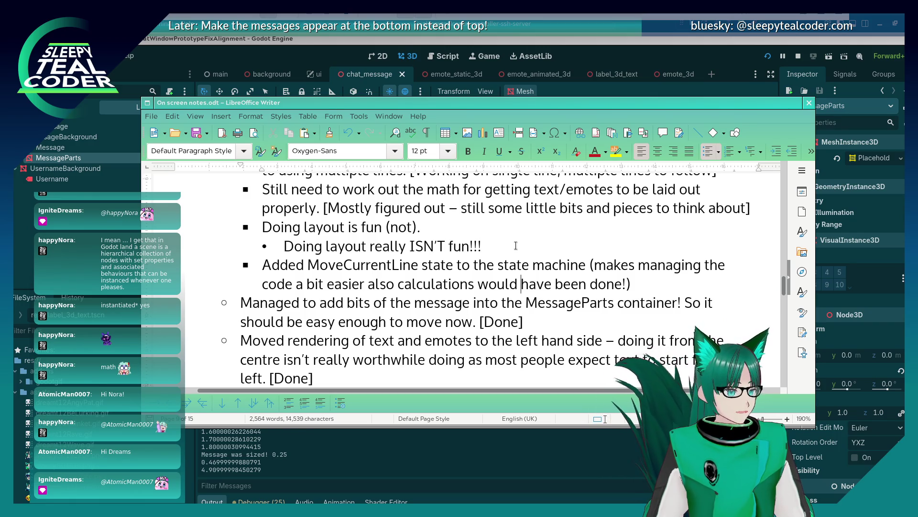
pyautogui.press('Down')
pyautogui.press('Down')
pyautogui.press('Down')
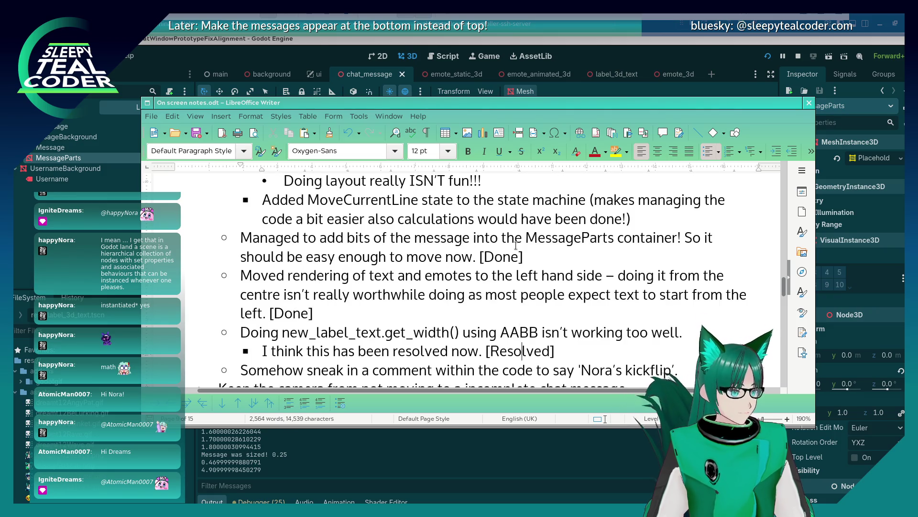
pyautogui.press('Down')
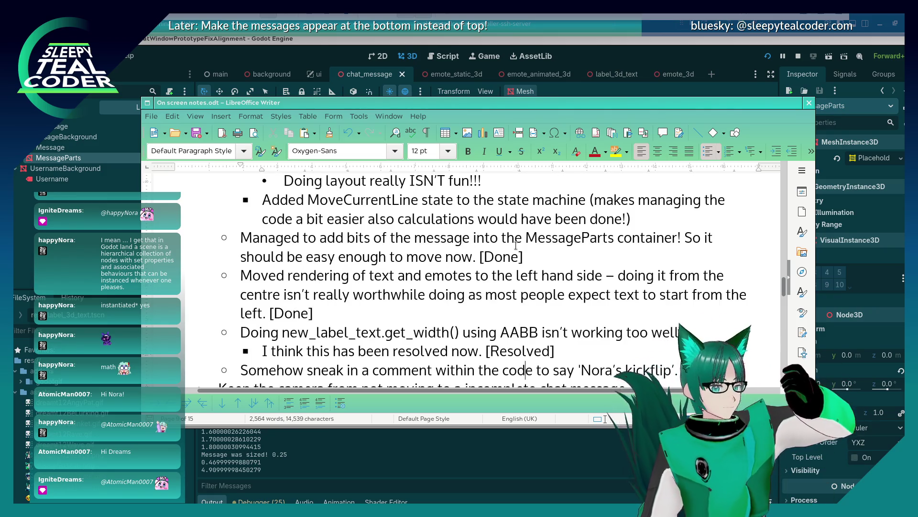
pyautogui.press('Down')
pyautogui.press('End')
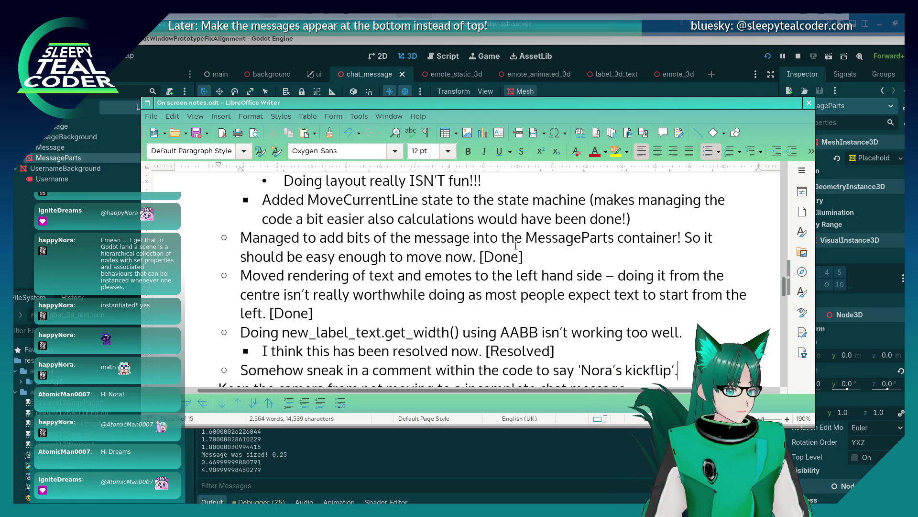
pyautogui.write('[T')
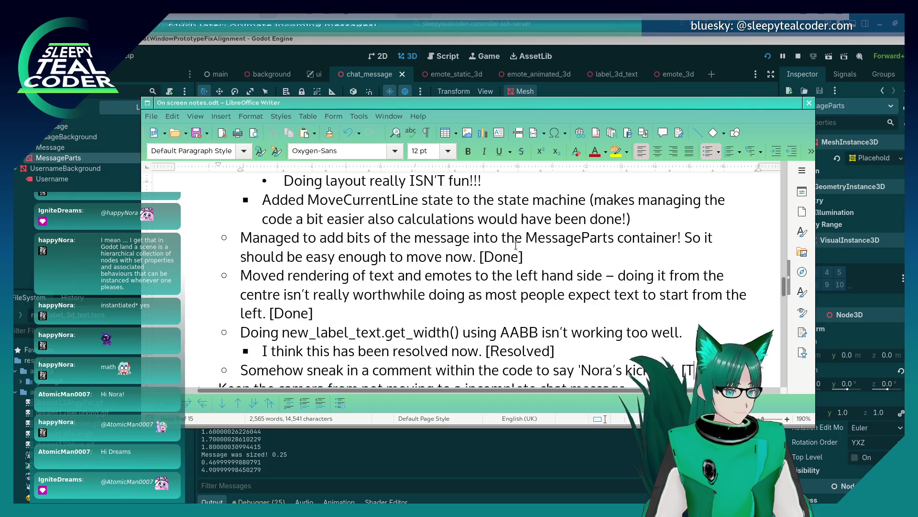
pyautogui.write('ODO]')
pyautogui.press('Return')
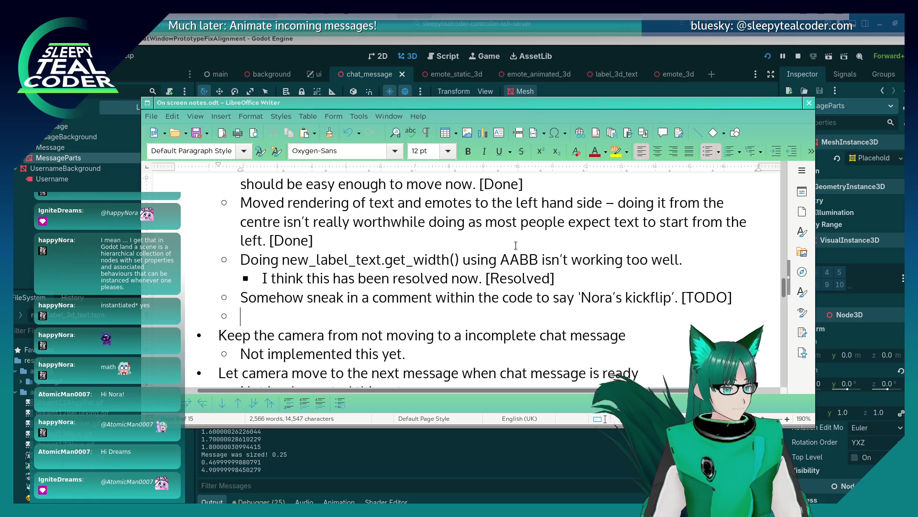
pyautogui.hotkey('alt', 'Tab')
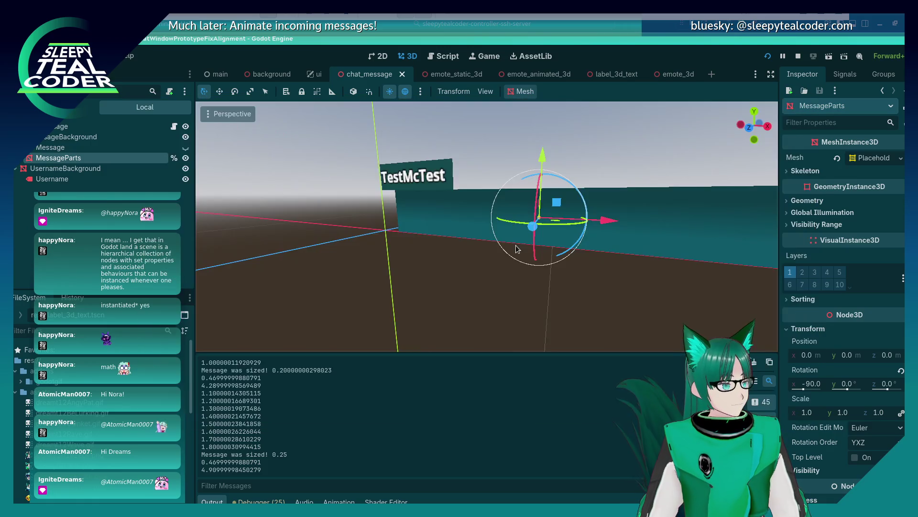
pyautogui.hotkey('alt', 'Tab')
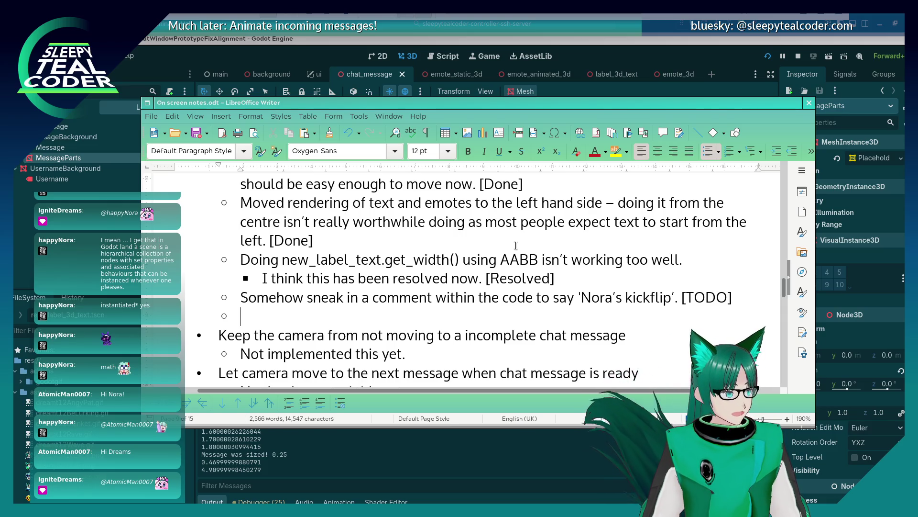
# Write the note 'Figure out height of text only message - see what can be done setting the mesh y size and position y.'
pyautogui.write('Figure out heigh o')
pyautogui.press('BackSpace')
pyautogui.press('BackSpace')
pyautogui.press('BackSpace')
pyautogui.write('t of text only message - ')
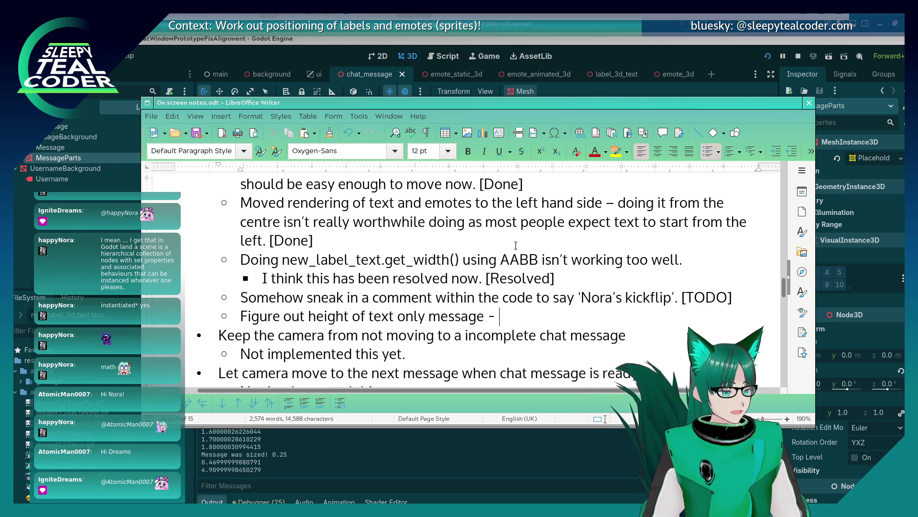
pyautogui.write('see what can')
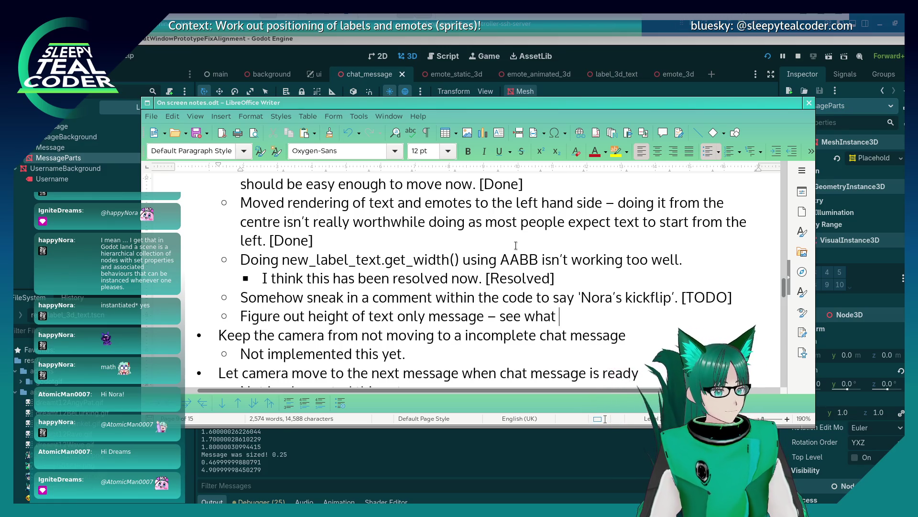
pyautogui.press('BackSpace')
pyautogui.press('BackSpace')
pyautogui.press('BackSpace')
pyautogui.write('can be done settin')
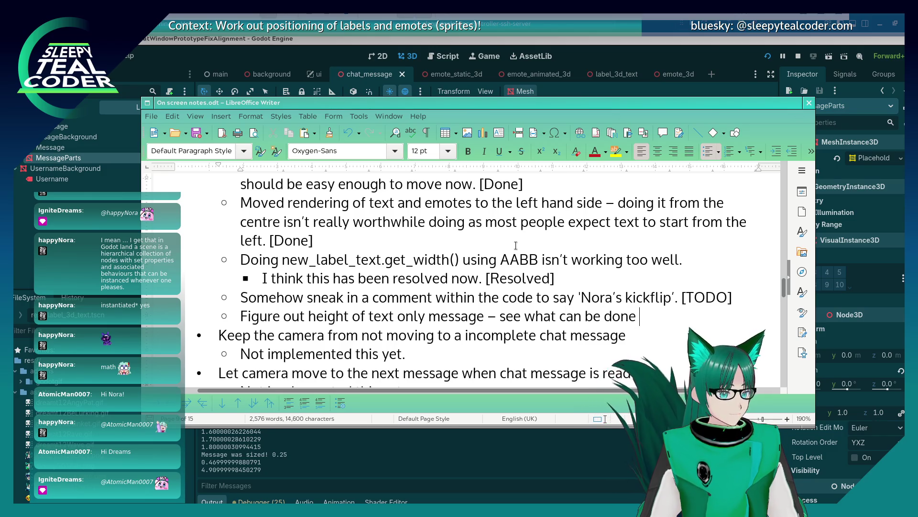
pyautogui.write('g the mesh size')
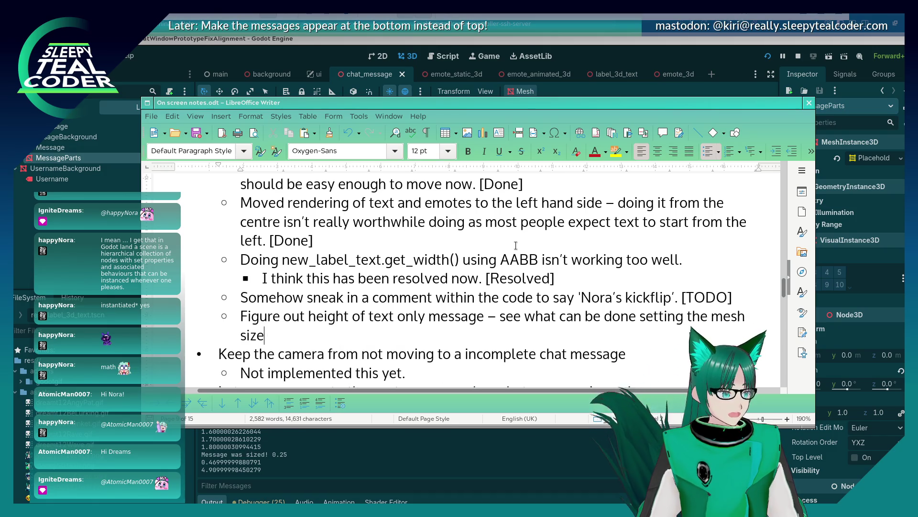
pyautogui.press('BackSpace')
pyautogui.press('BackSpace')
pyautogui.write('size and pos')
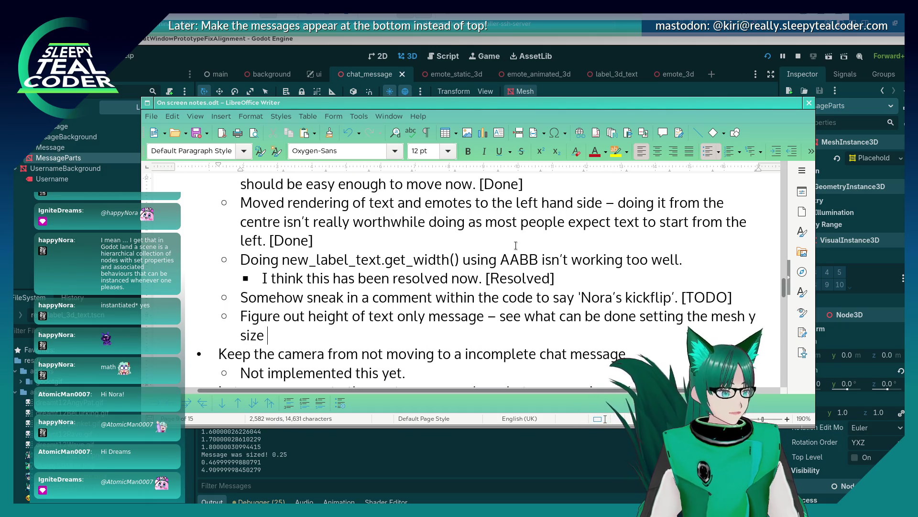
pyautogui.press('Return')
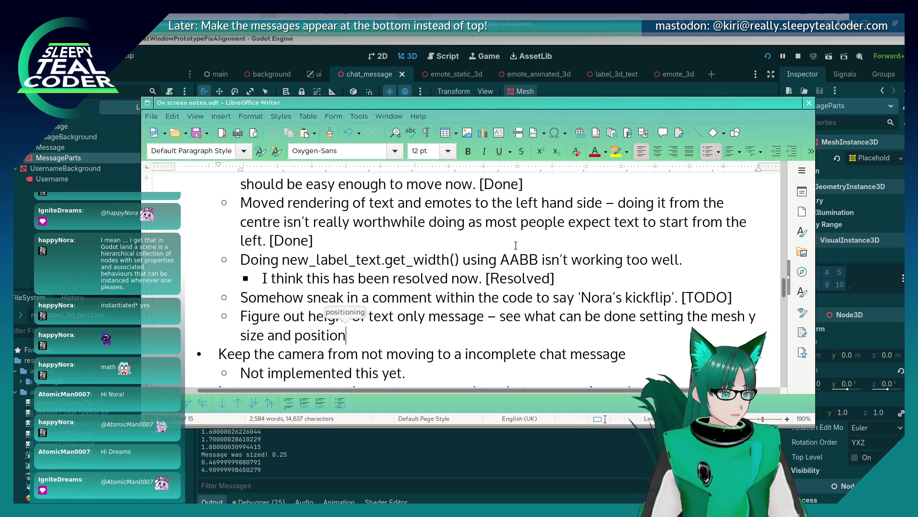
pyautogui.write('y.')
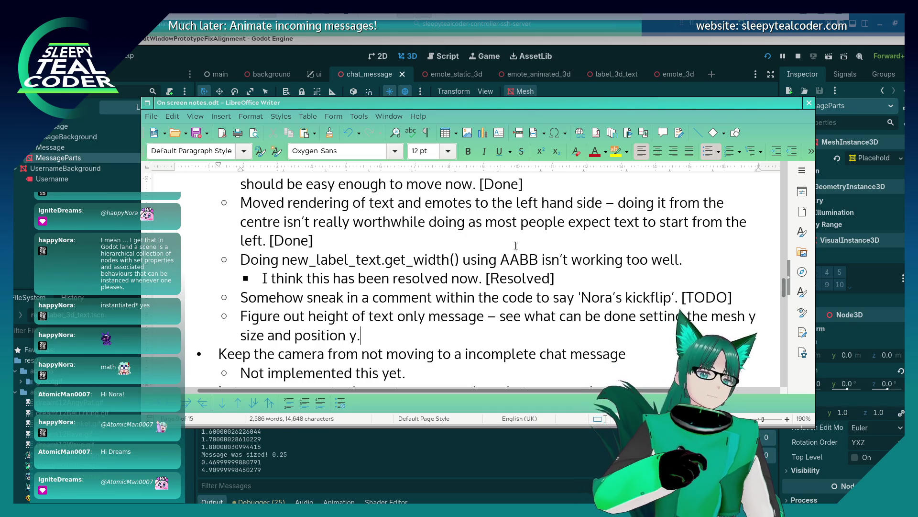
pyautogui.hotkey('alt', 'Tab')
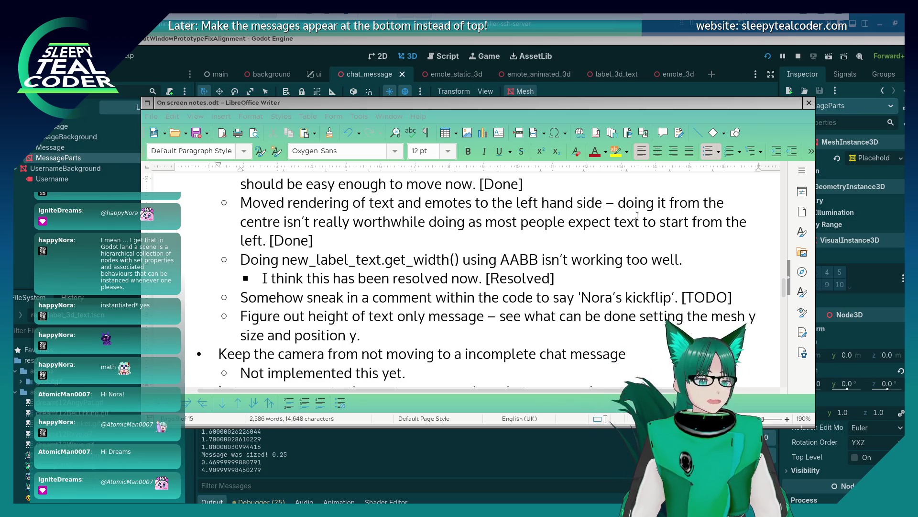
# Minimize the Writer notes so the Godot 3D view of chat_message with its TestMcTest label shows
pyautogui.click(468, 328)
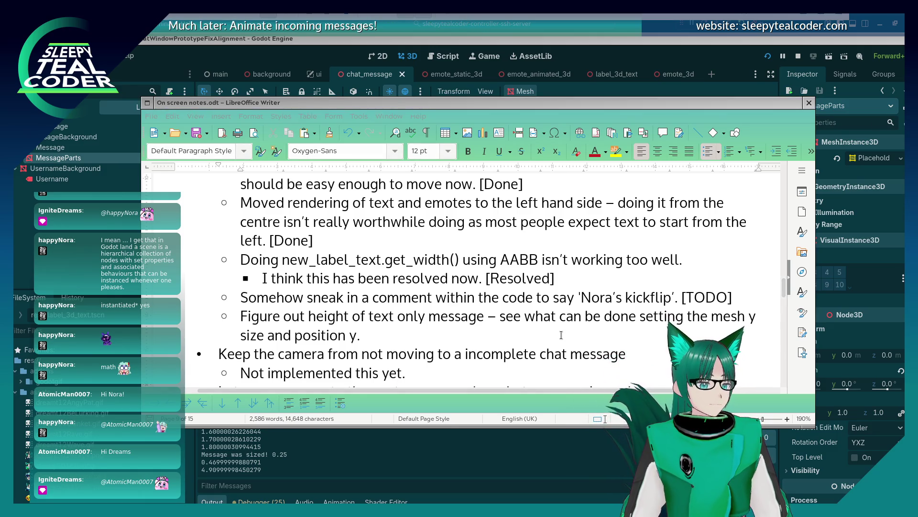
pyautogui.click(630, 53)
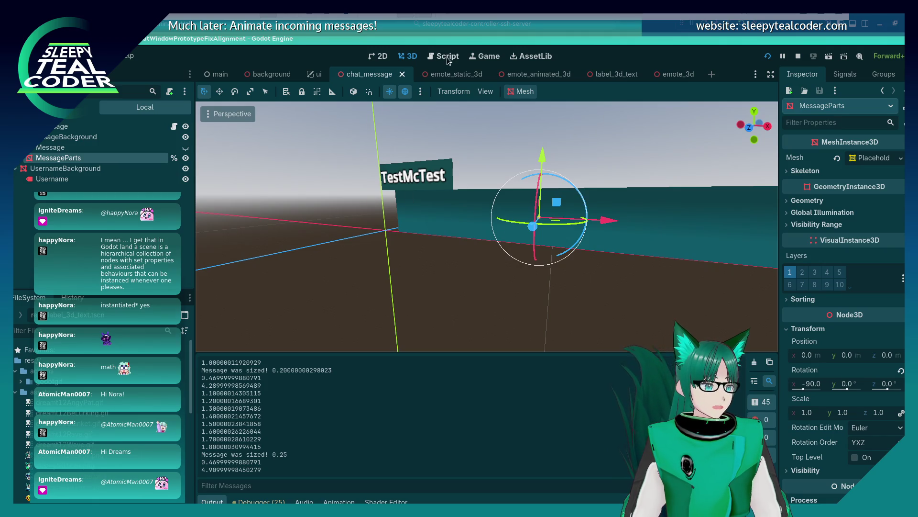
# Open chat_message.gd and correct the notes line to read 'mesh size y' without the duplicate word
pyautogui.click(447, 56)
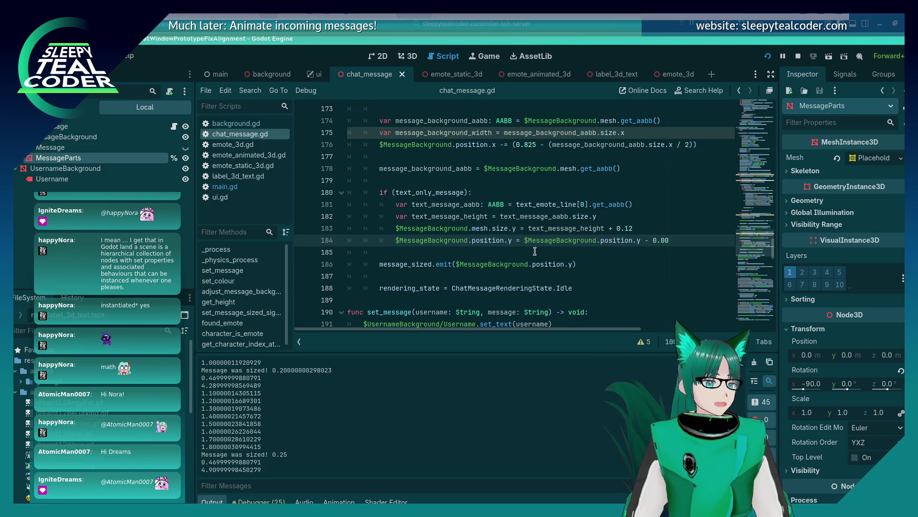
pyautogui.hotkey('alt', 'Tab')
pyautogui.hotkey('alt', 'Tab')
pyautogui.hotkey('alt', 'Tab')
pyautogui.hotkey('alt', 'Tab')
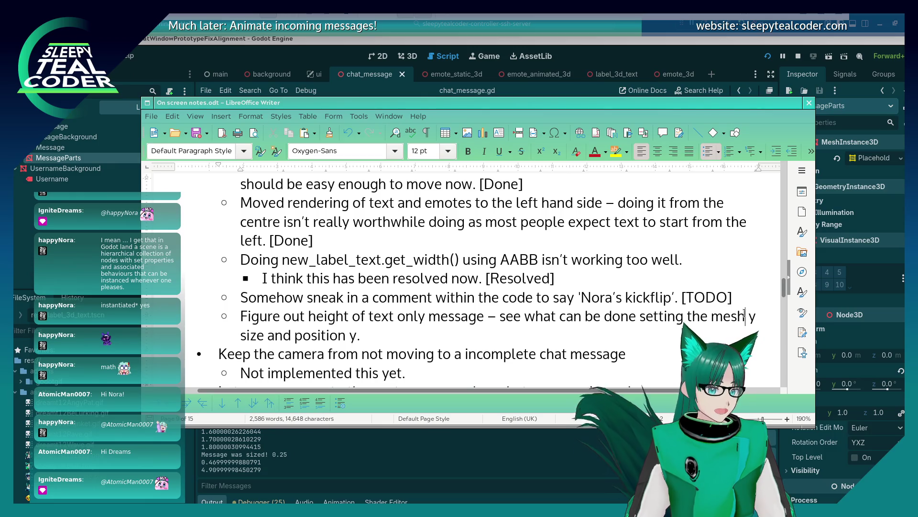
pyautogui.click(745, 310)
pyautogui.write('size')
pyautogui.press('Right')
pyautogui.press('Right')
pyautogui.press('Right')
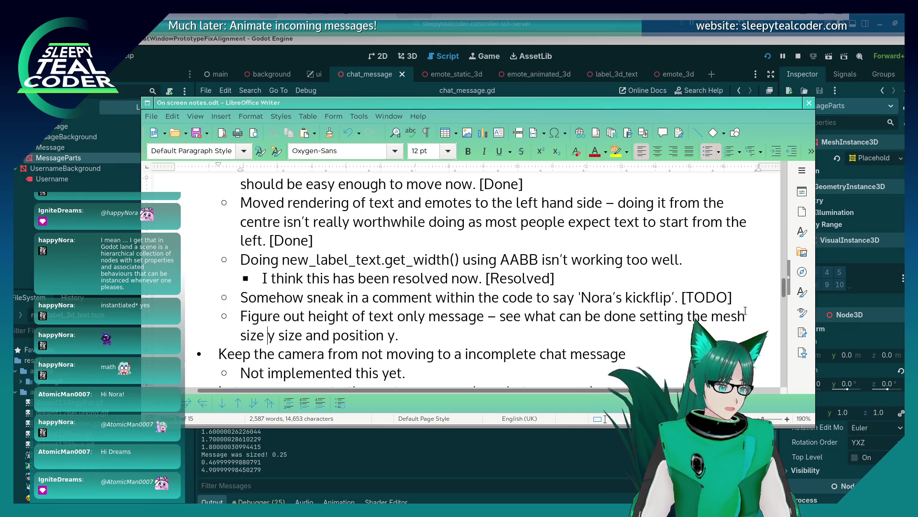
pyautogui.press('Delete')
pyautogui.press('Delete')
pyautogui.press('Delete')
pyautogui.hotkey('alt', 'Tab')
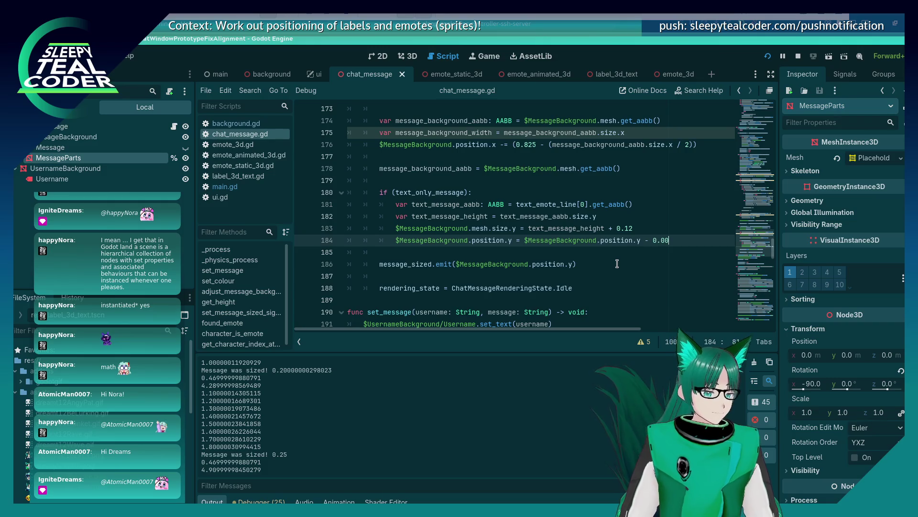
# Save the scene and add a test chat message to check the current background offset
pyautogui.click(525, 228)
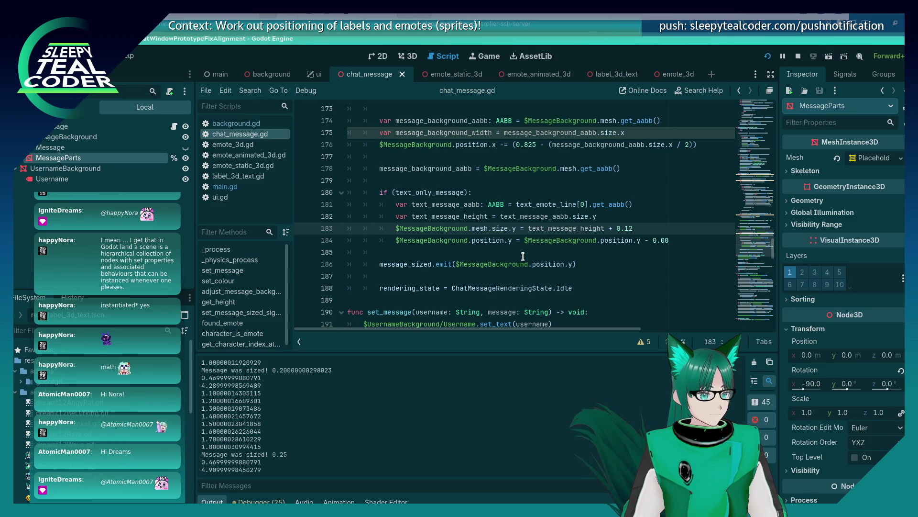
pyautogui.hotkey('alt', 'Tab')
pyautogui.hotkey('alt', 'Tab')
pyautogui.hotkey('alt', 'Tab')
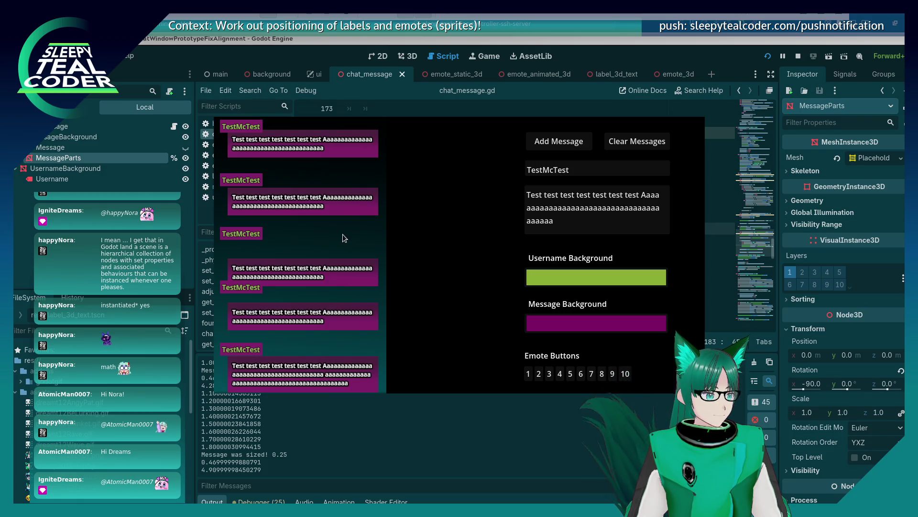
pyautogui.hotkey('alt', 'Tab')
pyautogui.hotkey('ctrl', 's')
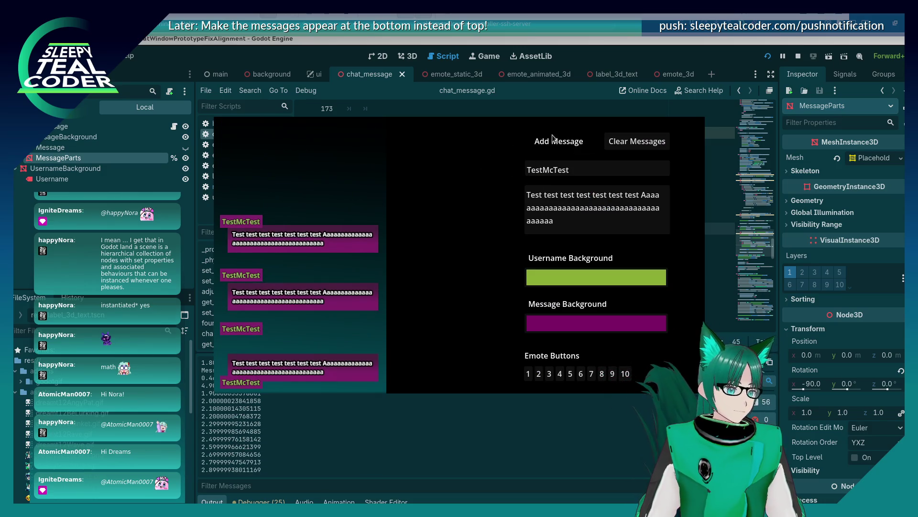
pyautogui.click(552, 138)
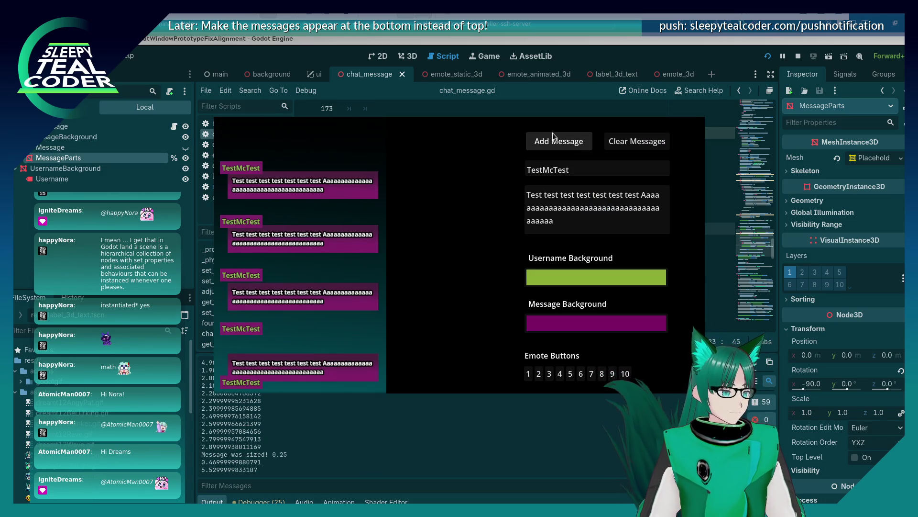
pyautogui.hotkey('alt', 'Tab')
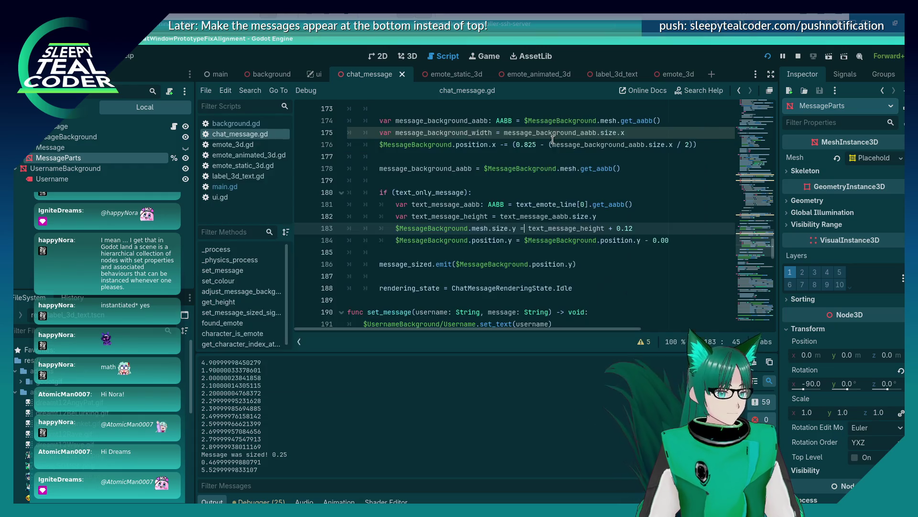
# Set line 184's position.y offset to - 0.03 and compare spacing with more test messages
pyautogui.click(609, 228)
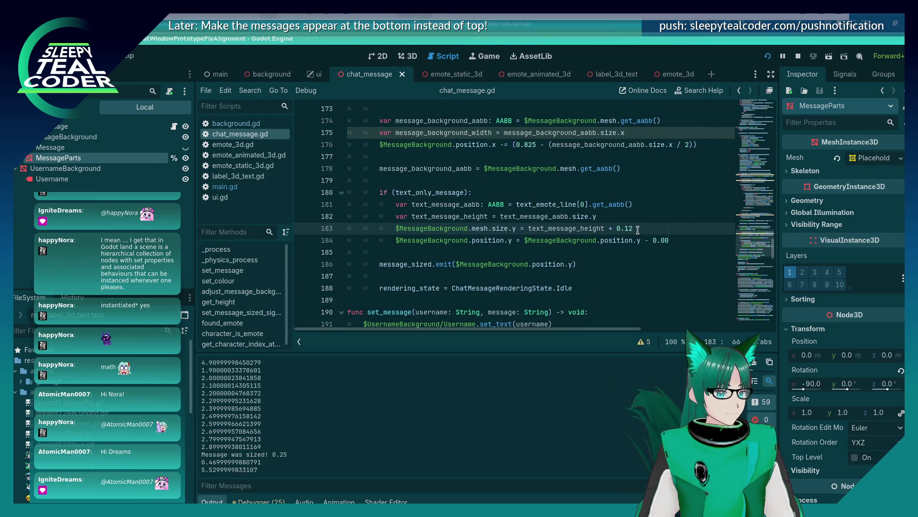
pyautogui.click(685, 243)
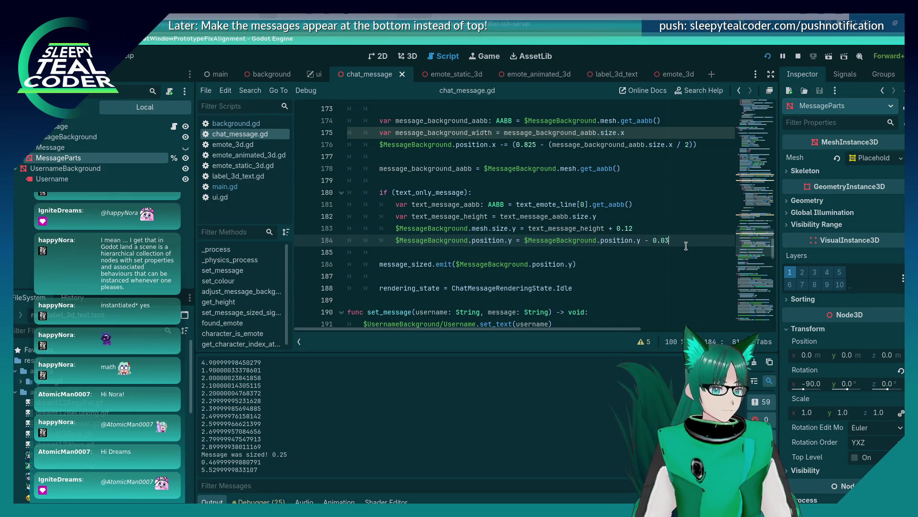
pyautogui.hotkey('alt', 'Tab')
pyautogui.click(566, 146)
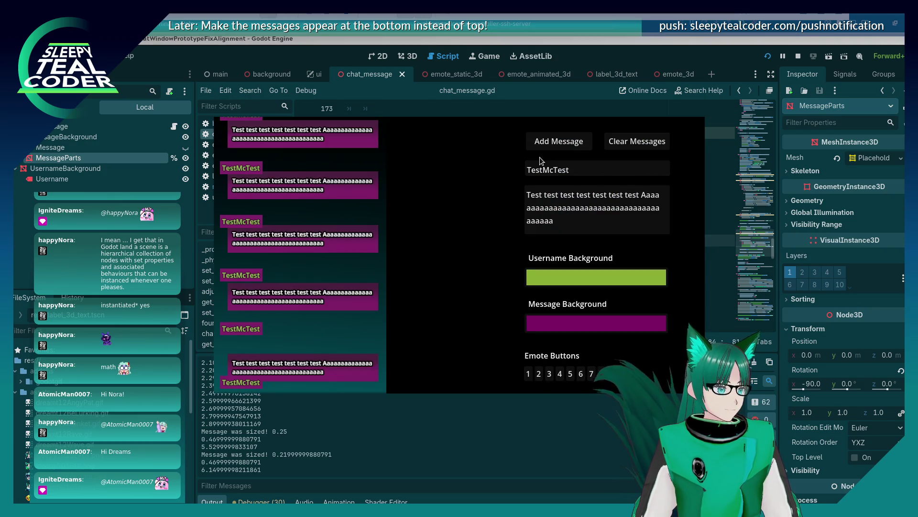
pyautogui.hotkey('alt', 'Tab')
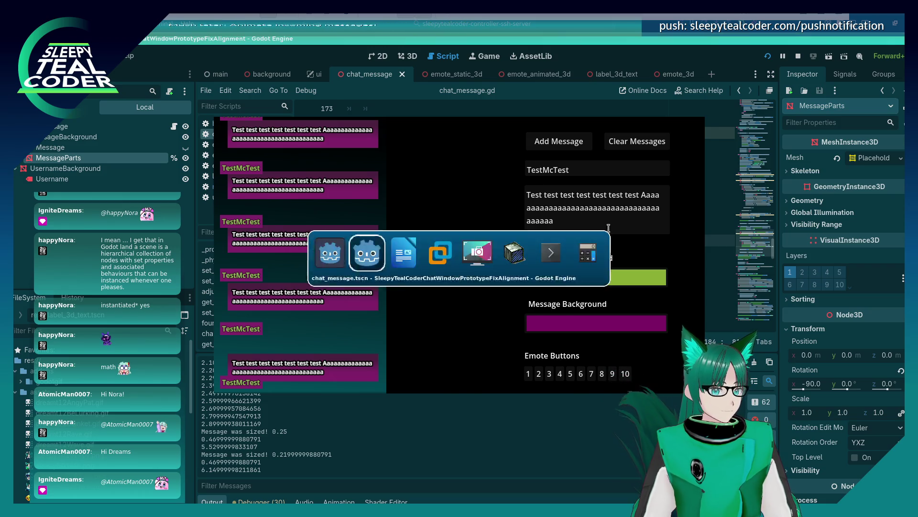
pyautogui.hotkey('alt', 'Tab')
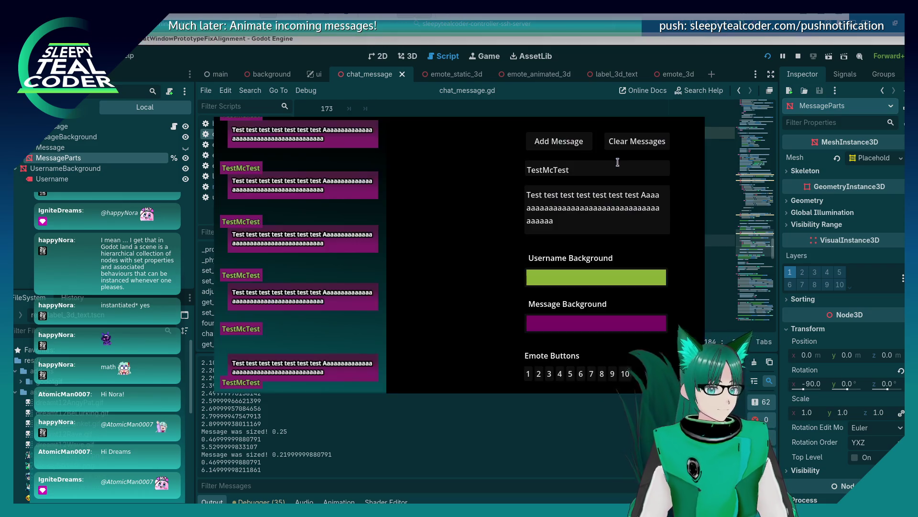
pyautogui.click(554, 144)
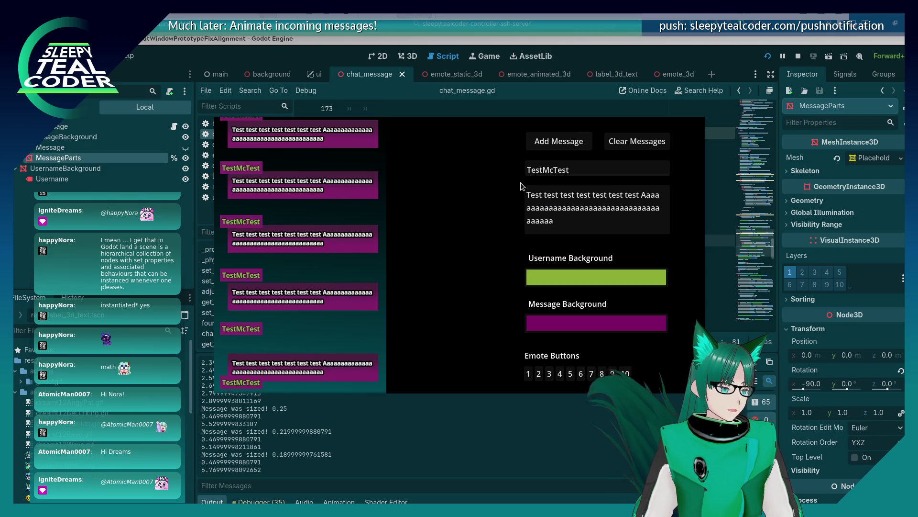
pyautogui.hotkey('alt', 'Tab')
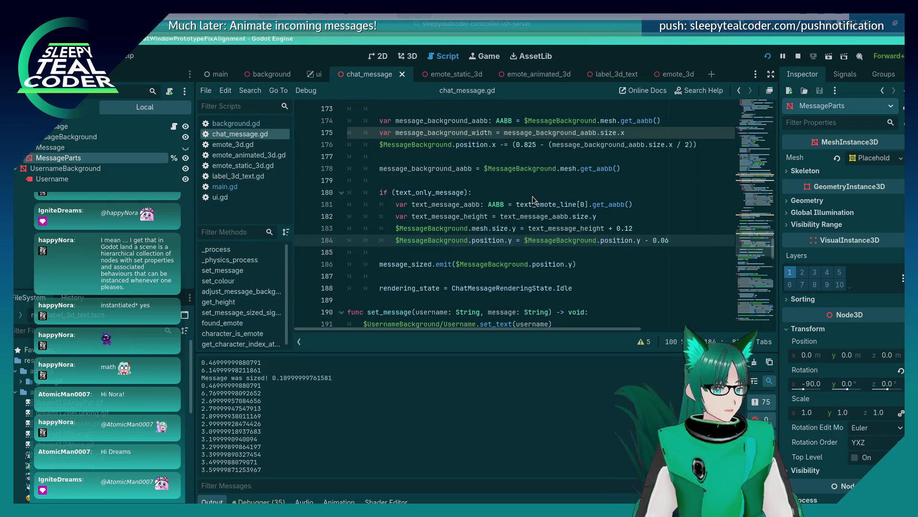
# Relaunch the game and add a message lengthened with a long run of a's
pyautogui.press('F5')
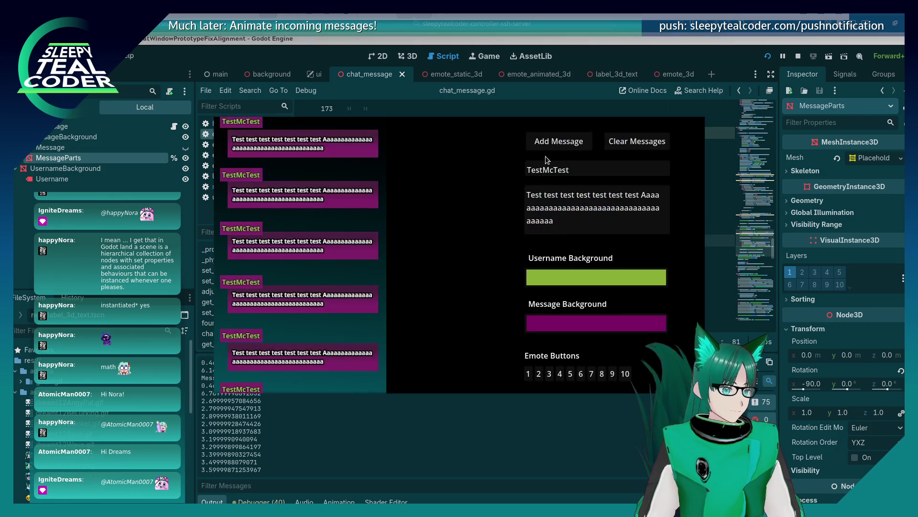
pyautogui.click(548, 147)
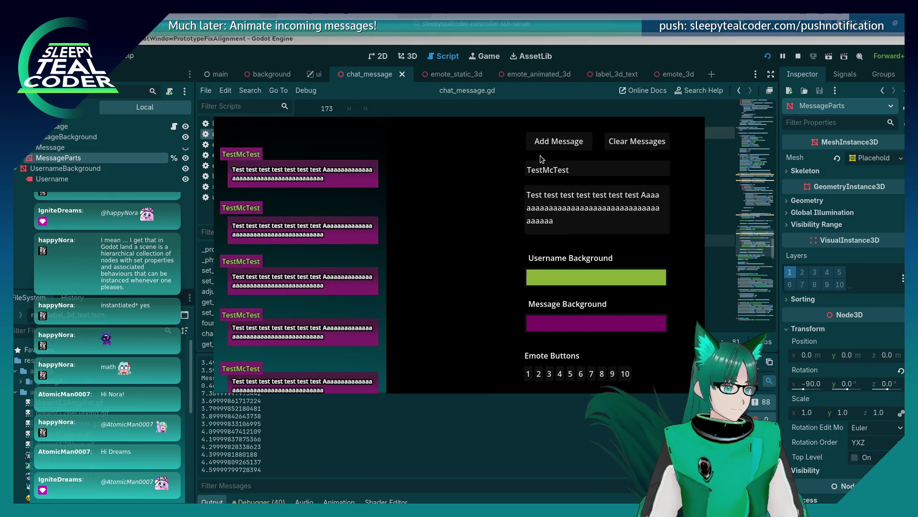
pyautogui.click(582, 211)
pyautogui.write('aaaaaaaaaaaaaaaaaaaaaaaaaaaaaaaaaaaa')
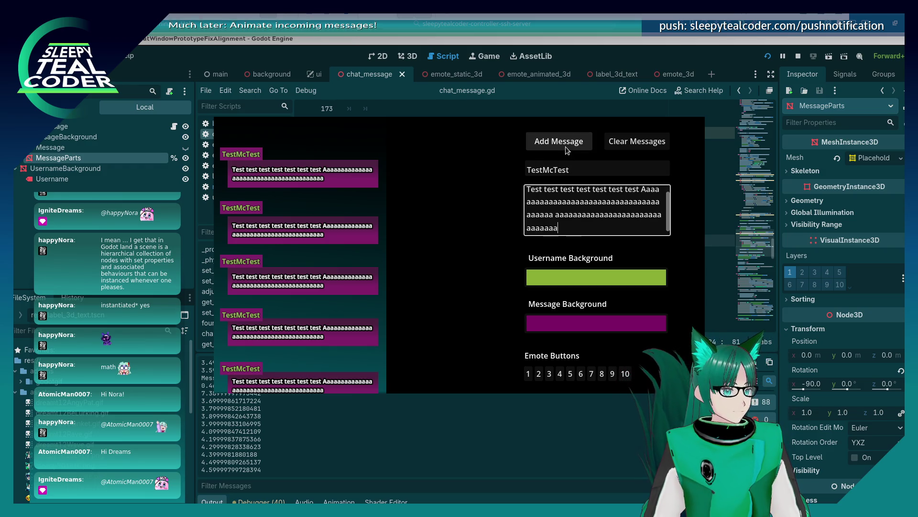
pyautogui.click(565, 149)
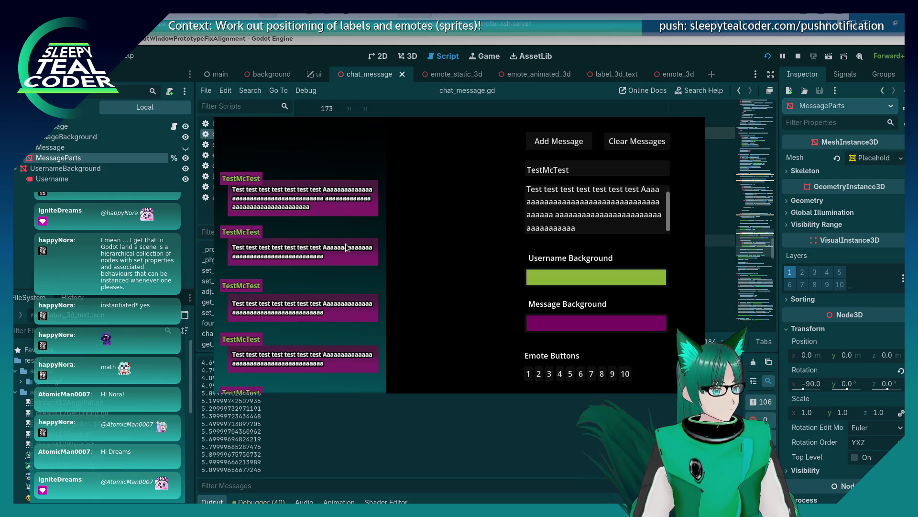
pyautogui.hotkey('alt', 'Tab')
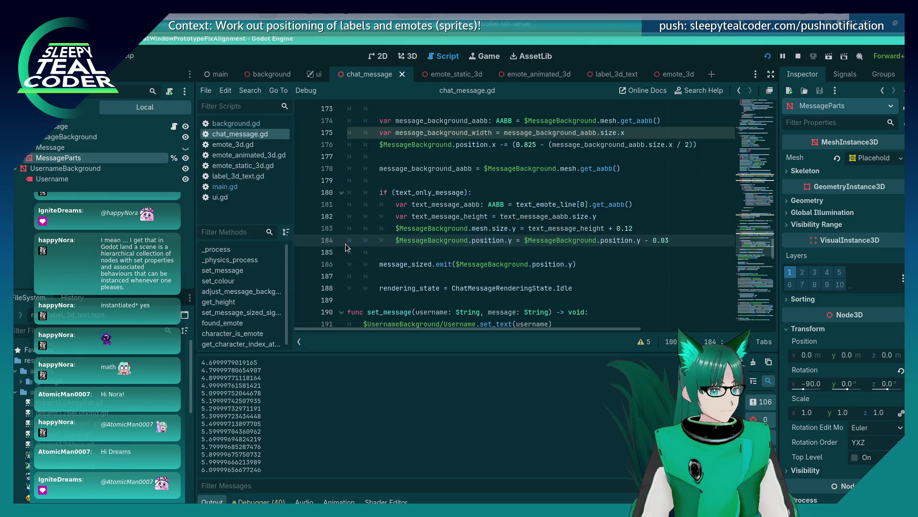
# Insert '+ (text_message_height) #' before the - 0.03 on line 184 and run a test message
pyautogui.doubleClick(532, 228)
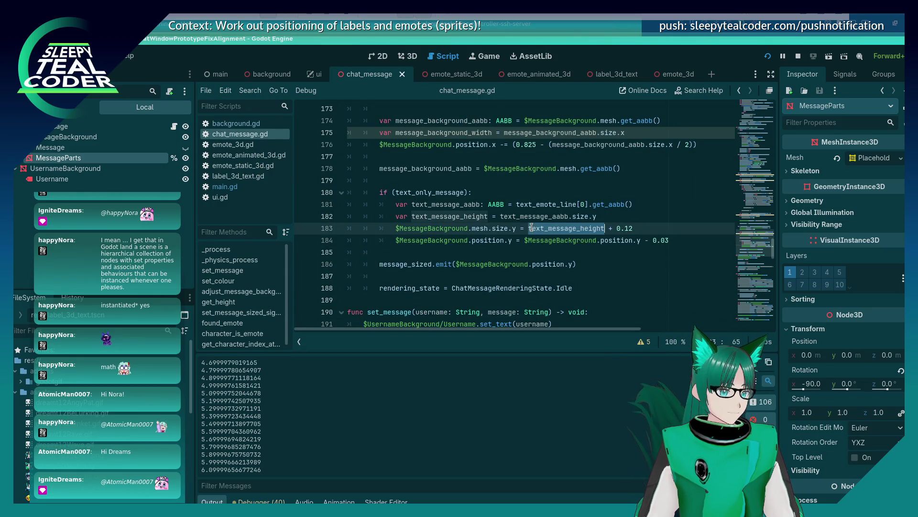
pyautogui.click(645, 240)
pyautogui.write('+ (text_message_height) #')
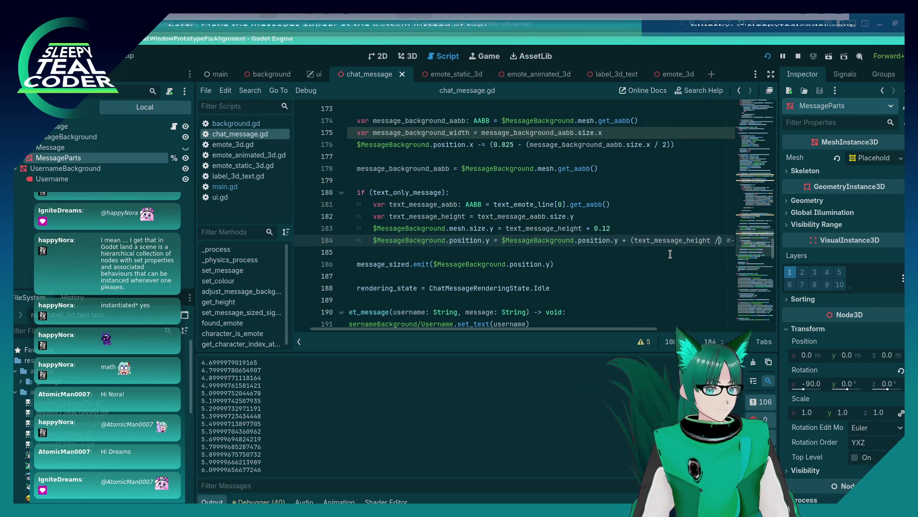
pyautogui.press('F5')
pyautogui.click(559, 142)
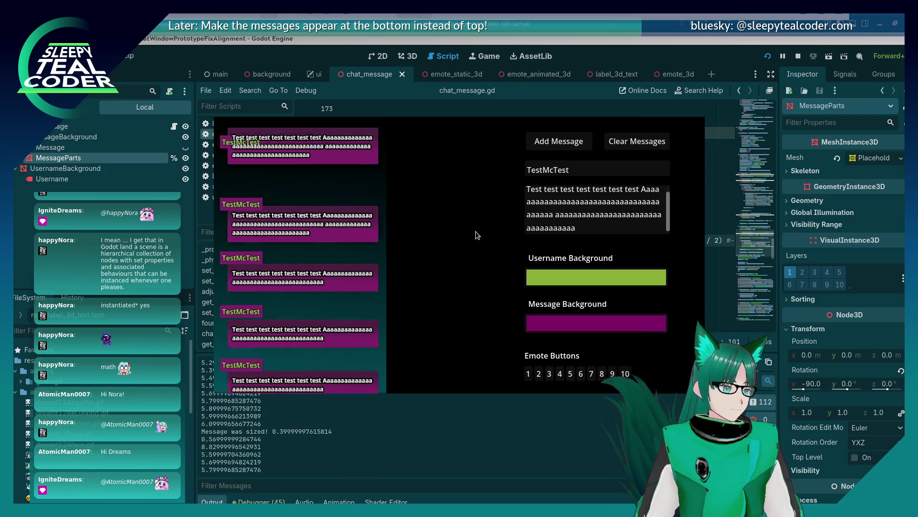
# Relaunch and add messages with shortened text, ending with a short 'test' message
pyautogui.hotkey('alt', 'Tab')
pyautogui.click(495, 242)
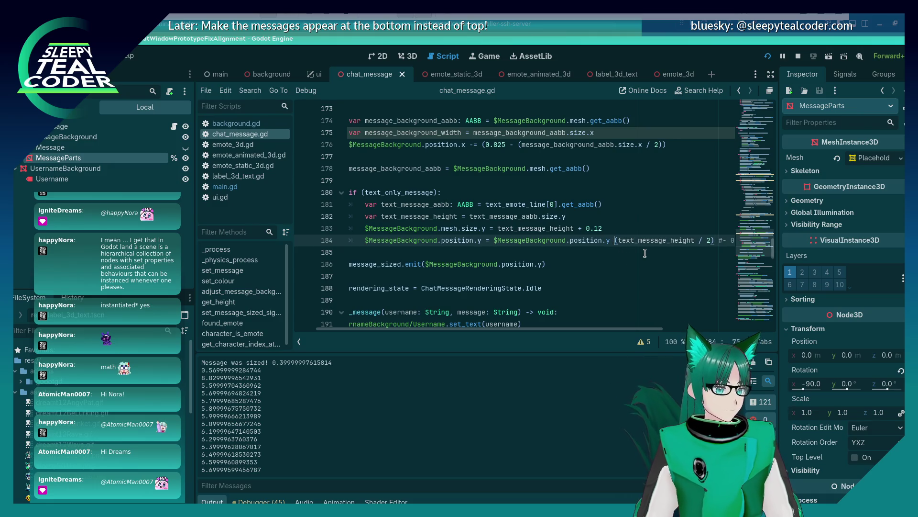
pyautogui.press('F5')
pyautogui.click(531, 144)
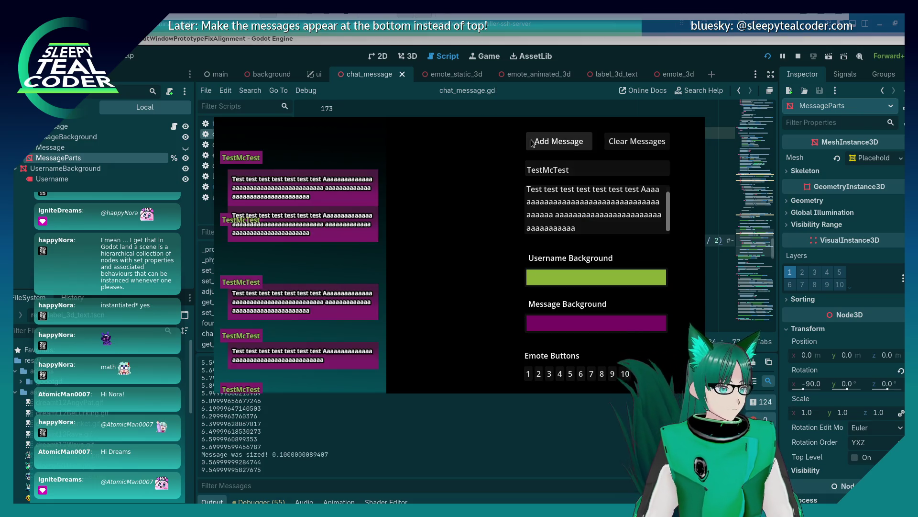
pyautogui.moveTo(601, 224); pyautogui.dragTo(554, 215)
pyautogui.press('BackSpace')
pyautogui.click(546, 147)
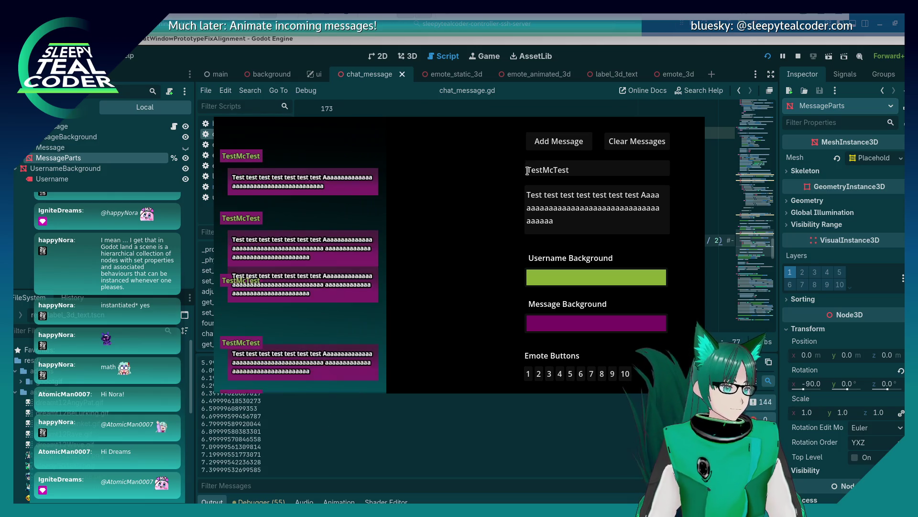
pyautogui.moveTo(642, 195); pyautogui.dragTo(555, 221)
pyautogui.write('test')
pyautogui.click(580, 142)
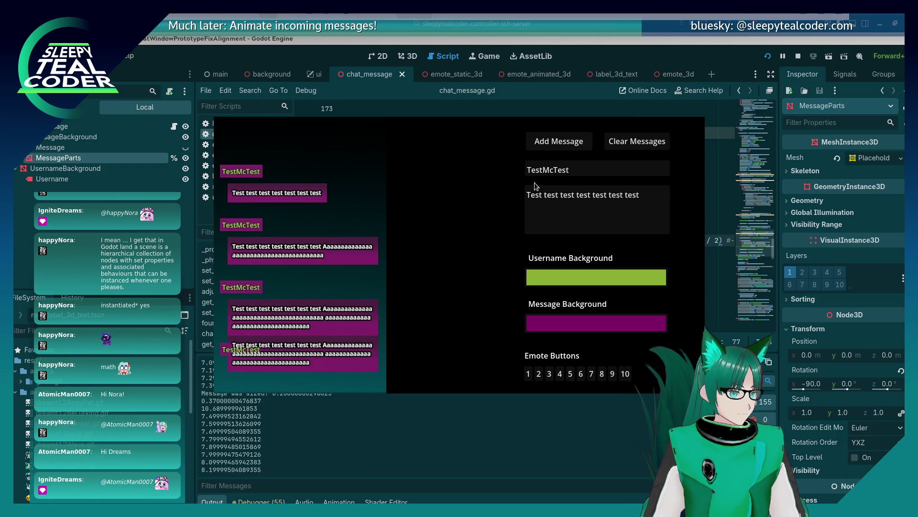
pyautogui.press('F8')
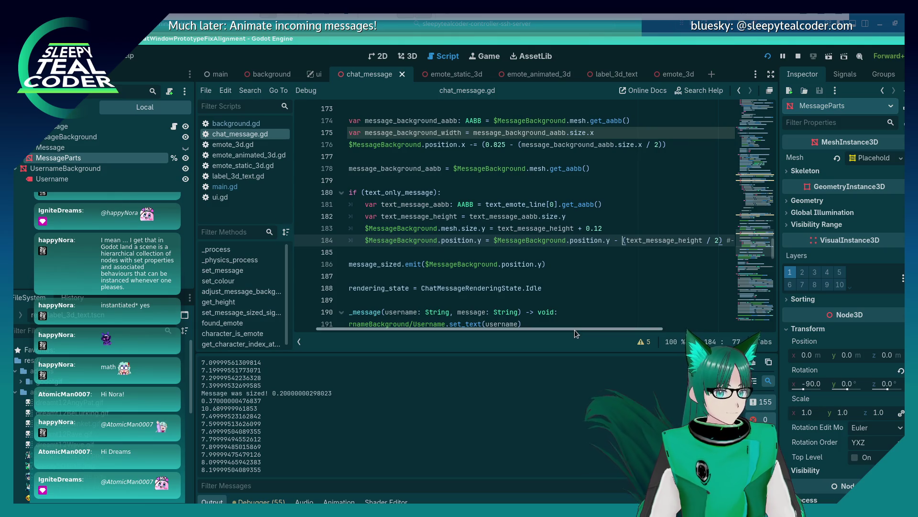
# Append '+ 0.05' after the half-height term on line 184 and relaunch with a test message
pyautogui.moveTo(575, 329); pyautogui.dragTo(615, 326)
pyautogui.click(667, 240)
pyautogui.write('+ 0.05')
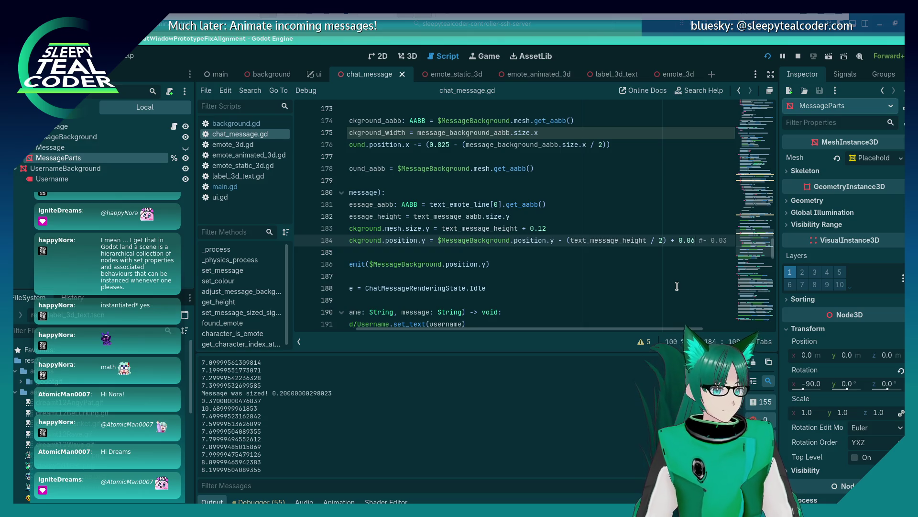
pyautogui.press('F5')
pyautogui.click(572, 137)
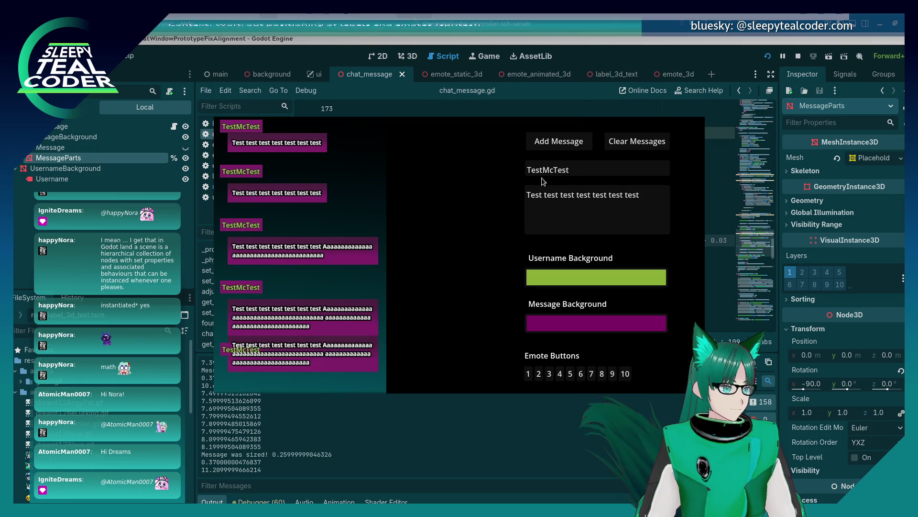
# Test two-line and three-line messages by lengthening the text with a's, then stop the game
pyautogui.click(638, 209)
pyautogui.write('Aaaa aaaaaaaaaaa')
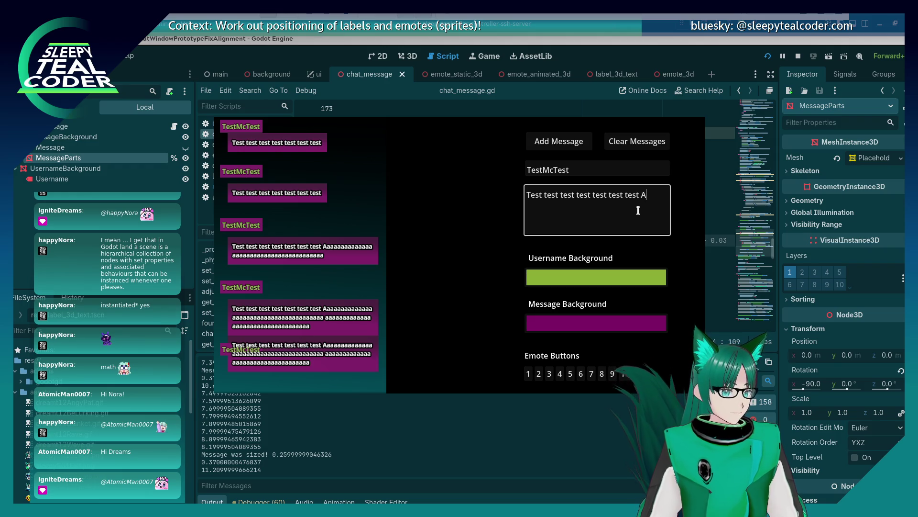
pyautogui.write('aaaaaaaaaaaaaaa')
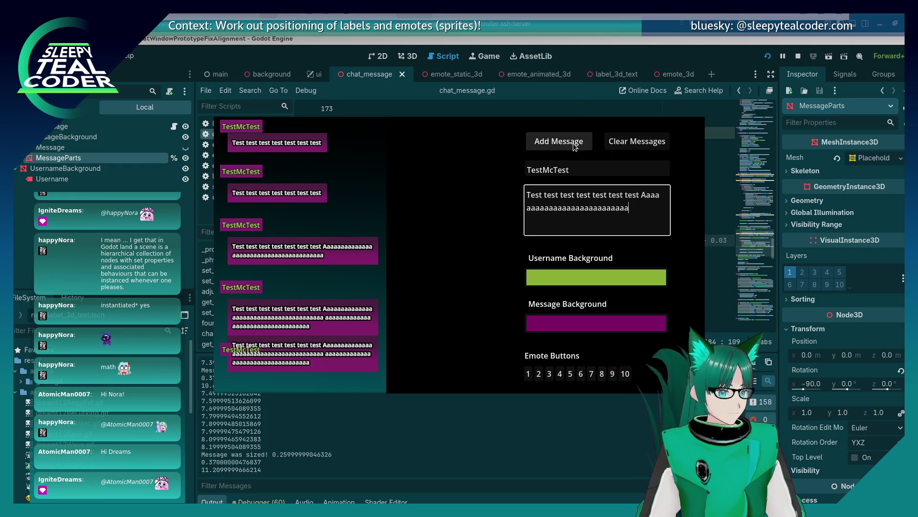
pyautogui.click(573, 143)
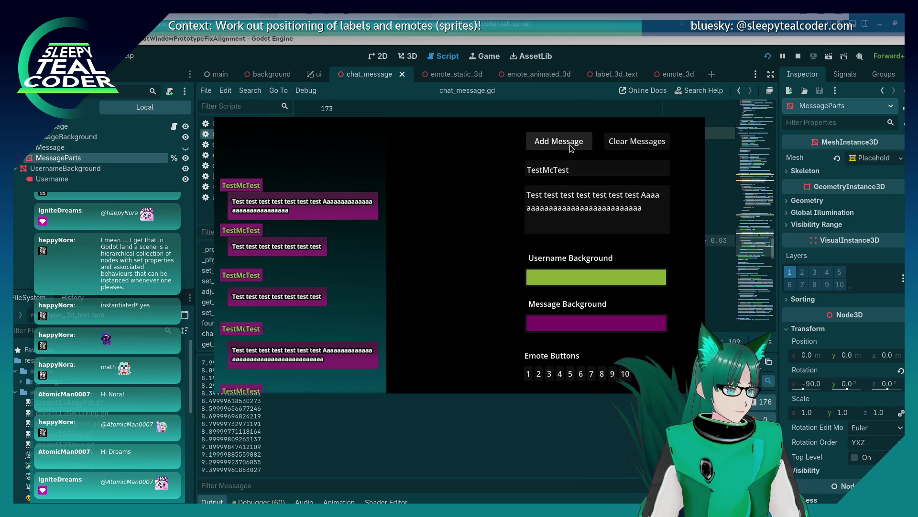
pyautogui.click(643, 208)
pyautogui.write('aaaaaaaaaaaaaaaaaaaaaaaaaaaaaaaaaaaaaaaaaaa')
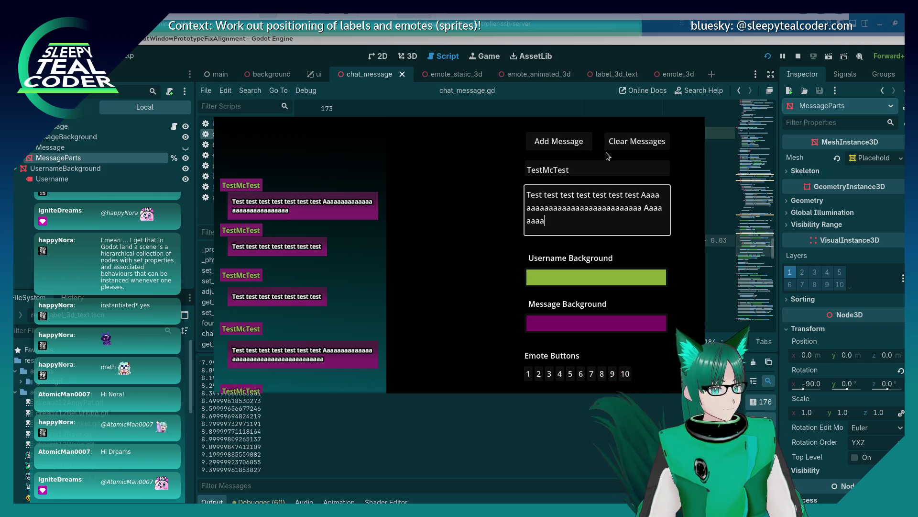
pyautogui.write('aaa')
pyautogui.click(584, 143)
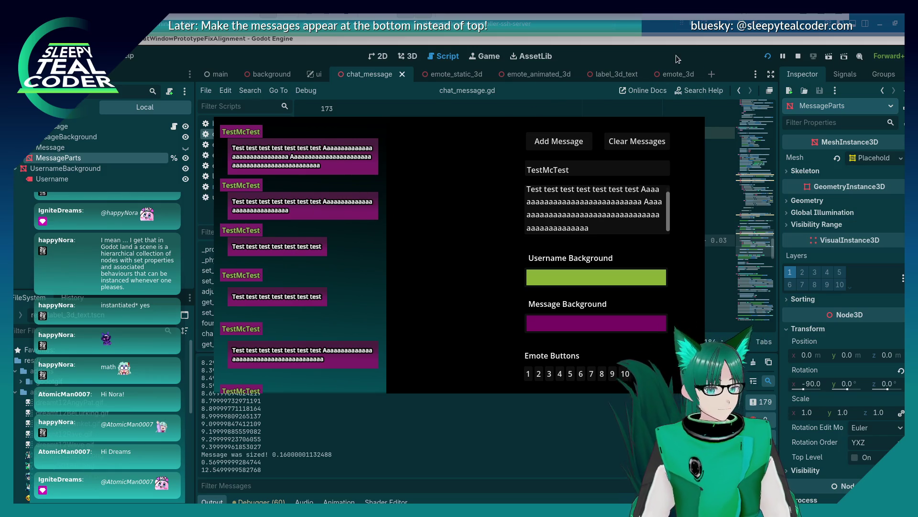
pyautogui.press('F8')
# Change the offset constant to 0.07 and run the game with a test message
pyautogui.press('BackSpace')
pyautogui.write('7')
pyautogui.press('F5')
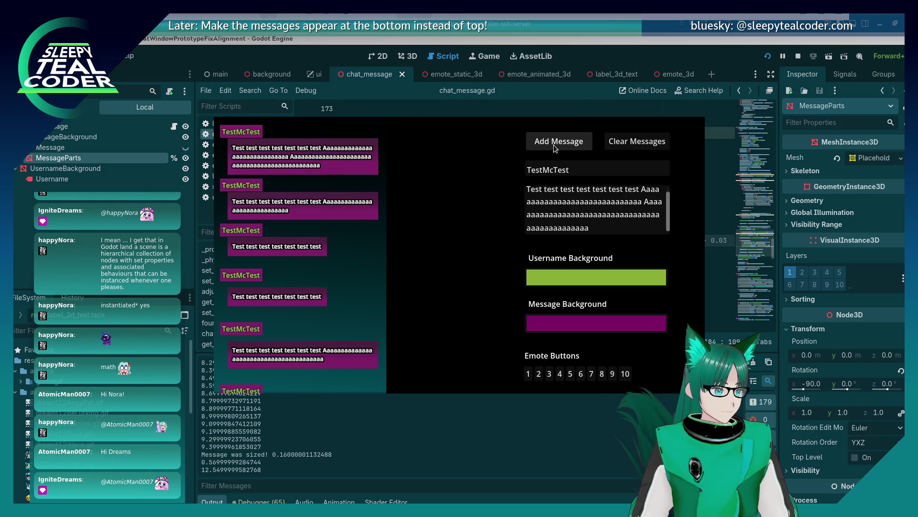
pyautogui.click(555, 145)
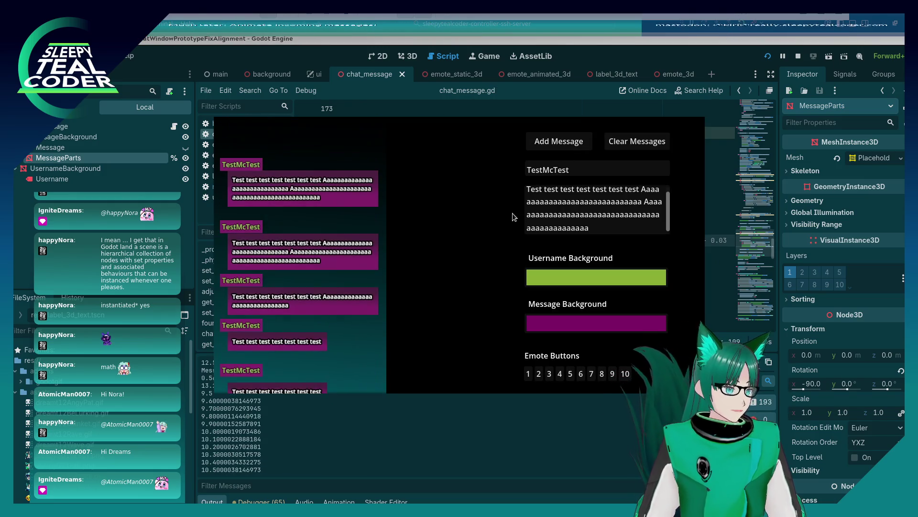
pyautogui.press('F8')
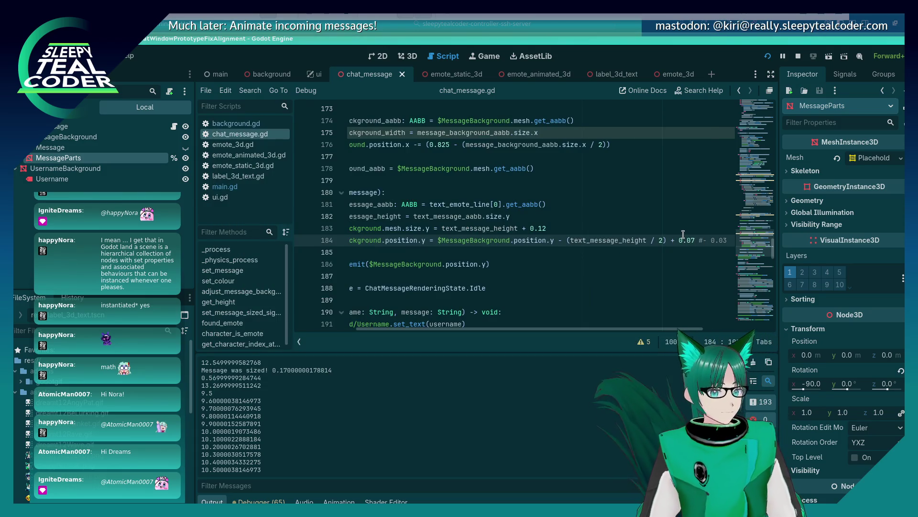
# Set the offset constant to 0.065, run the project, and clear the chat messages
pyautogui.press('BackSpace')
pyautogui.write('65')
pyautogui.hotkey('ctrl', 's')
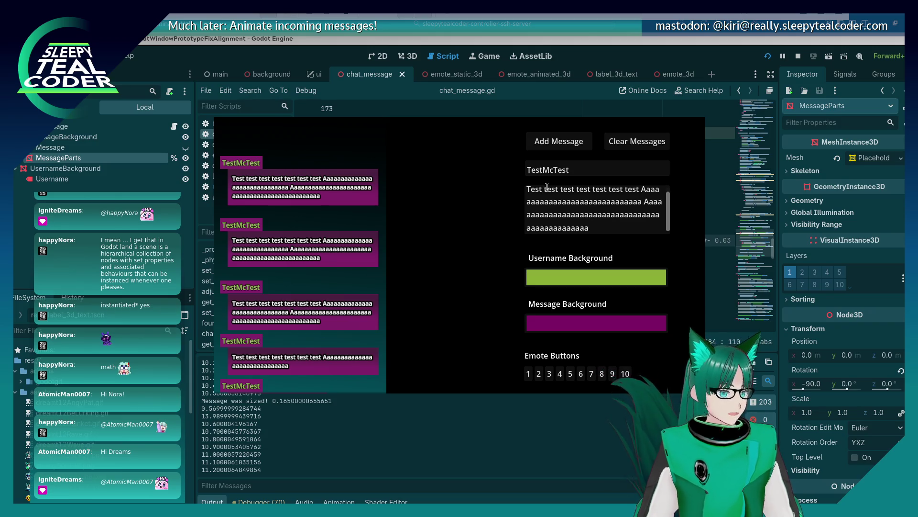
pyautogui.click(620, 144)
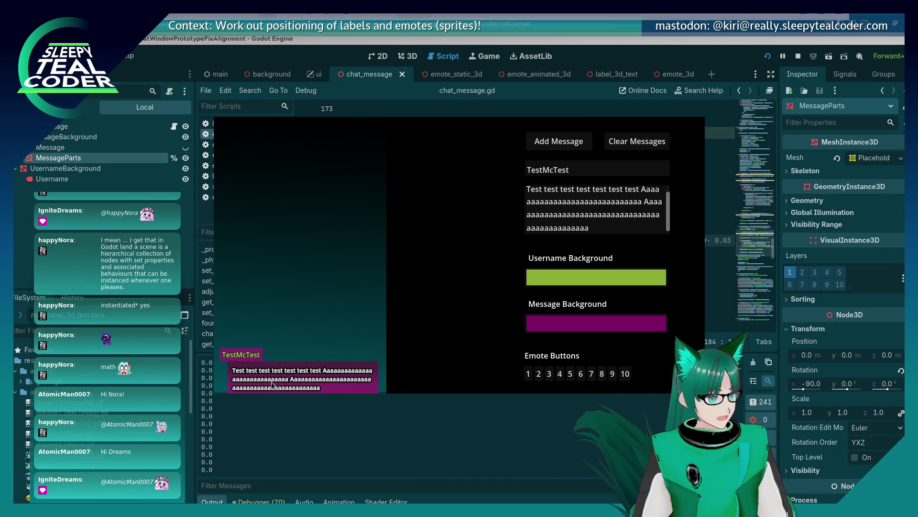
# Add a longer 'Beeee…' message to the chat three times
pyautogui.click(618, 225)
pyautogui.write('B')
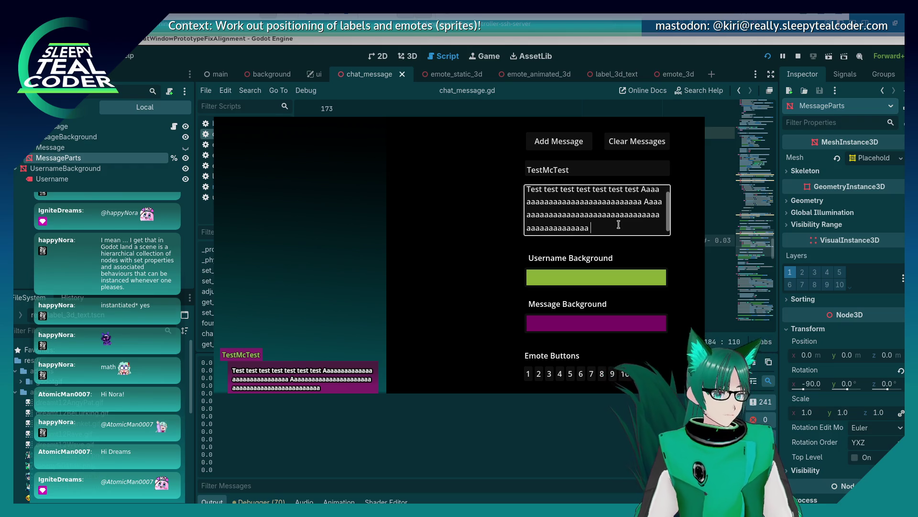
pyautogui.write('eeeeeeeeeeeeeeeeeeeeeeeeeeeeeeeeeep')
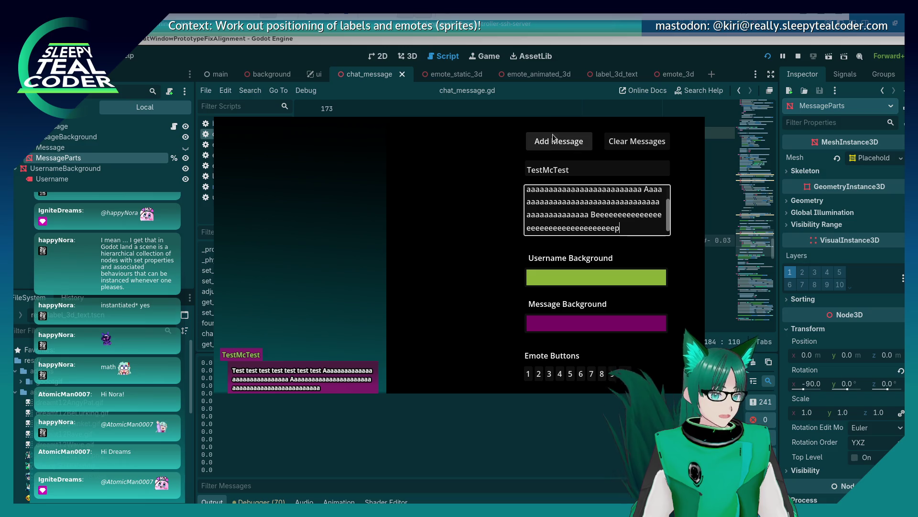
pyautogui.click(553, 139)
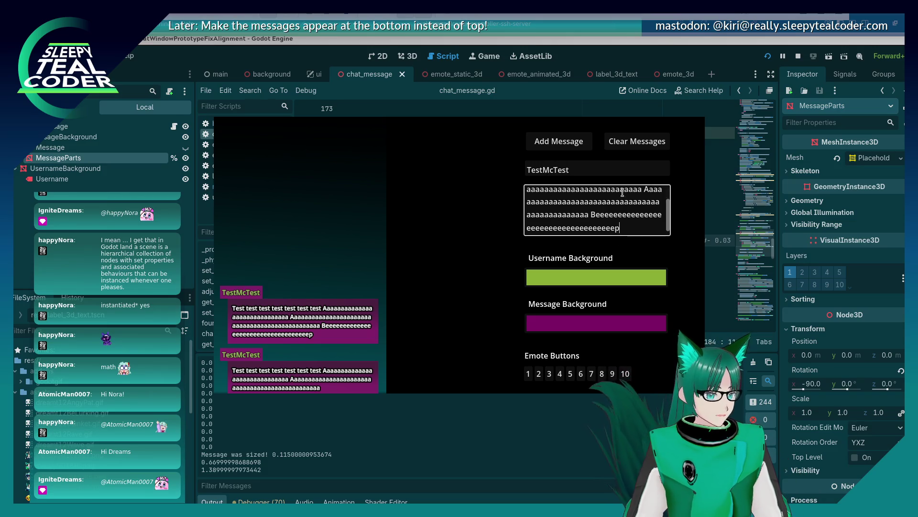
pyautogui.click(550, 146)
pyautogui.click(549, 148)
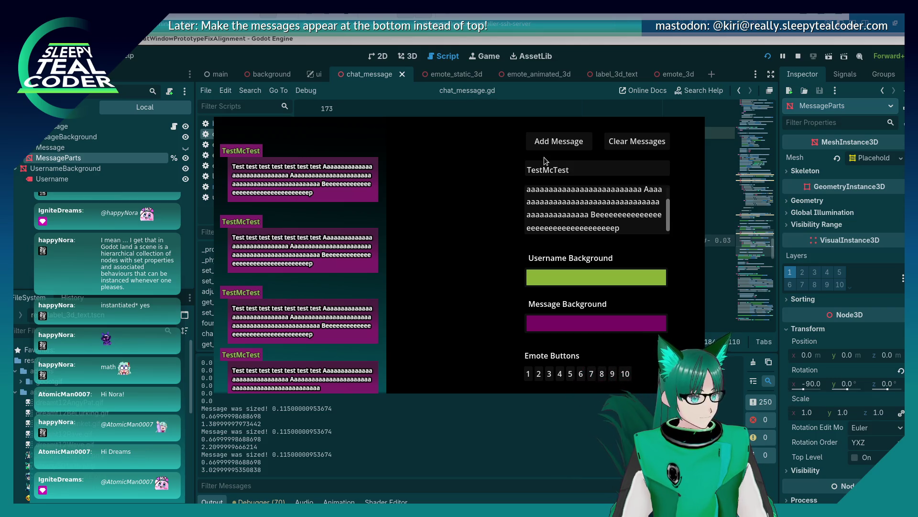
# Paste back the shorter message text, add it, and close the game window
pyautogui.click(651, 234)
pyautogui.hotkey('ctrl', 'a')
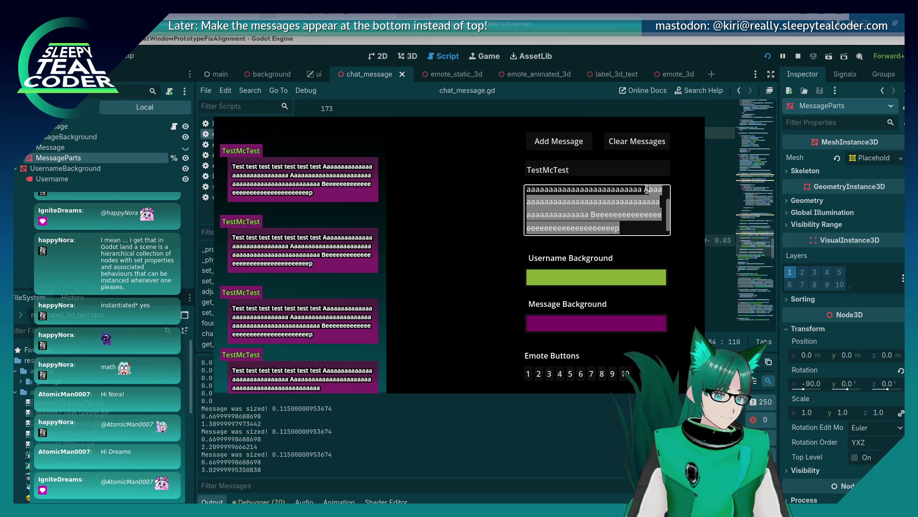
pyautogui.hotkey('ctrl', 'v')
pyautogui.click(559, 142)
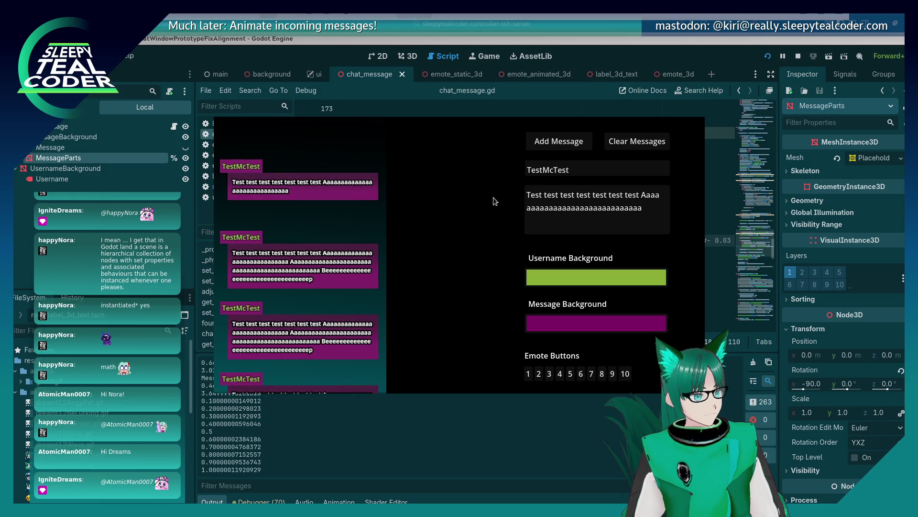
pyautogui.click(798, 56)
pyautogui.scroll(-1, 534, 230)
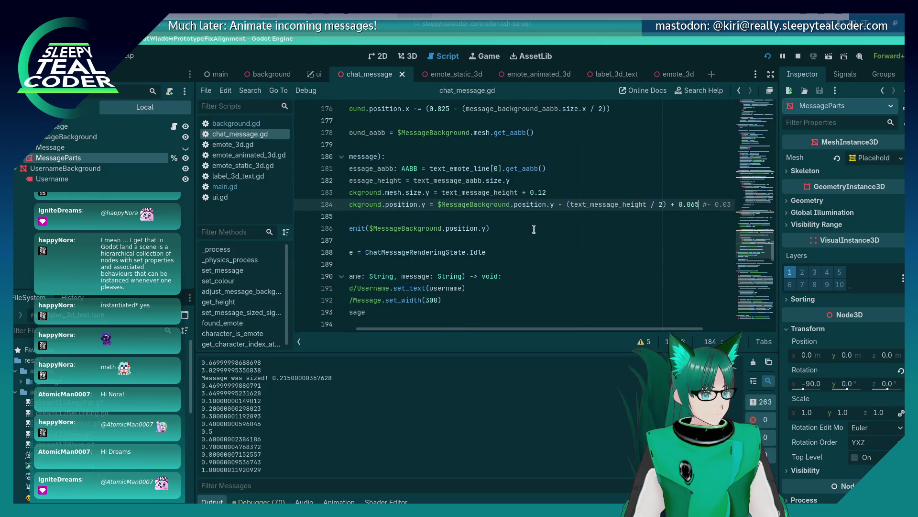
# Replace position.y with mesh.size.y in line 186's message_sized emit and run the project
pyautogui.hscroll(-3, 526, 329)
pyautogui.click(575, 228)
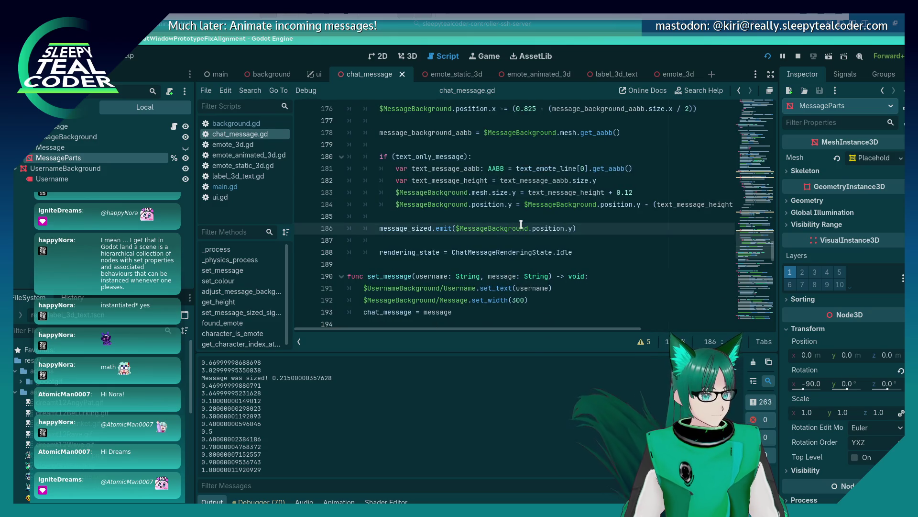
pyautogui.hotkey('alt', 'Tab')
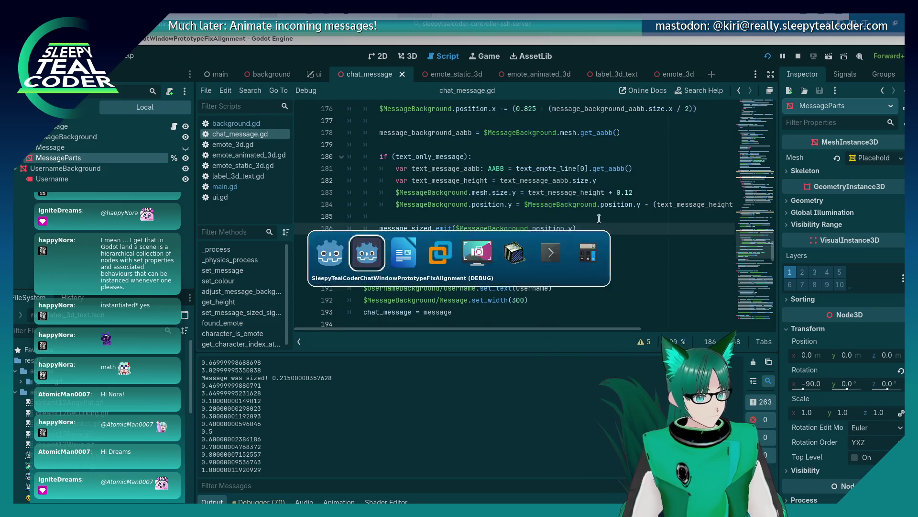
pyautogui.hotkey('alt', 'Tab')
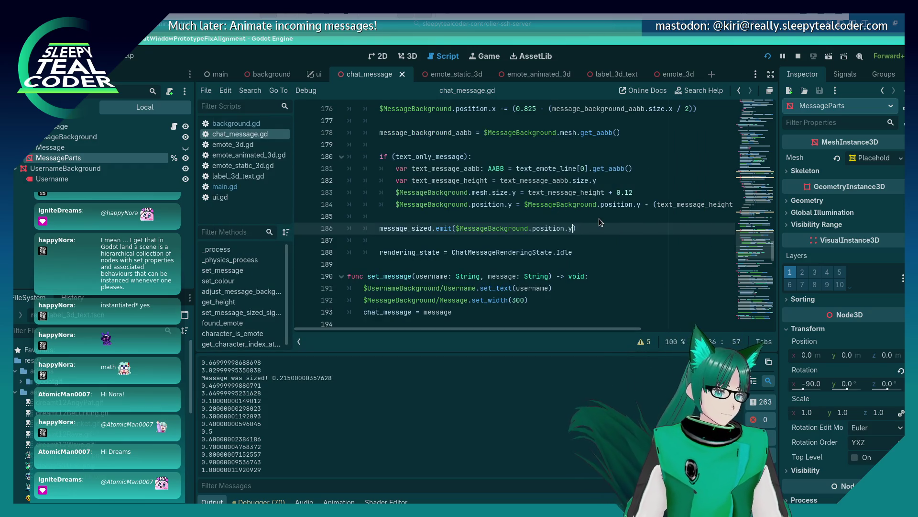
pyautogui.press('BackSpace')
pyautogui.press('BackSpace')
pyautogui.press('BackSpace')
pyautogui.write('me')
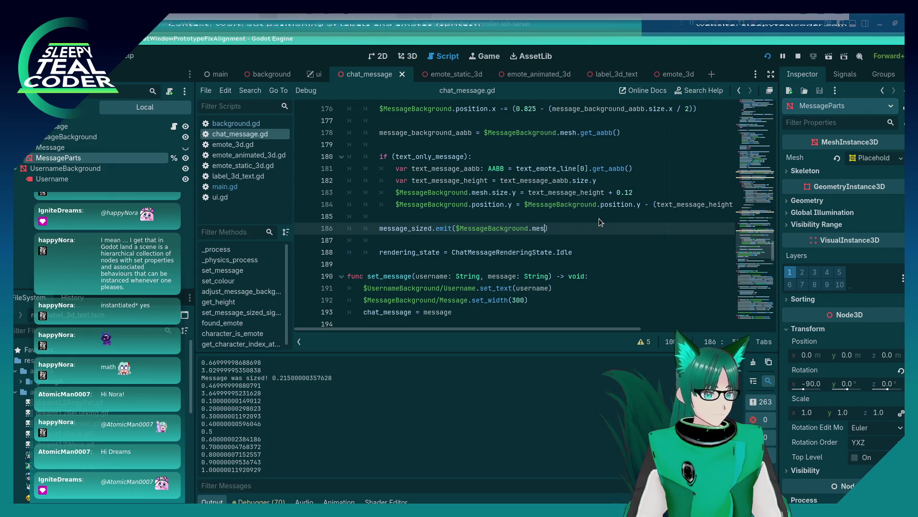
pyautogui.write('sh.size.y')
pyautogui.hotkey('ctrl', 's')
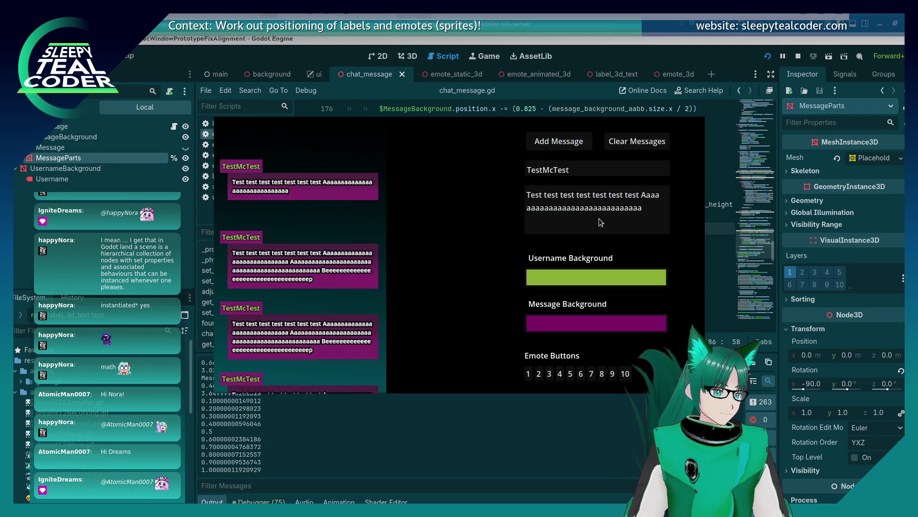
# Check the bubbles with a short message, a long 'Aaaa…' message added twice, and another short one
pyautogui.click(570, 144)
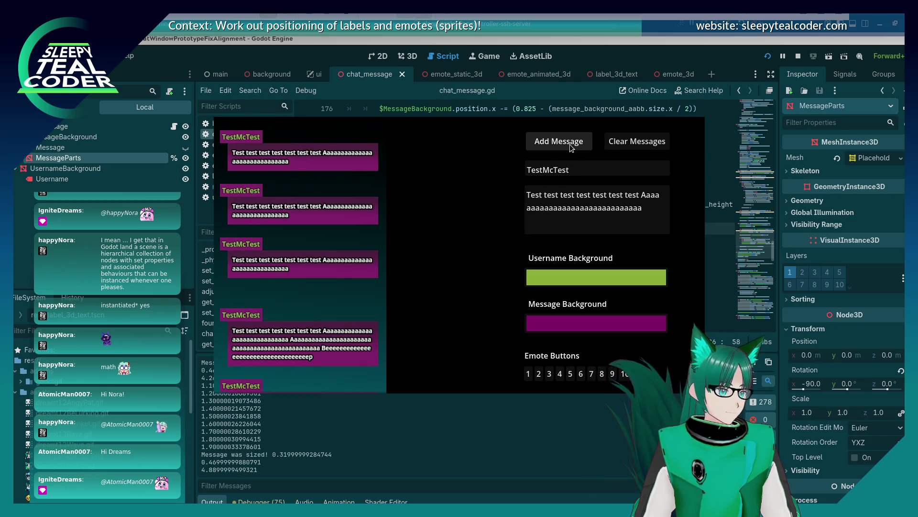
pyautogui.click(654, 194)
pyautogui.write('Aaaaaaaaaaaaaaaaa')
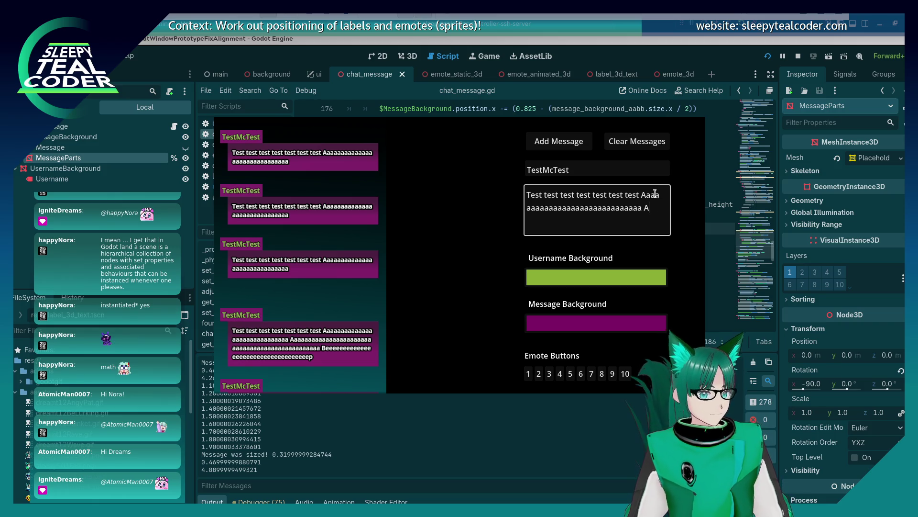
pyautogui.write('aaaaaaaaaaaaaaaaaaaaaaaaaaaaaaaaaaaaaaaa')
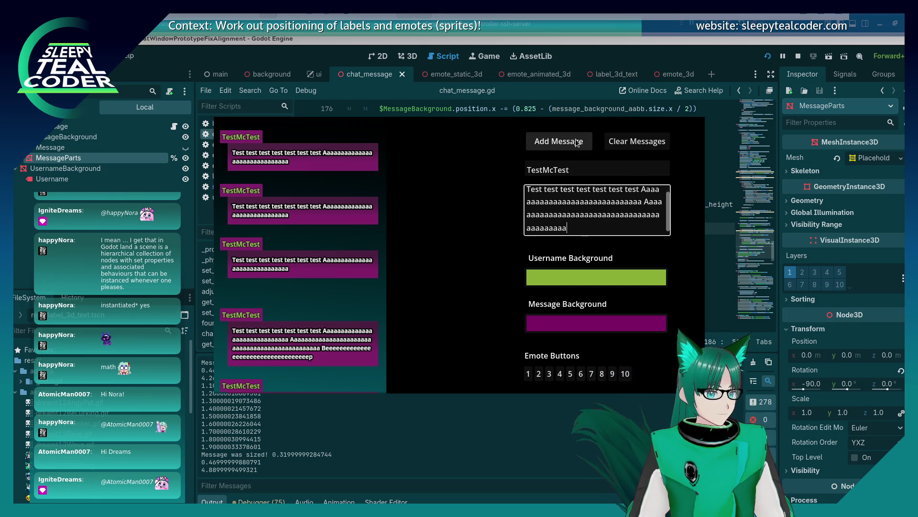
pyautogui.click(576, 143)
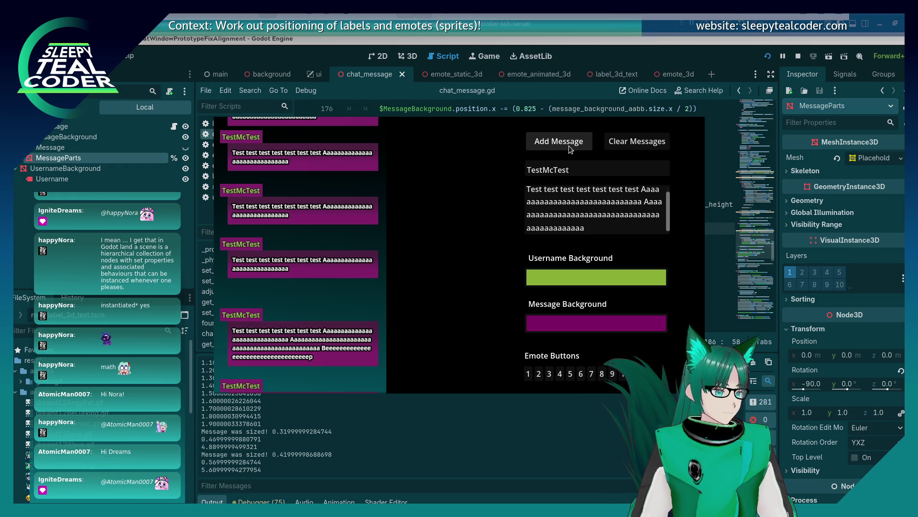
pyautogui.click(567, 147)
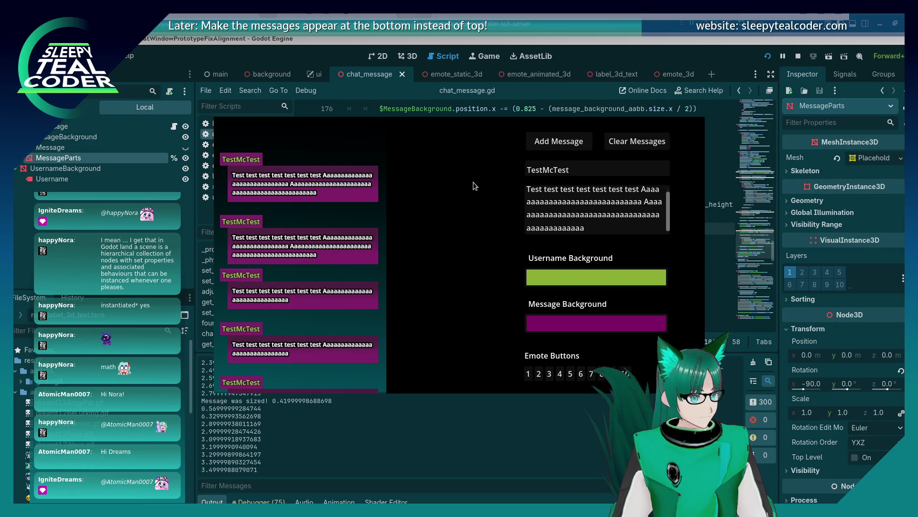
pyautogui.press('F8')
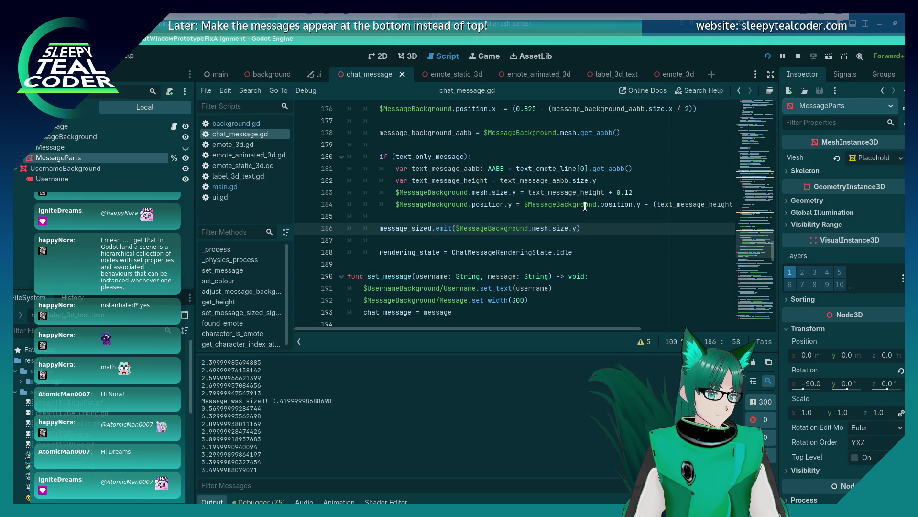
pyautogui.scroll(1, 566, 245)
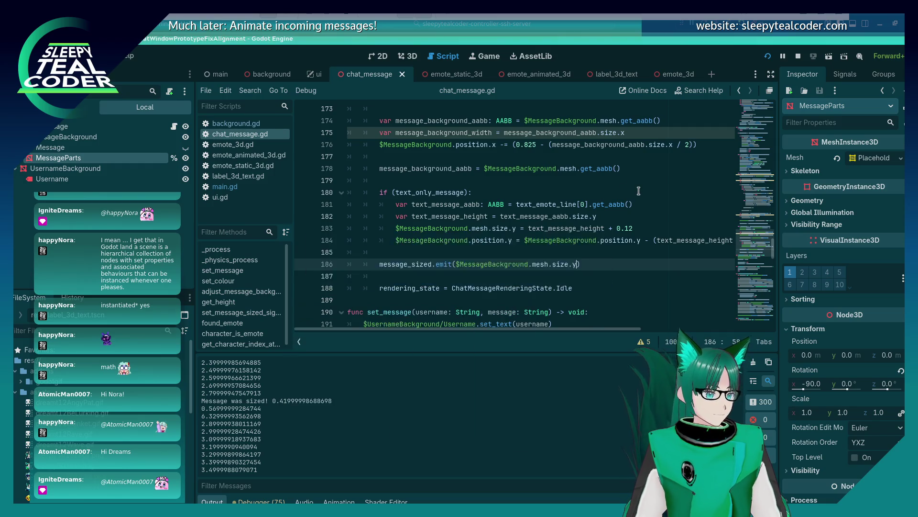
pyautogui.tripleClick(627, 216)
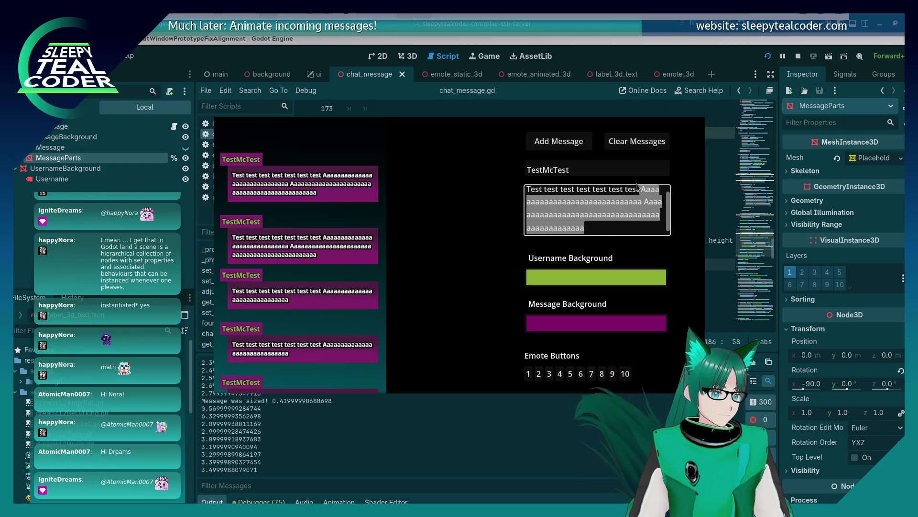
pyautogui.click(530, 146)
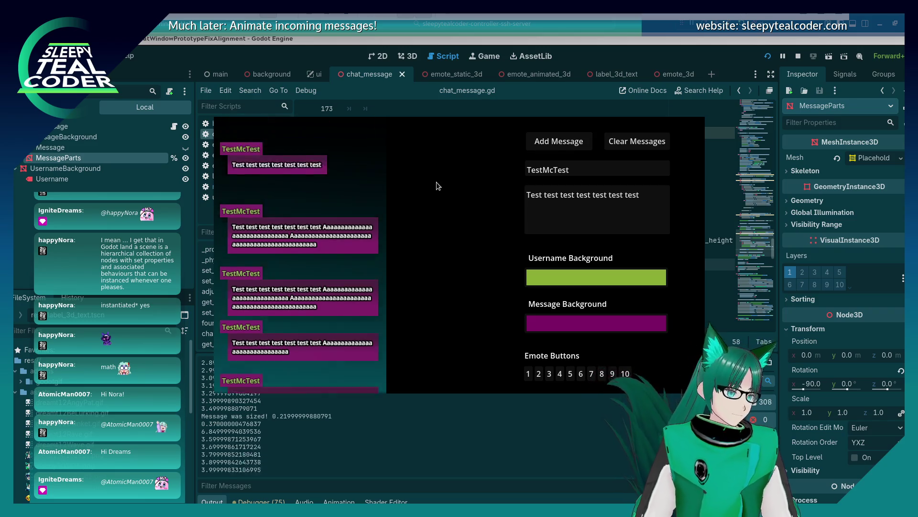
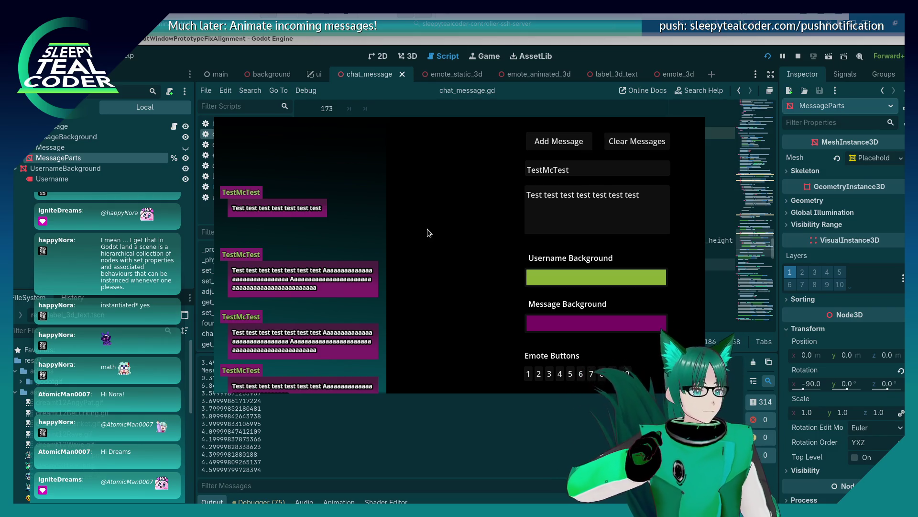
# Post a test chat message containing a 😀 emote
pyautogui.click(660, 198)
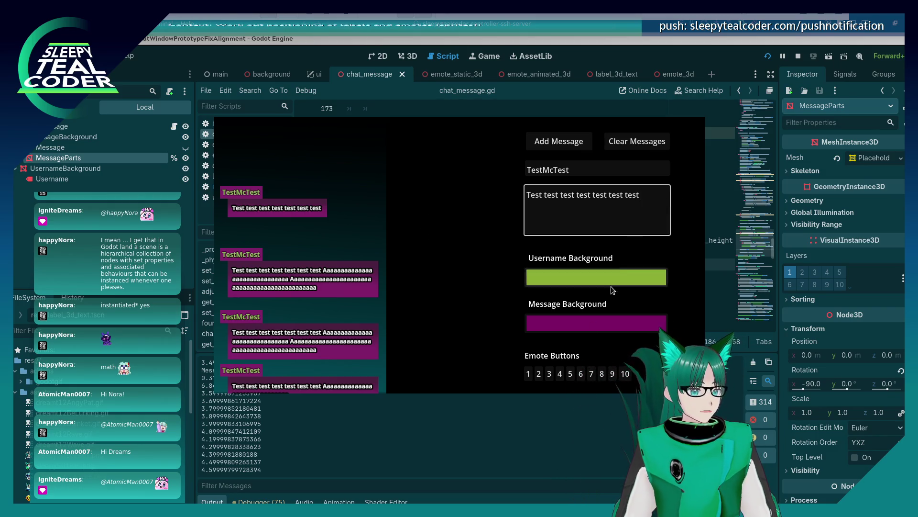
pyautogui.write('😀')
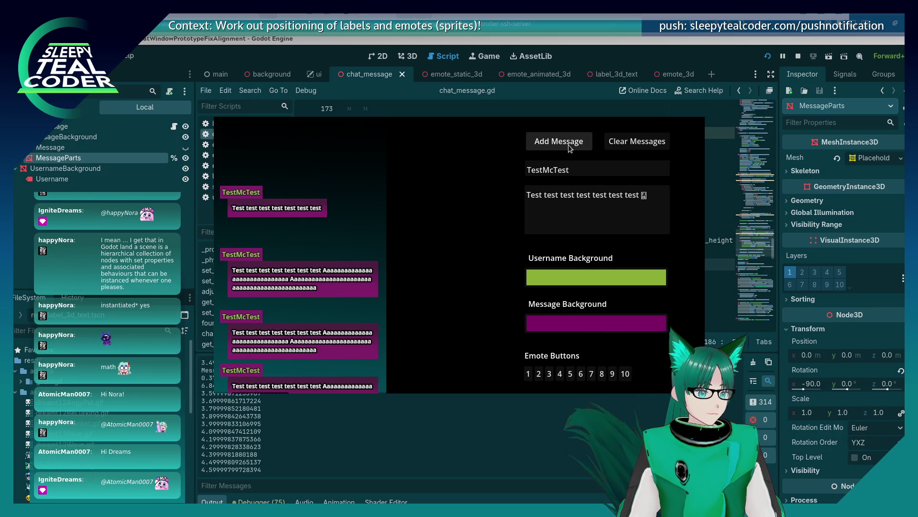
pyautogui.click(568, 144)
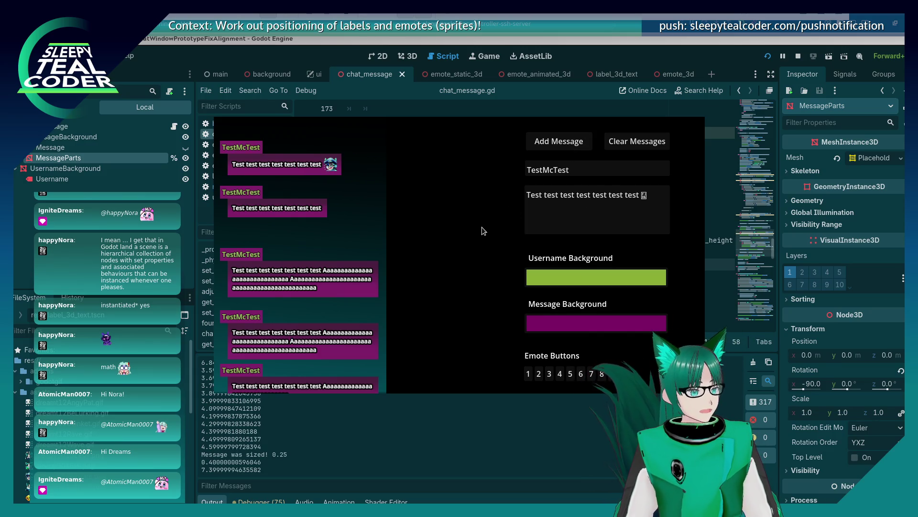
# Add another 😀 and a long 'A aaaa…' run to the message and post it
pyautogui.click(655, 201)
pyautogui.write('😀')
pyautogui.click(665, 228)
pyautogui.write('A aaaaaaaaaaaaaaaaaaaaaaaaaaaaaaaaaaaa')
pyautogui.click(572, 145)
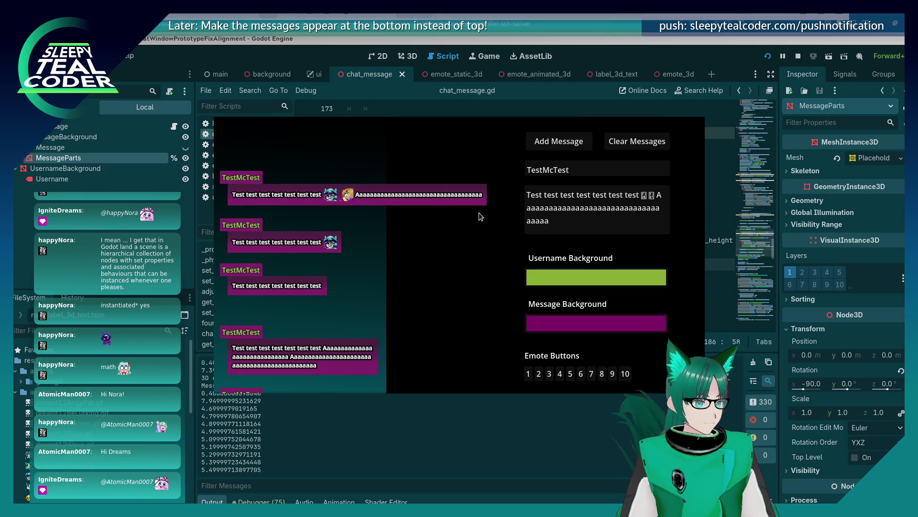
# Return to the editor showing the chat_message.gd script
pyautogui.click(580, 57)
pyautogui.scroll(-3, 525, 247)
pyautogui.scroll(1, 525, 247)
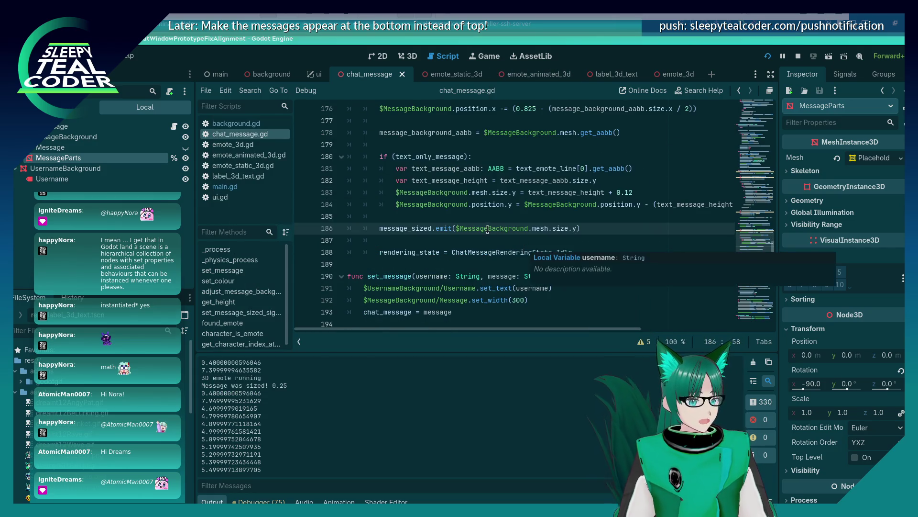
# Open main.gd and scroll through its message-sized handling code
pyautogui.click(250, 187)
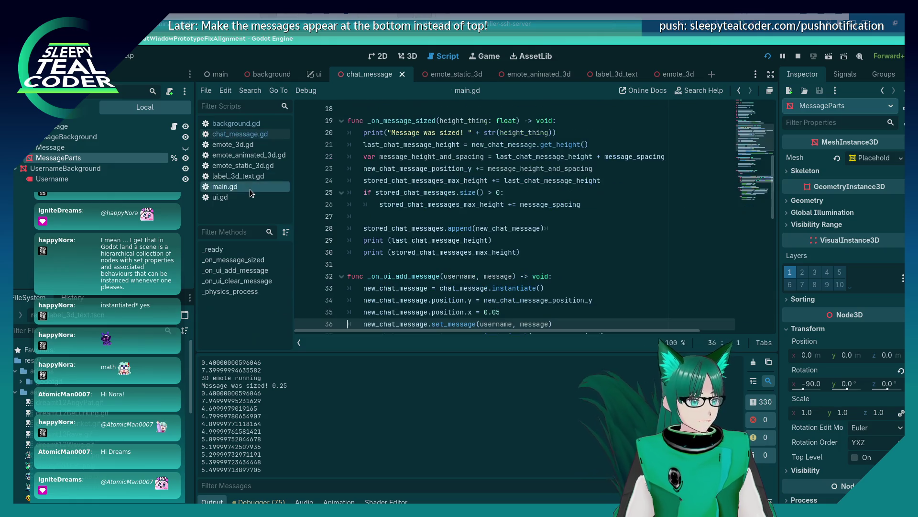
pyautogui.scroll(-3, 461, 229)
pyautogui.scroll(10, 461, 228)
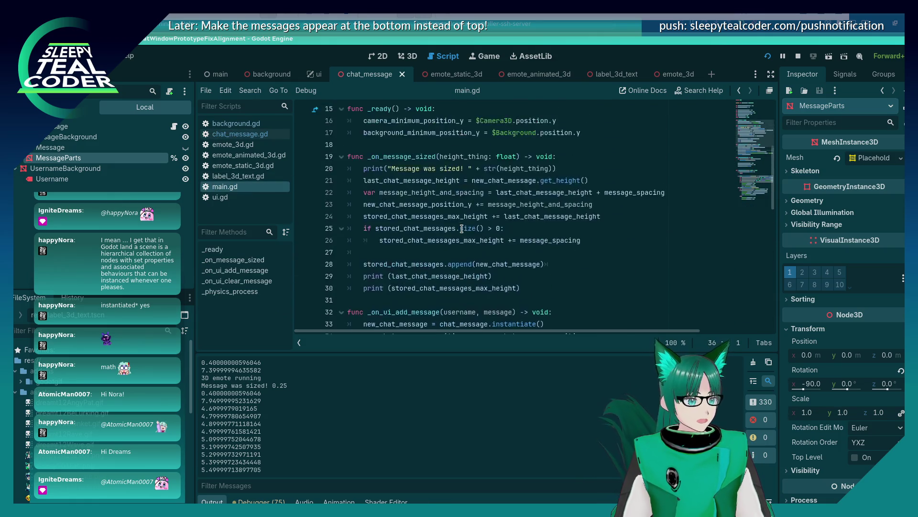
pyautogui.scroll(-8, 460, 229)
pyautogui.scroll(4, 460, 230)
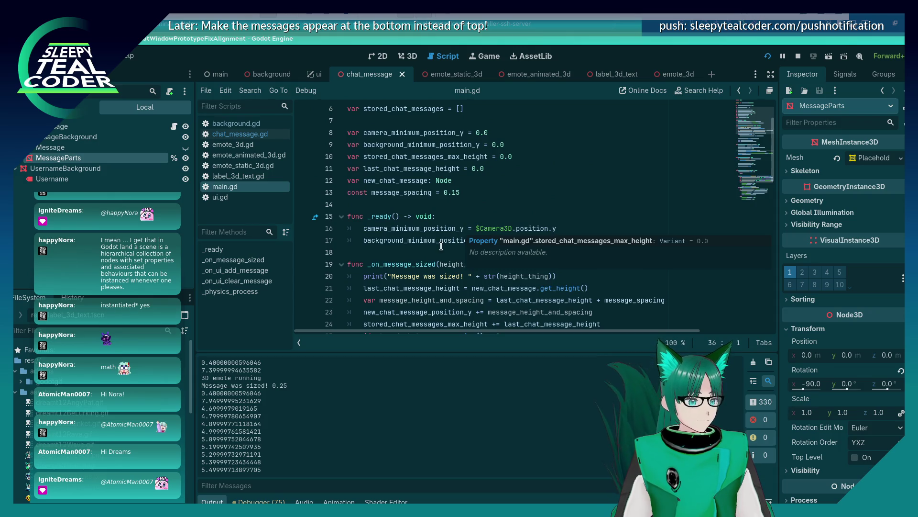
pyautogui.scroll(-16, 441, 246)
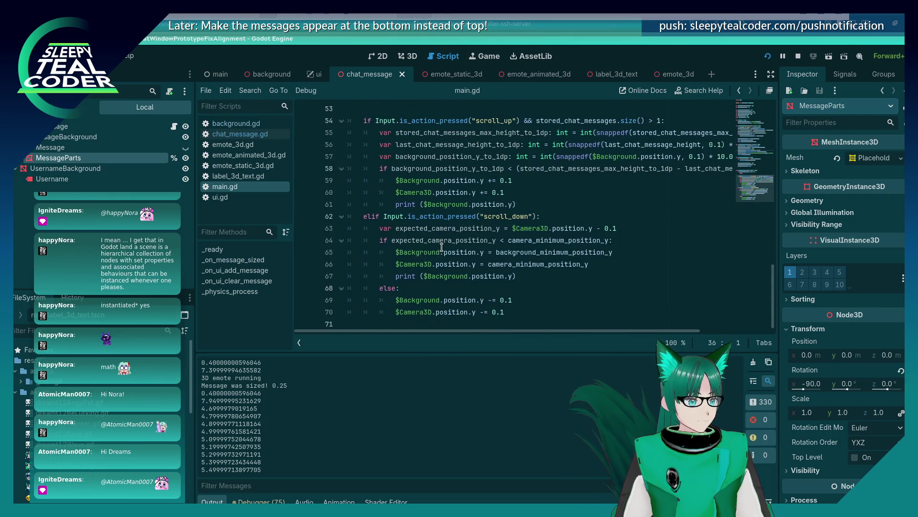
pyautogui.scroll(8, 441, 246)
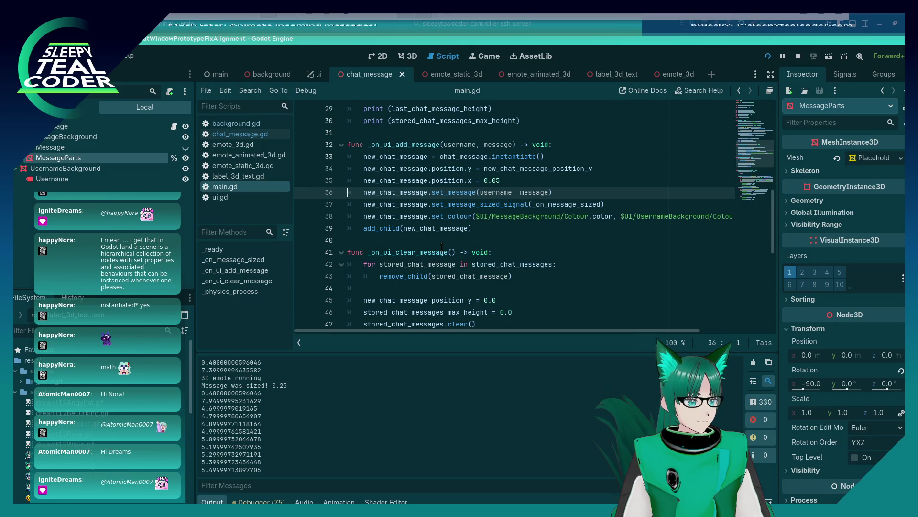
pyautogui.scroll(2, 442, 246)
# Select message_sized on line 186 of chat_message.gd, then select the ChatMessage root node
pyautogui.click(253, 136)
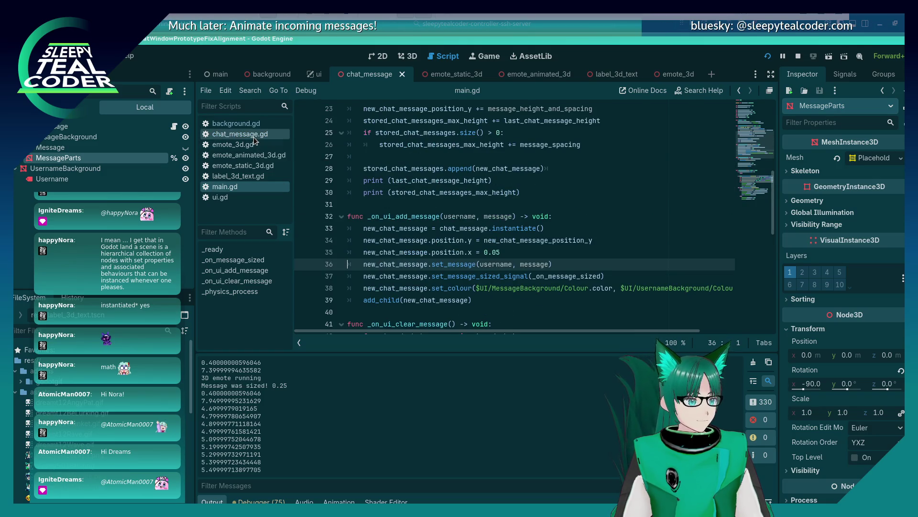
pyautogui.scroll(-5, 384, 244)
pyautogui.scroll(-5, 383, 244)
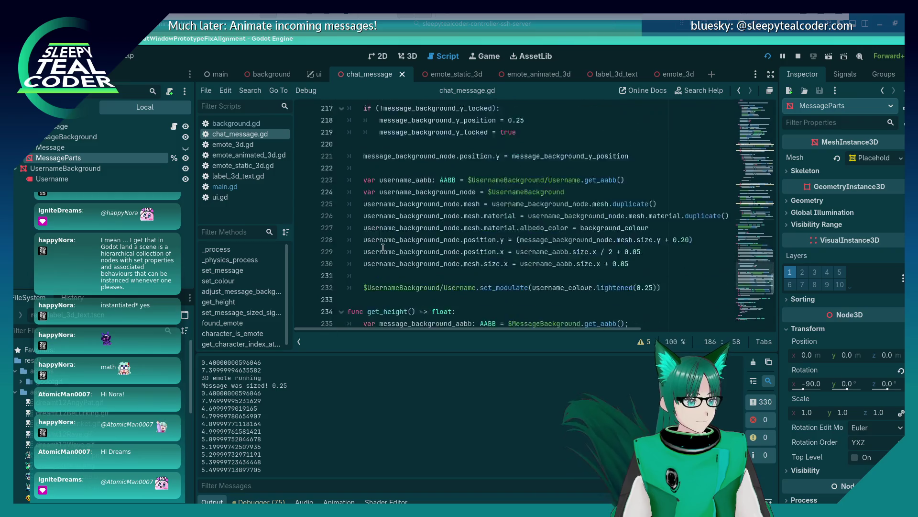
pyautogui.scroll(10, 383, 246)
pyautogui.scroll(3, 382, 247)
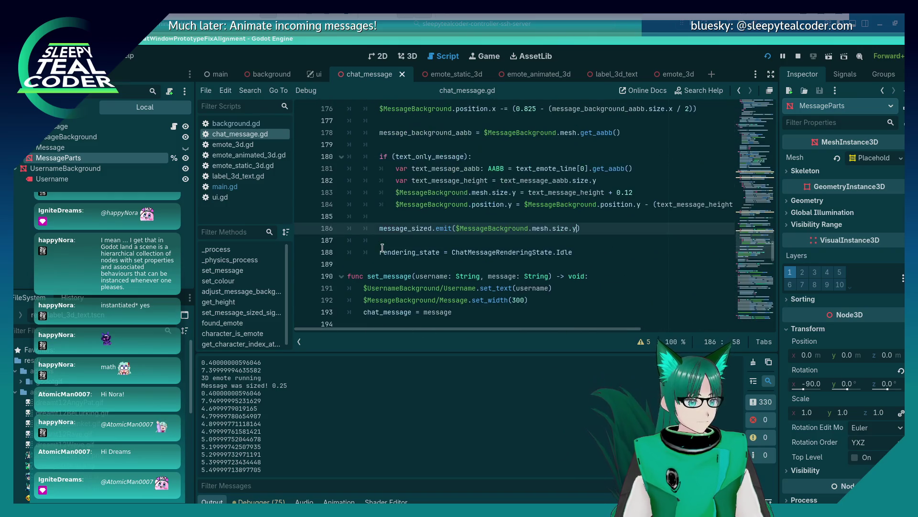
pyautogui.doubleClick(393, 228)
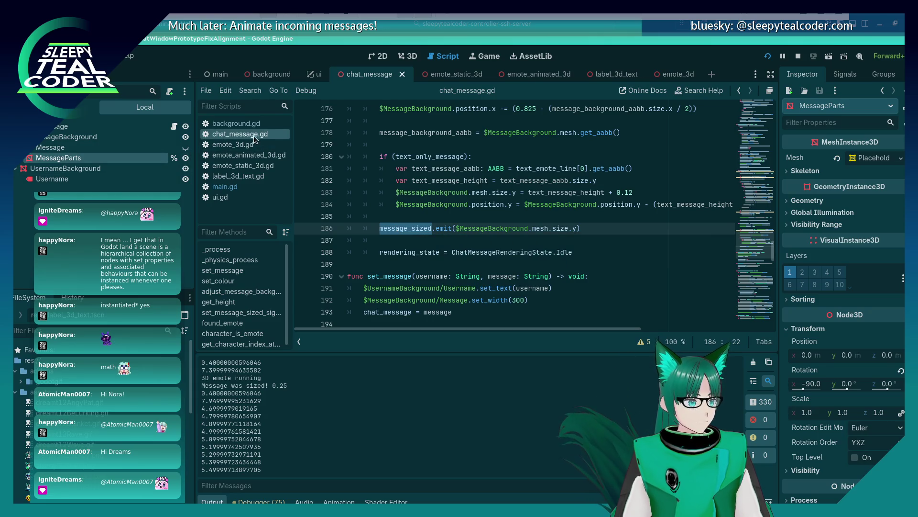
pyautogui.click(91, 126)
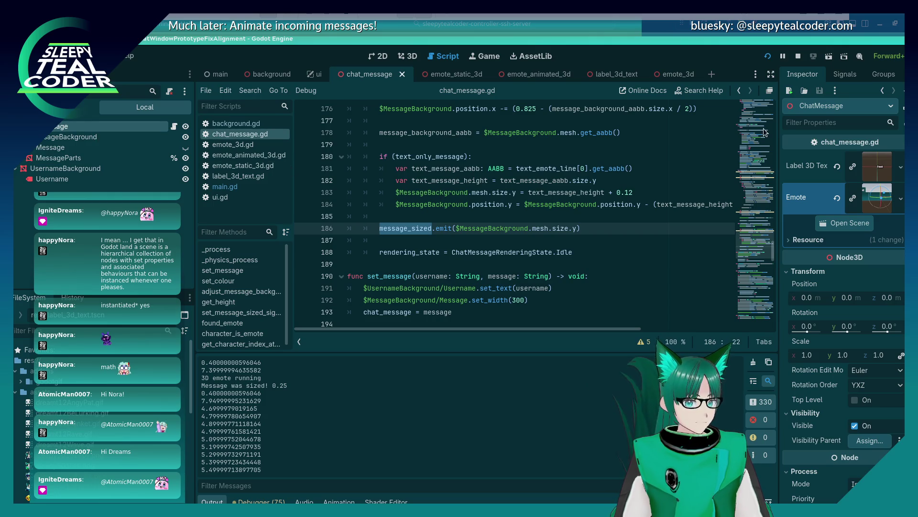
# Inspect the ChatMessage node's signals and select the MessageParts node
pyautogui.click(835, 75)
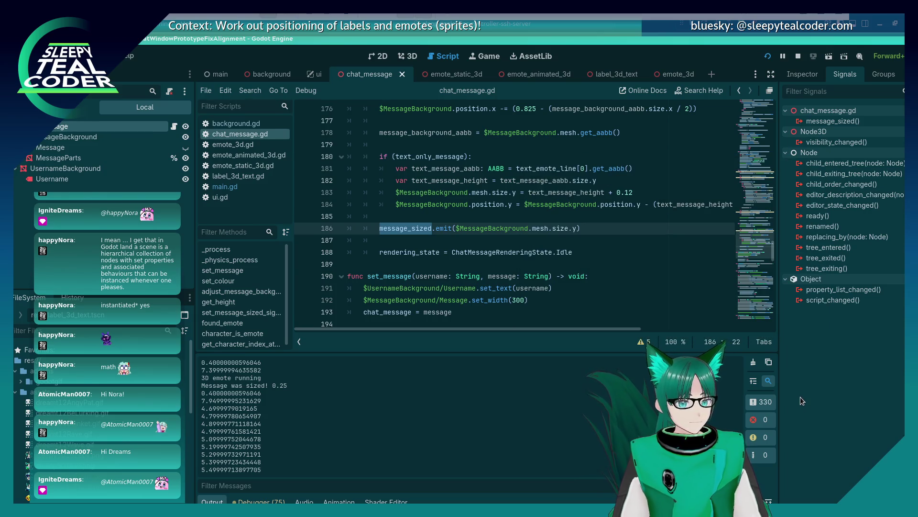
pyautogui.click(73, 158)
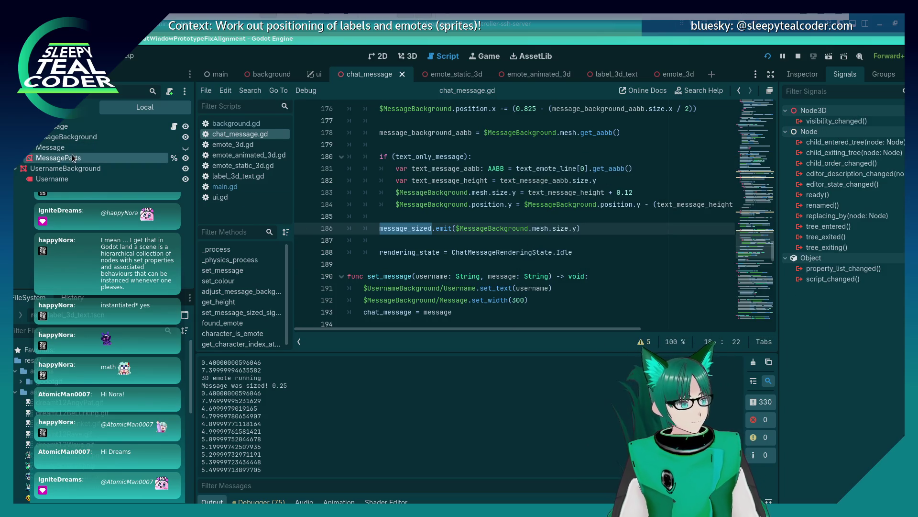
pyautogui.scroll(2, 432, 236)
pyautogui.scroll(-2, 432, 236)
# Find message_sized uses in the script, then search all files for set_message_sized_signal
pyautogui.click(433, 236)
pyautogui.doubleClick(428, 229)
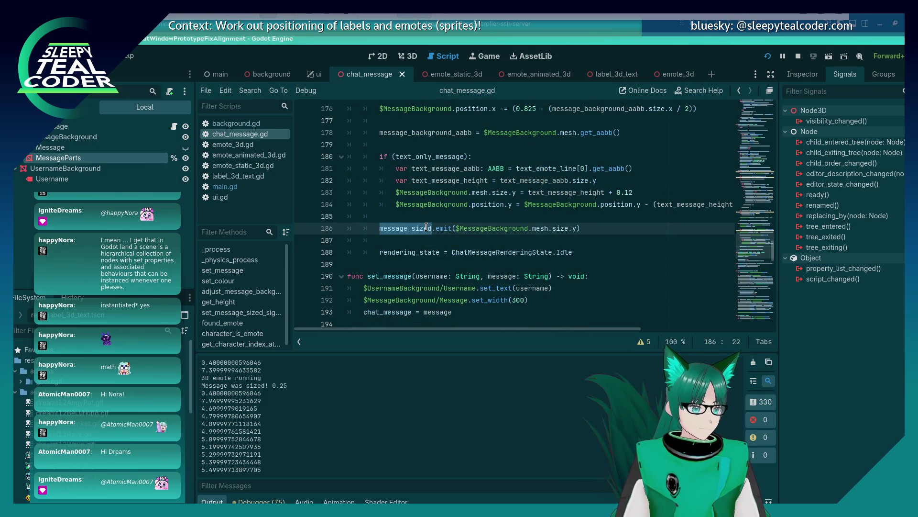
pyautogui.hotkey('ctrl', 'f')
pyautogui.press('Return')
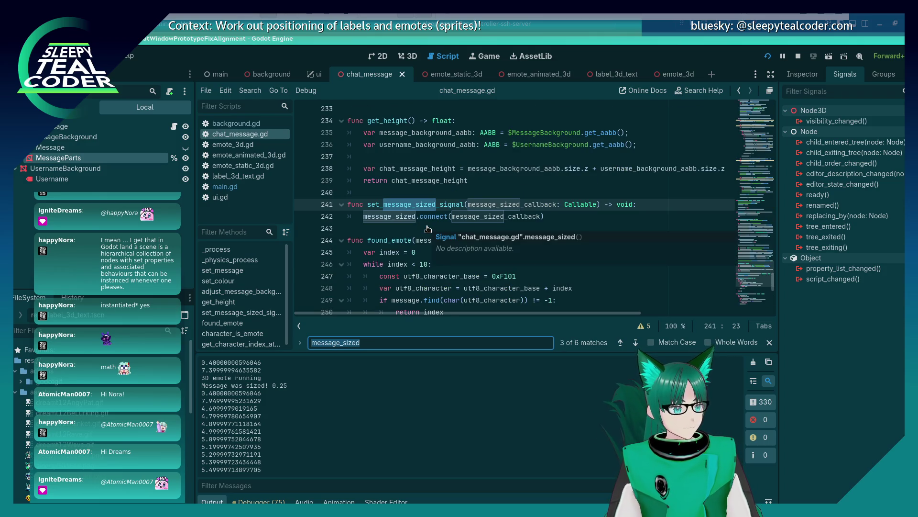
pyautogui.doubleClick(439, 206)
pyautogui.hotkey('ctrl', 'shift', 'f')
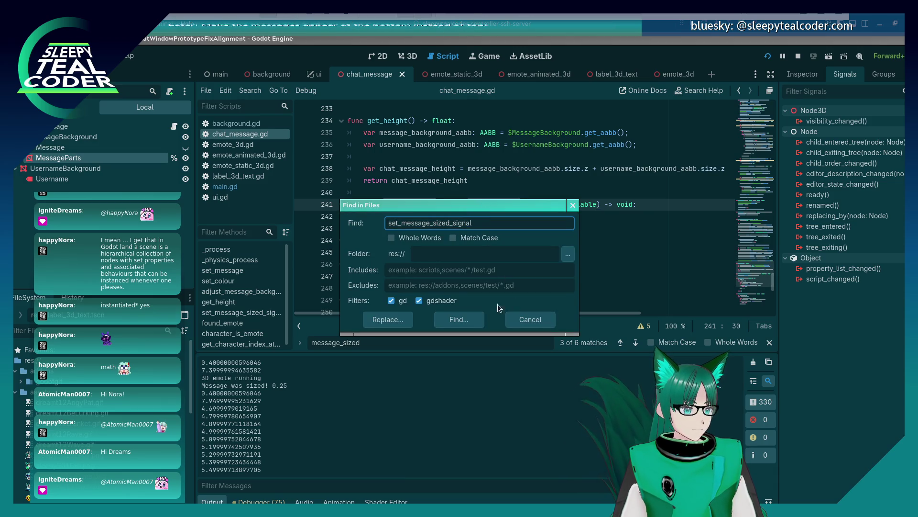
# Run the project search and follow main.gd line 37 to the _on_message_sized definition
pyautogui.click(447, 324)
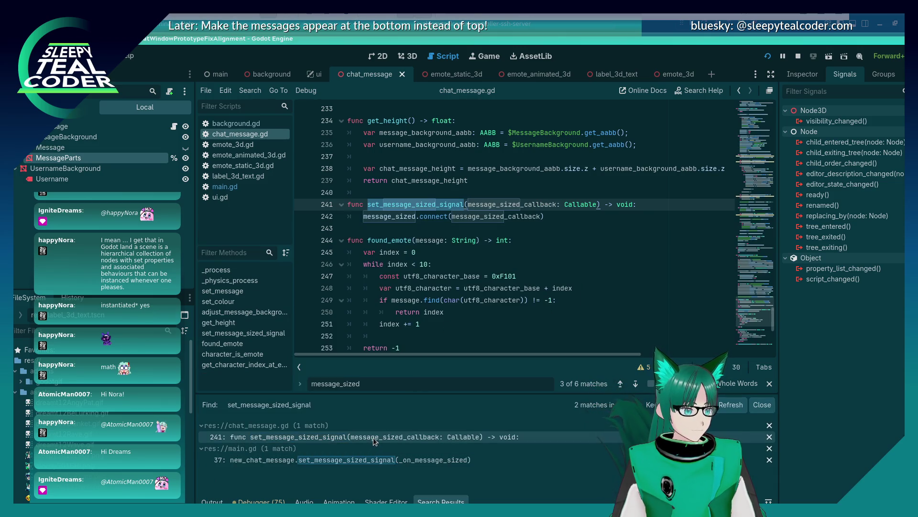
pyautogui.click(366, 460)
pyautogui.click(489, 304)
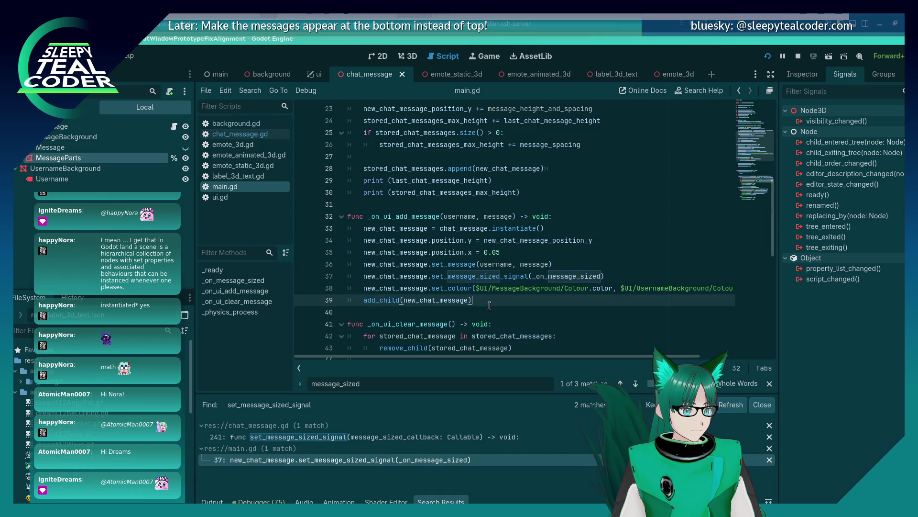
pyautogui.scroll(-1, 489, 305)
pyautogui.doubleClick(565, 240)
pyautogui.hotkey('ctrl', 'f')
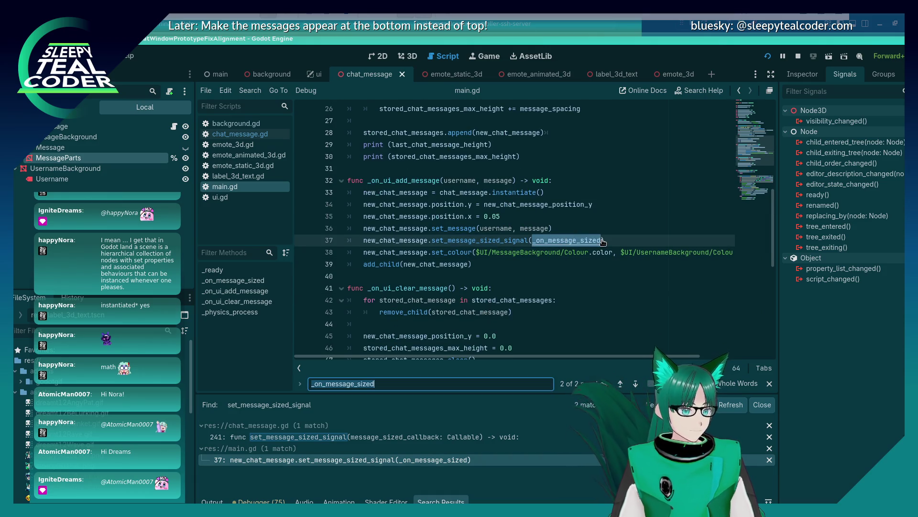
pyautogui.press('Return')
pyautogui.press('Escape')
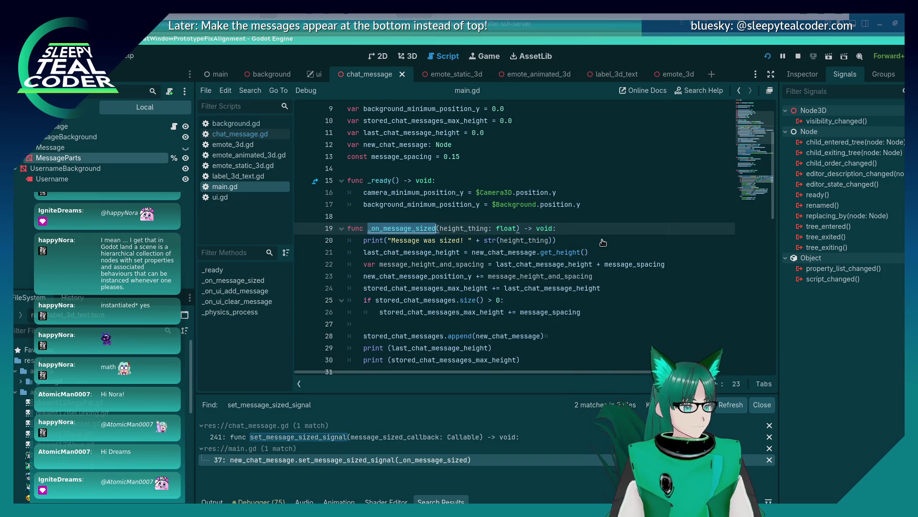
pyautogui.scroll(-1, 561, 236)
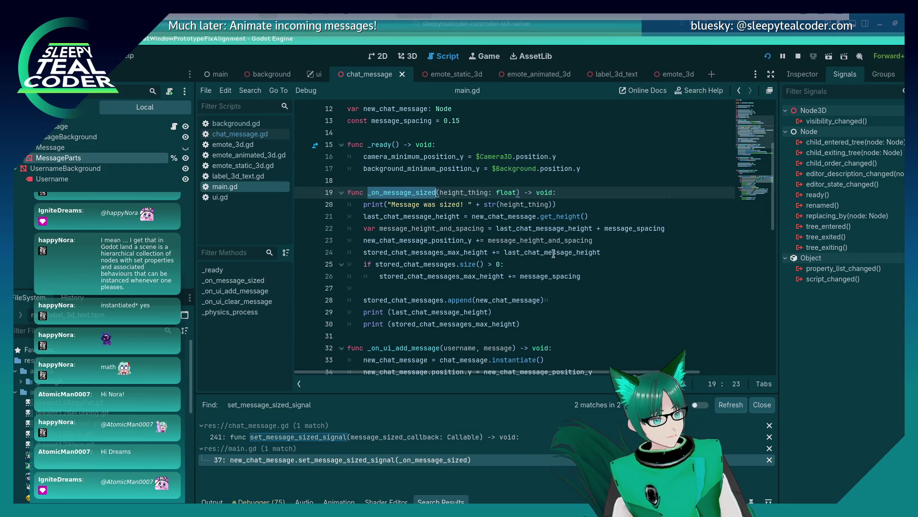
# Select the height_thing argument on line 20, then switch to the running chat game
pyautogui.doubleClick(515, 204)
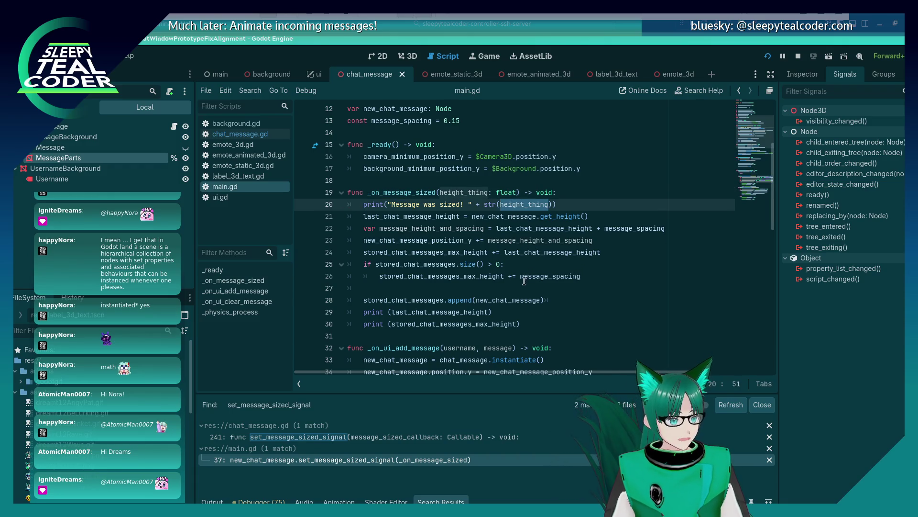
pyautogui.scroll(-1, 517, 324)
pyautogui.moveTo(517, 323)
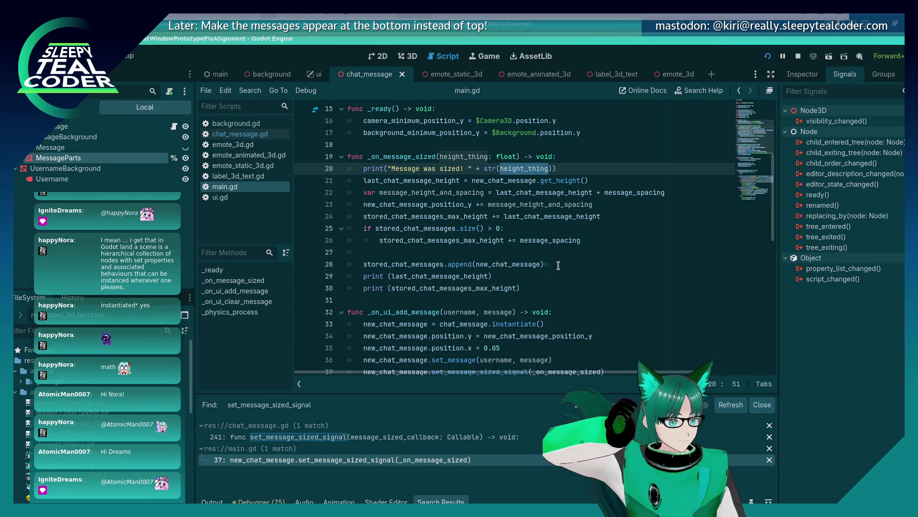
pyautogui.hotkey('alt', 'Tab')
# Extend the test message with another long run of a's and post it
pyautogui.click(607, 224)
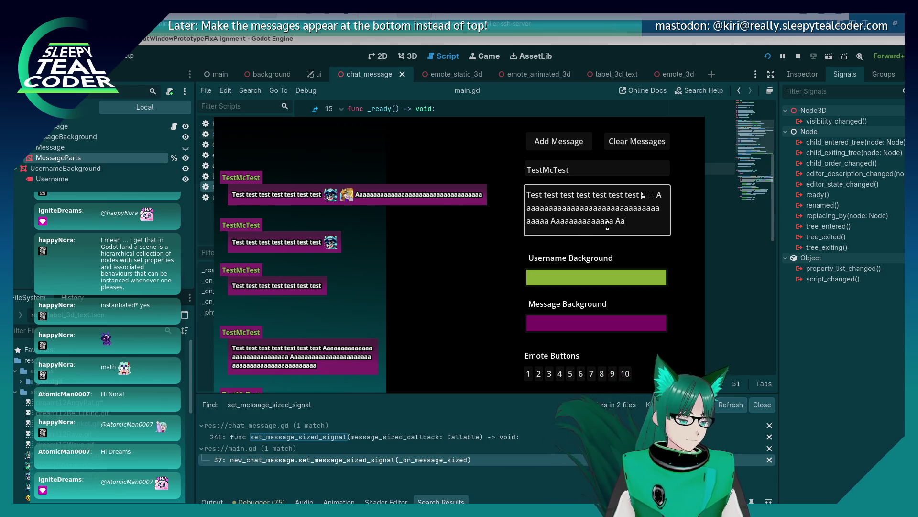
pyautogui.write('aaa aaaaaaaaaaaaaaaaaaaaaaaaaaaaa')
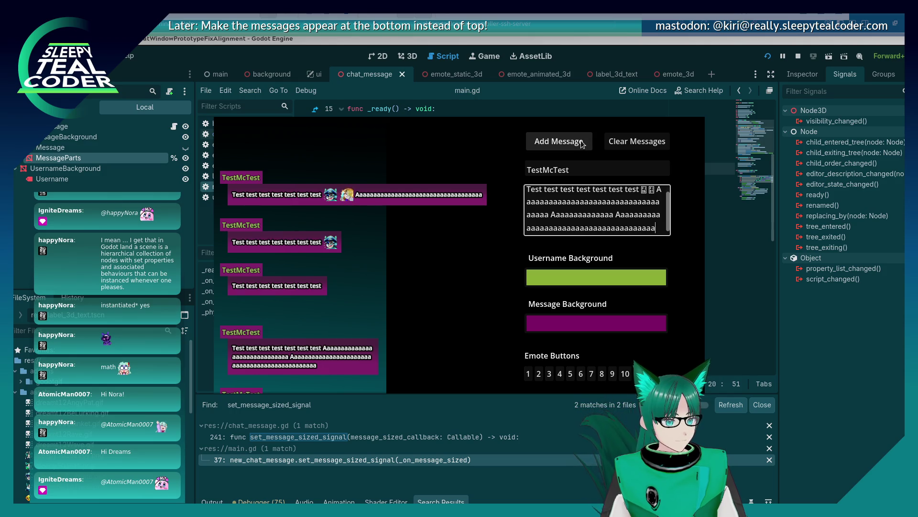
pyautogui.click(567, 149)
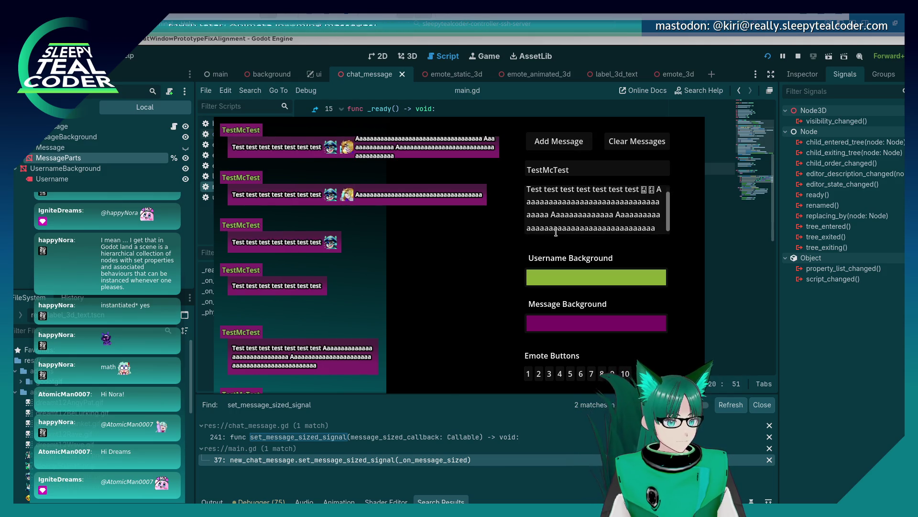
# Post another long test message and return to main.gd in the editor
pyautogui.tripleClick(582, 209)
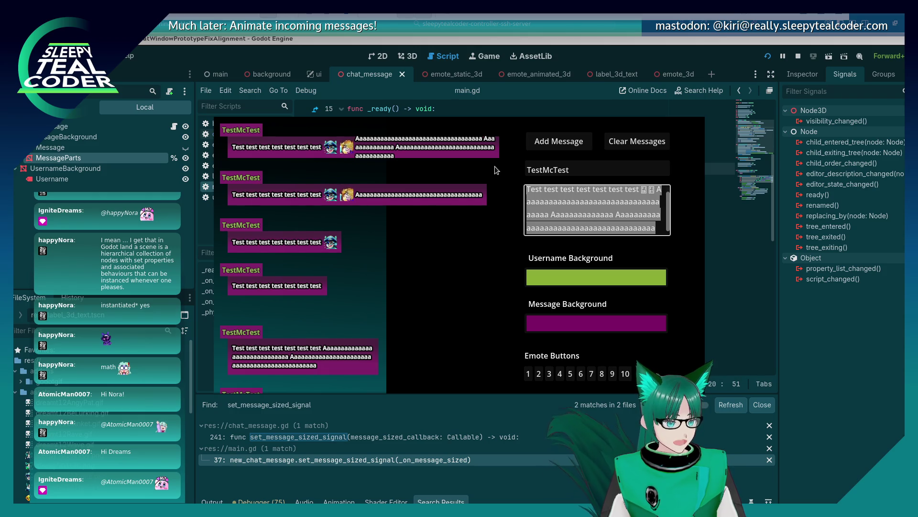
pyautogui.click(642, 195)
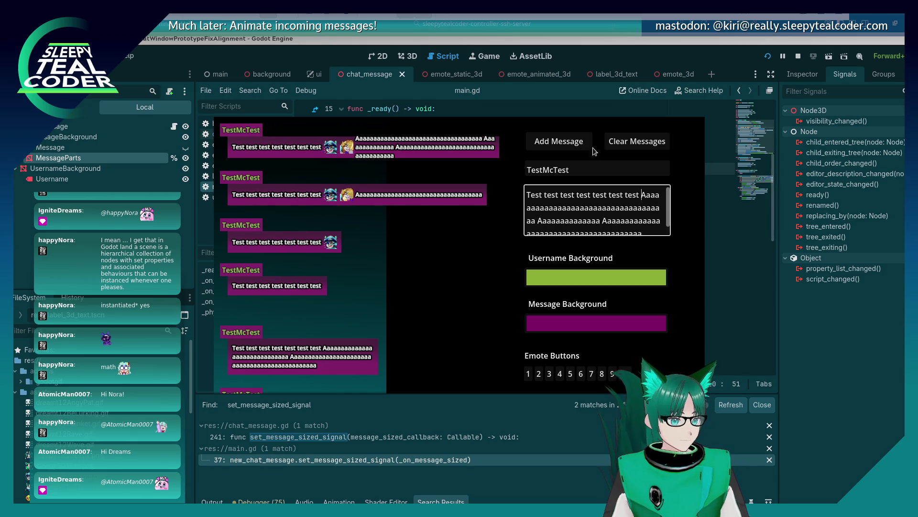
pyautogui.click(564, 144)
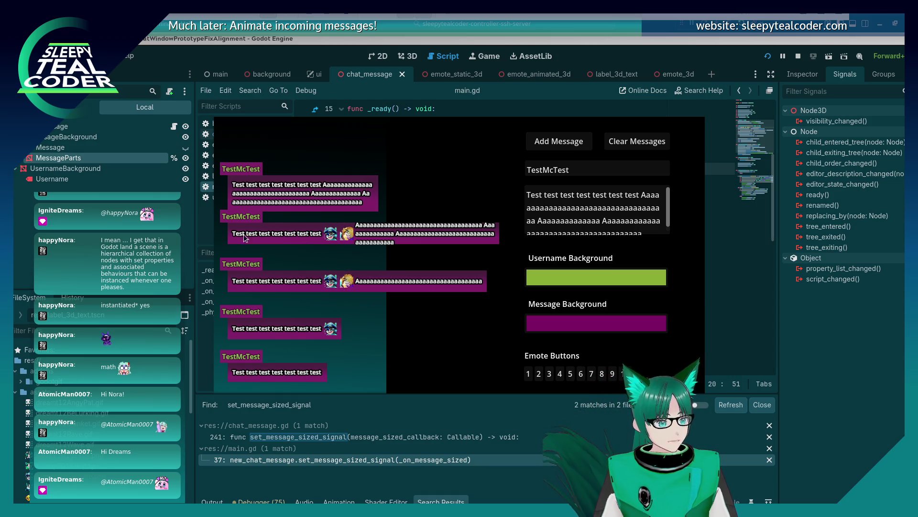
pyautogui.click(596, 60)
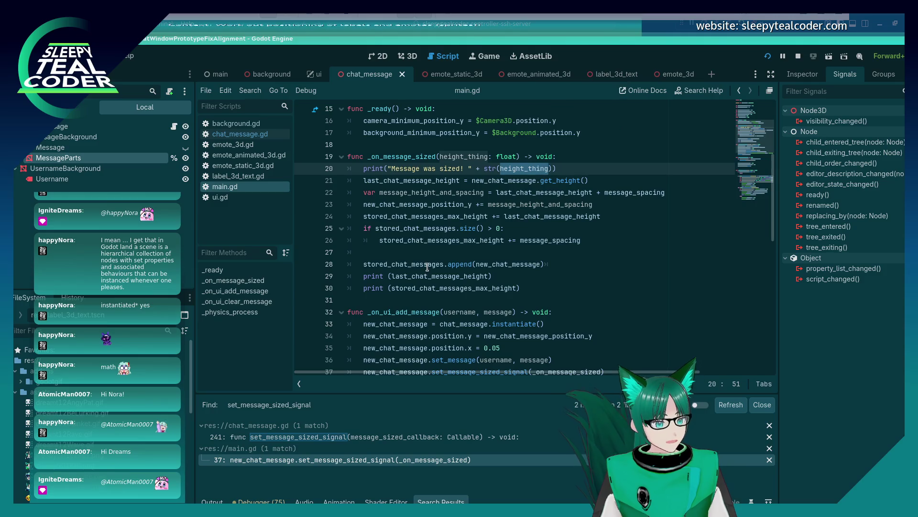
# Hit the main.gd line 21 breakpoint from the game, then continue execution
pyautogui.hotkey('alt', 'Tab')
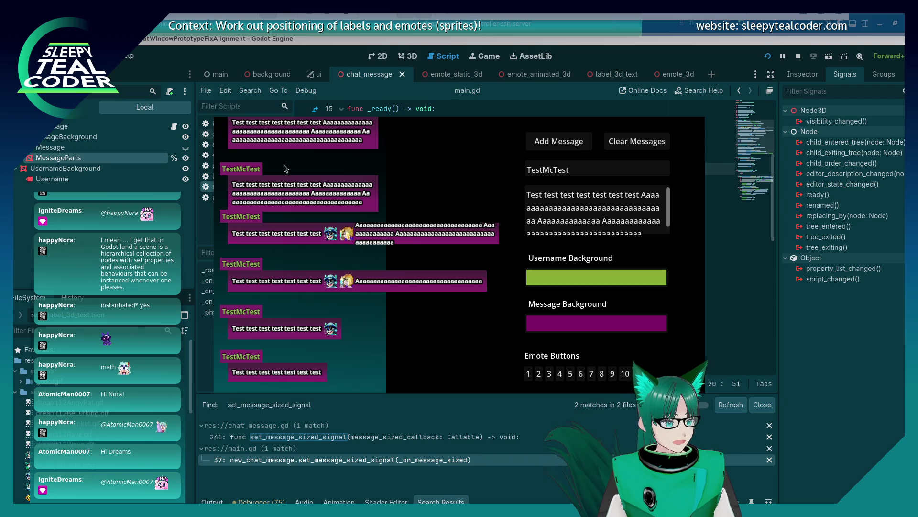
pyautogui.click(786, 303)
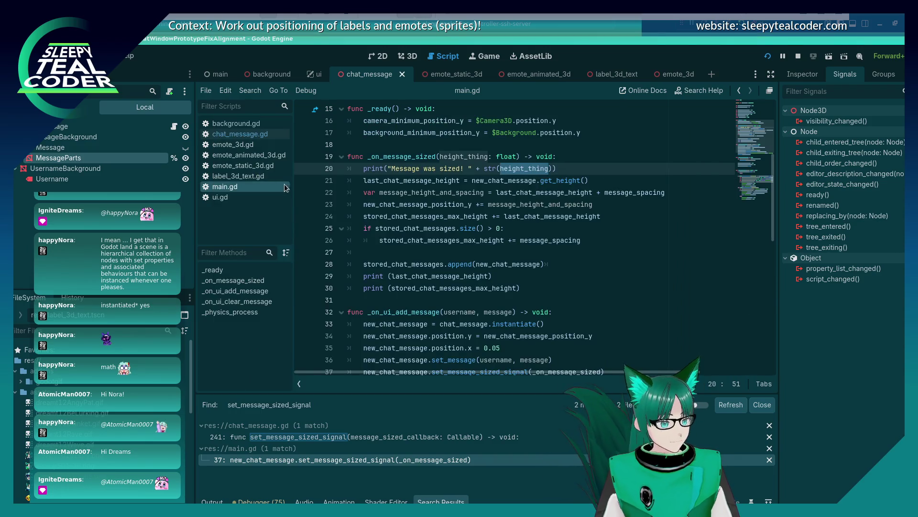
pyautogui.hotkey('alt', 'Tab')
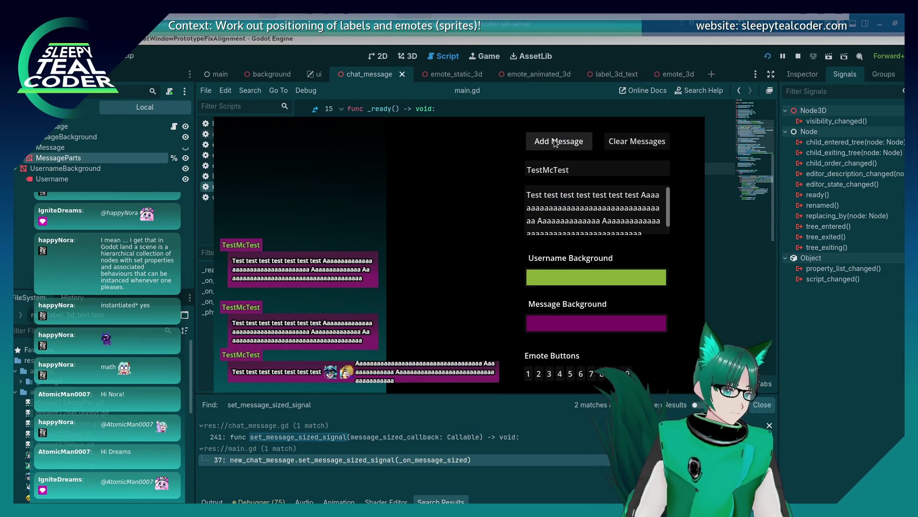
pyautogui.hotkey('alt', 'Tab')
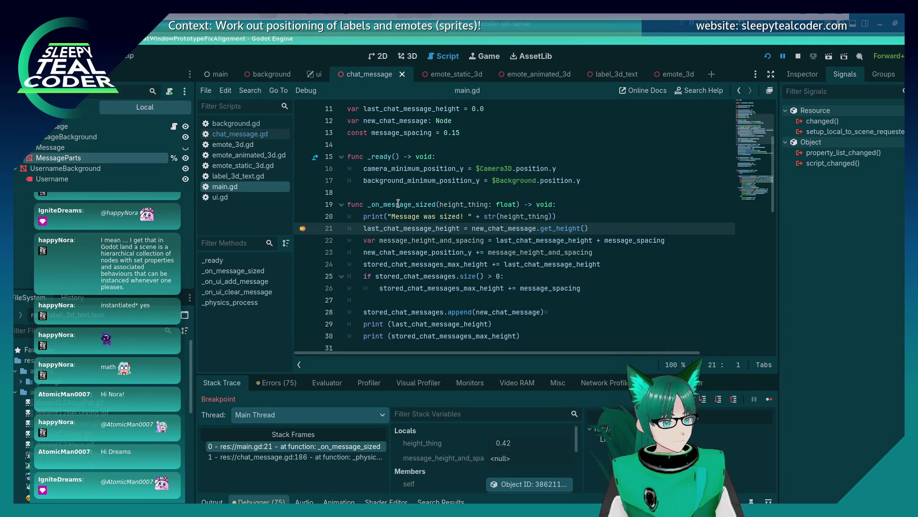
pyautogui.click(770, 399)
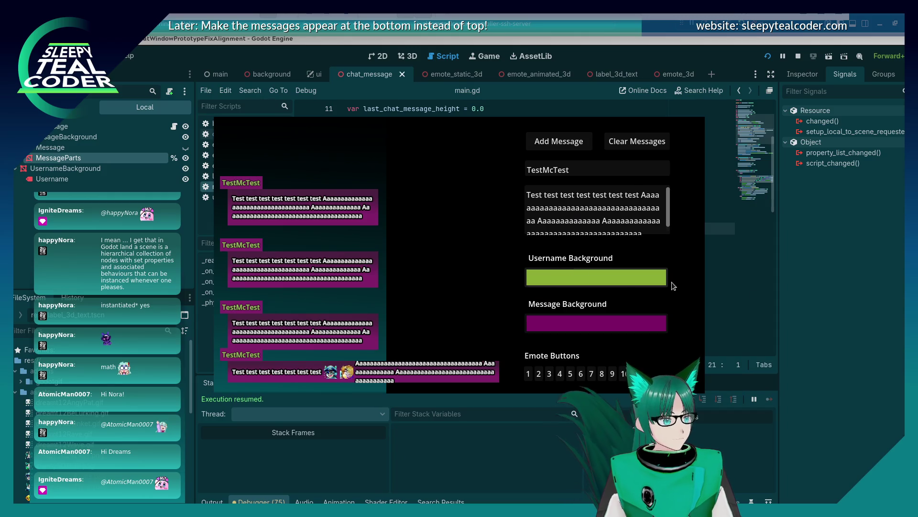
pyautogui.click(794, 301)
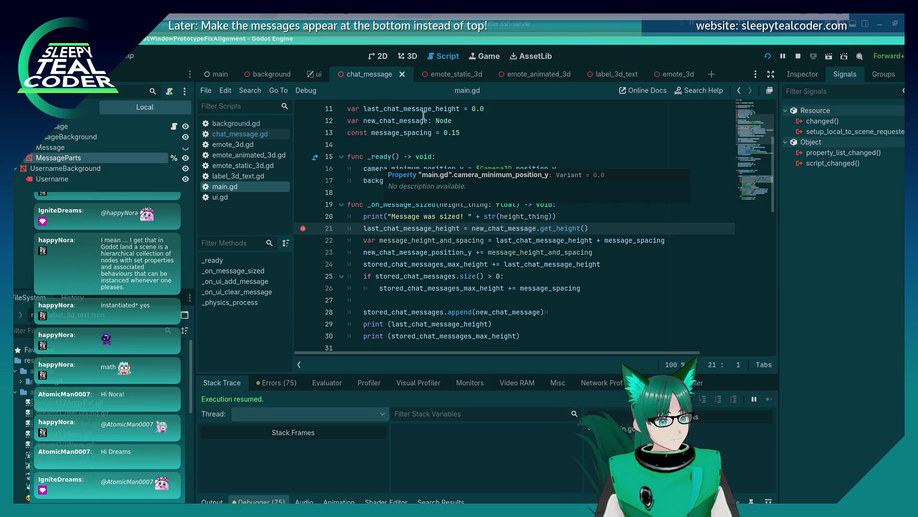
# Open chat_message.gd at get_height, below set_message_sized_signal
pyautogui.click(411, 57)
pyautogui.click(447, 57)
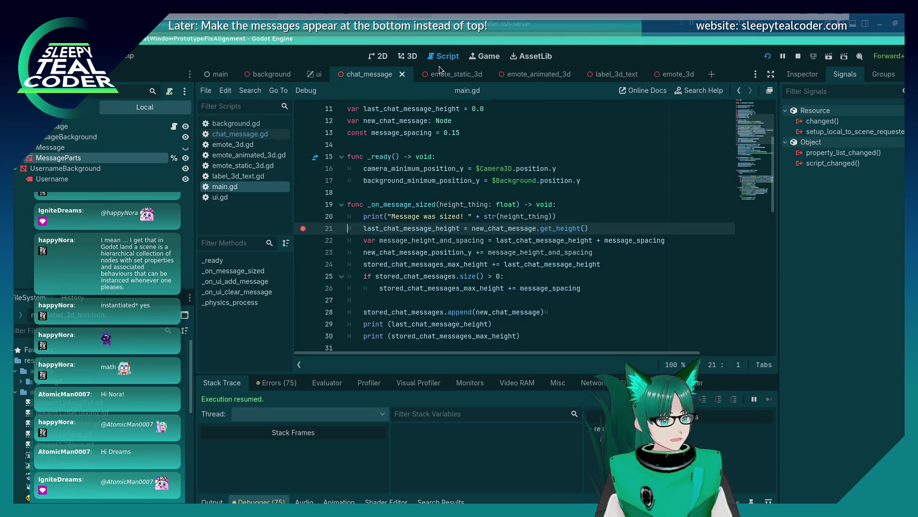
pyautogui.click(248, 134)
pyautogui.click(399, 228)
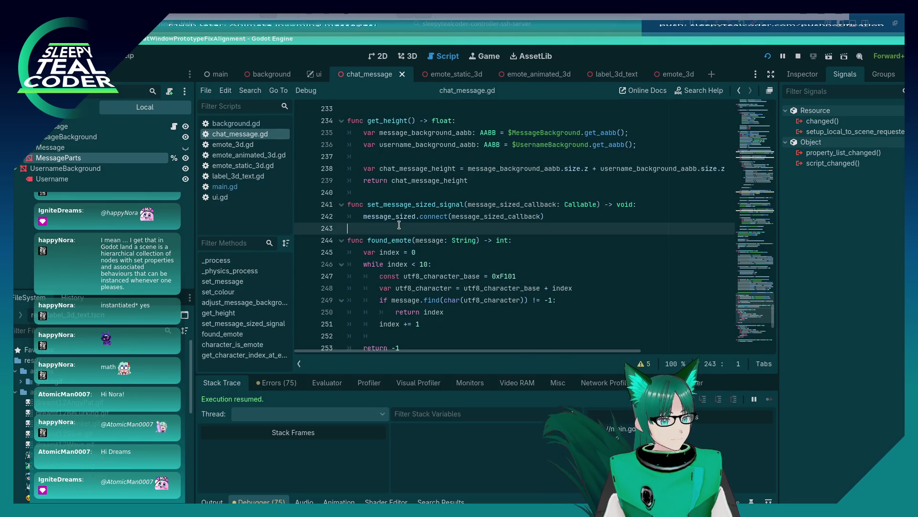
# Put a breakpoint on line 188, just after the message_sized emit, then switch to main.gd
pyautogui.scroll(5, 400, 225)
pyautogui.scroll(-5, 398, 227)
pyautogui.scroll(3, 397, 227)
pyautogui.scroll(-5, 397, 227)
pyautogui.scroll(12, 396, 230)
pyautogui.scroll(-5, 396, 232)
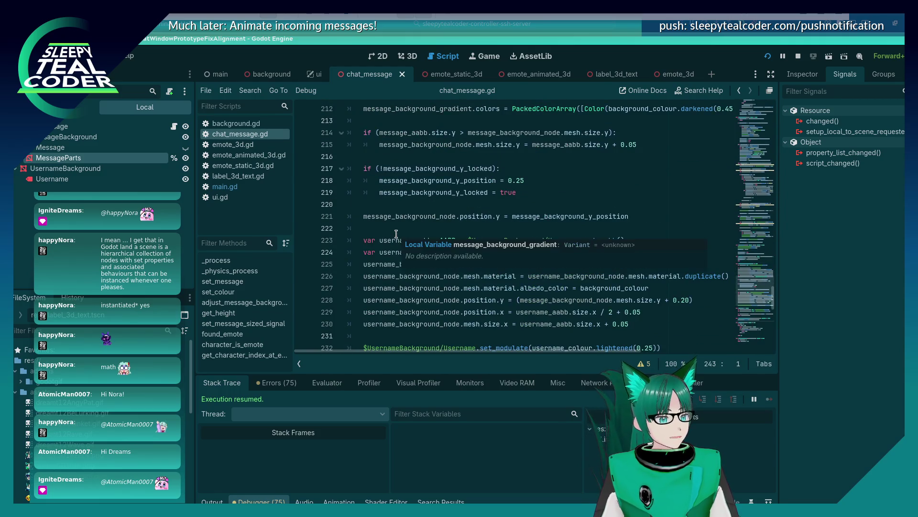
pyautogui.scroll(-3, 396, 234)
pyautogui.scroll(14, 401, 244)
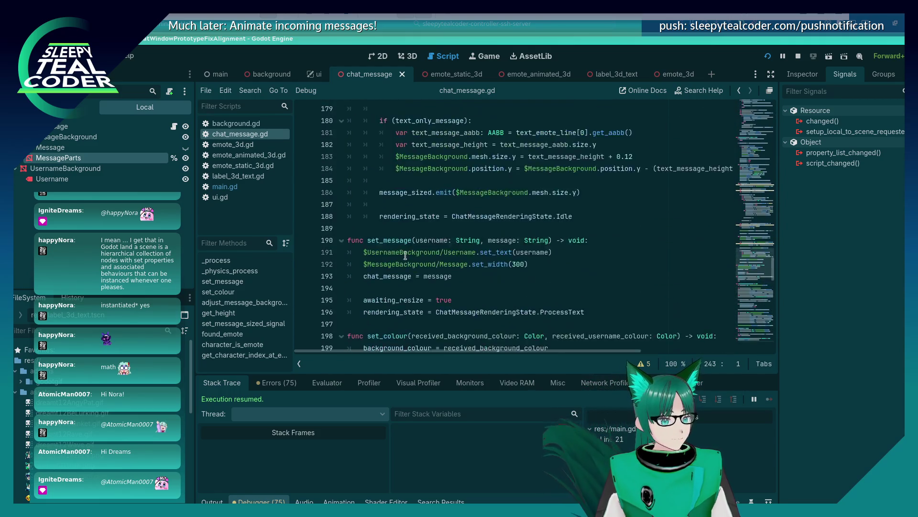
pyautogui.scroll(3, 405, 255)
pyautogui.click(419, 300)
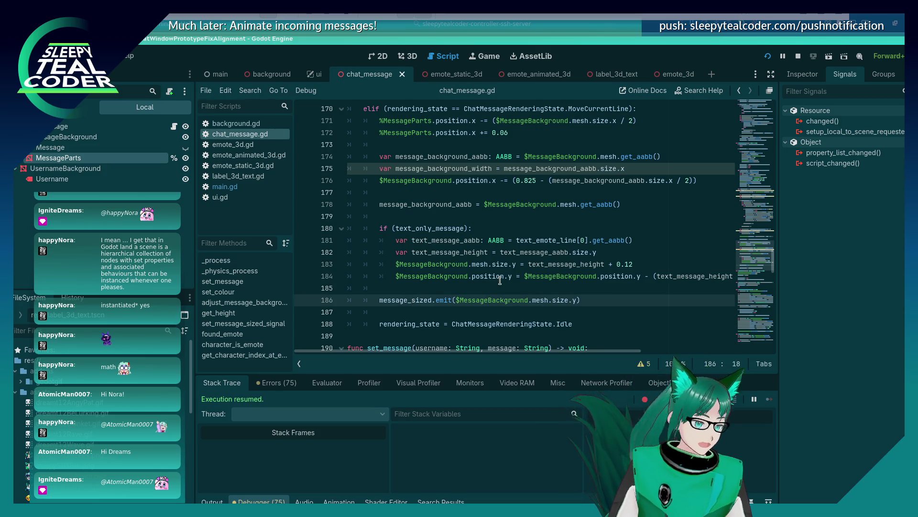
pyautogui.moveTo(500, 281)
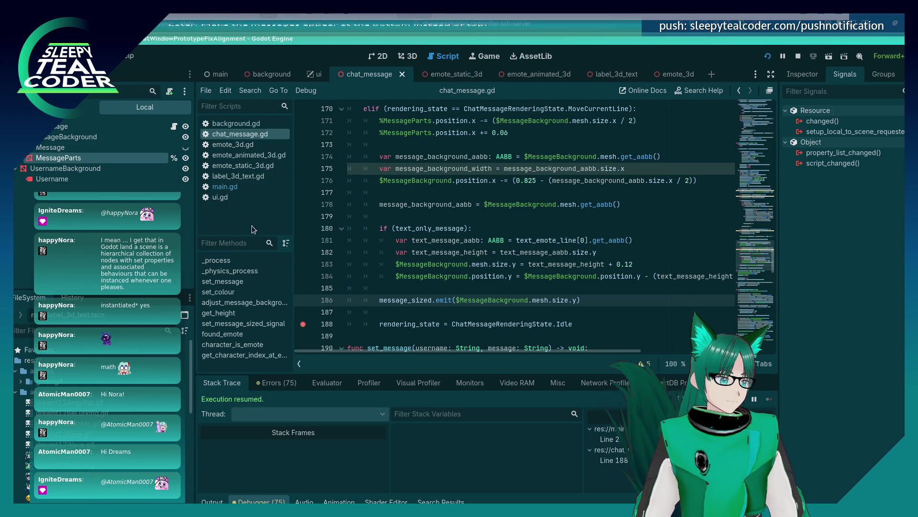
pyautogui.click(237, 186)
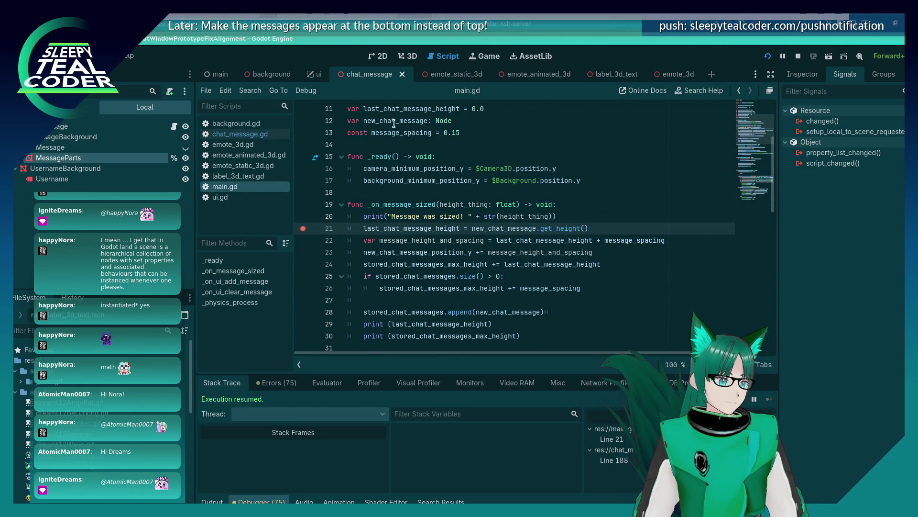
# Flip between the background and chat_message scenes, then refocus main.gd
pyautogui.click(281, 78)
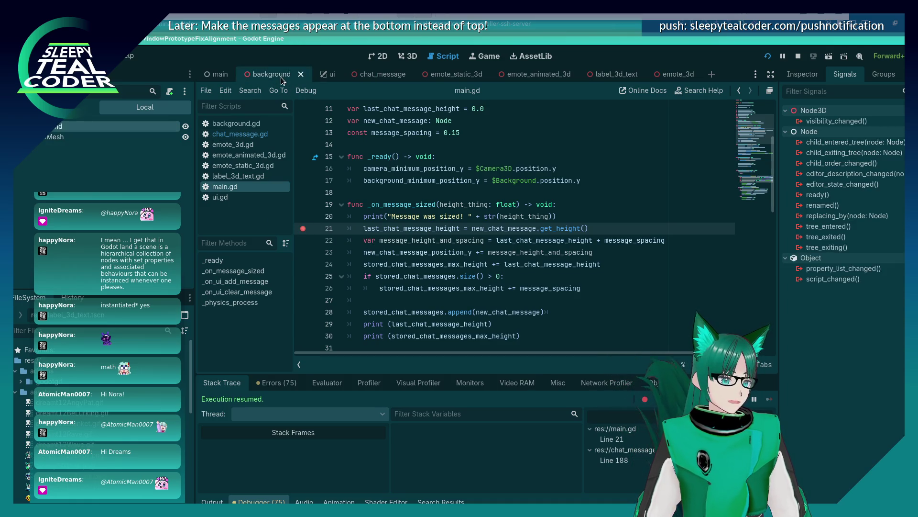
pyautogui.click(372, 76)
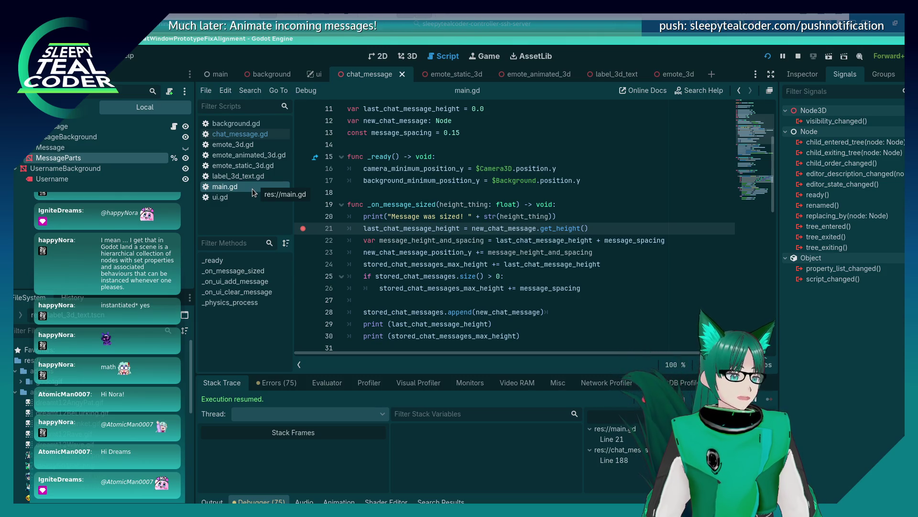
pyautogui.click(251, 190)
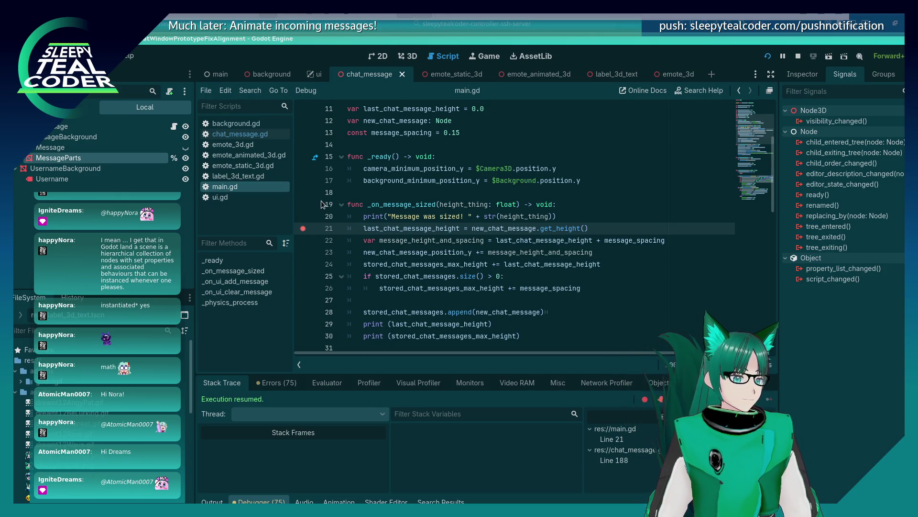
# Add a test message in the game and continue until the chat_message.gd line 188 breakpoint
pyautogui.hotkey('alt', 'Tab')
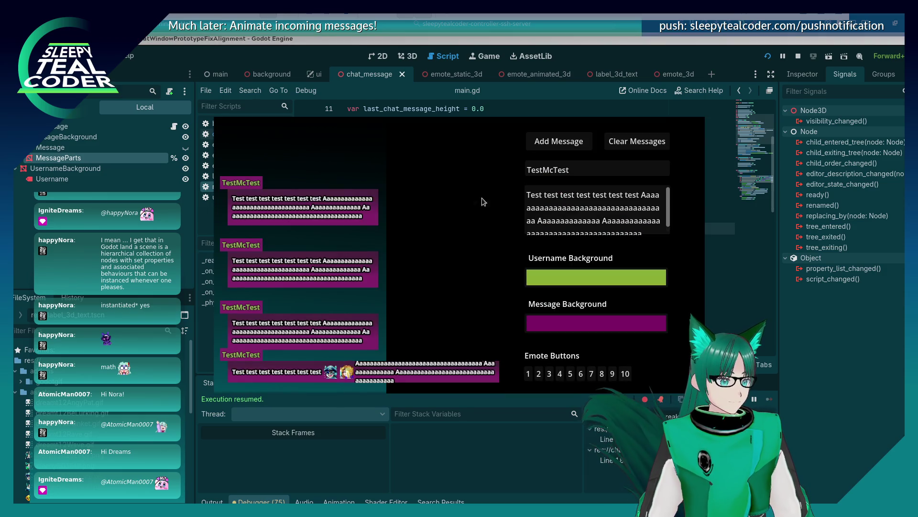
pyautogui.click(568, 148)
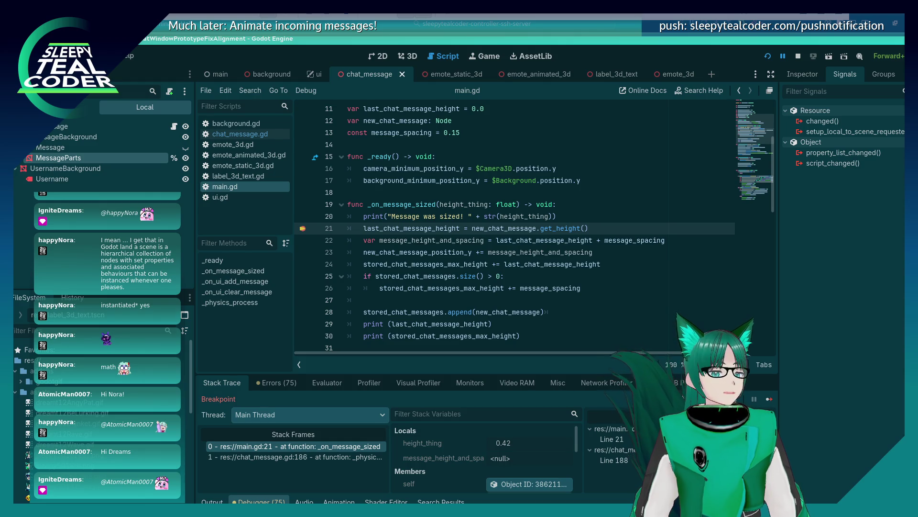
pyautogui.click(767, 399)
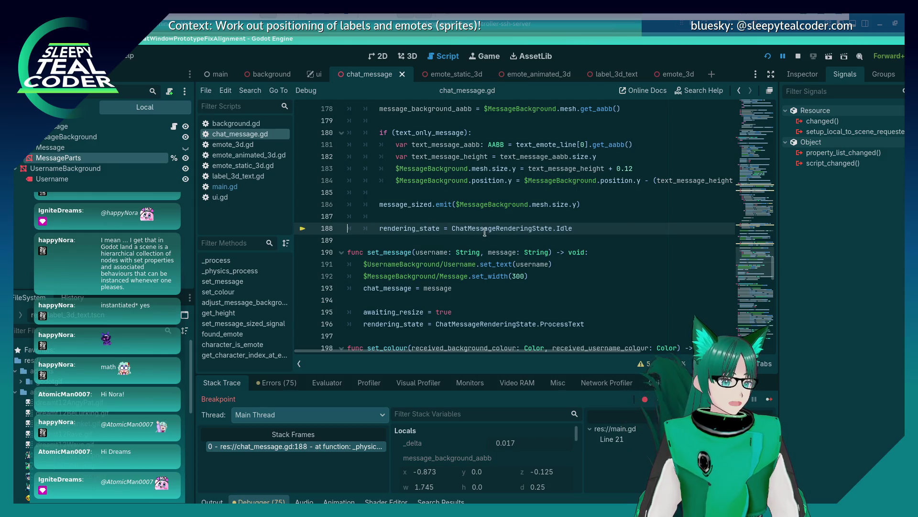
pyautogui.scroll(15, 691, 184)
# Insert EmitMessageSizedSignal before Idle in the ChatMessageRenderingState enum and save
pyautogui.click(743, 112)
pyautogui.click(448, 260)
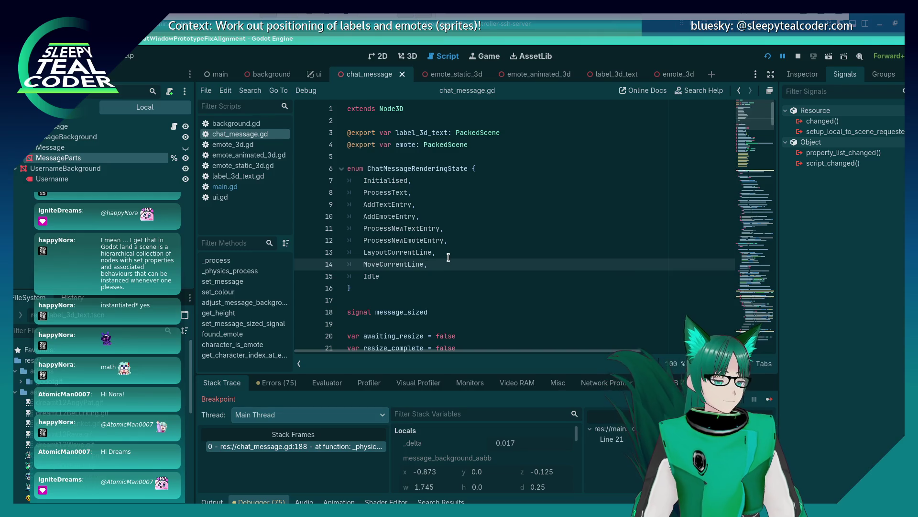
pyautogui.press('Return')
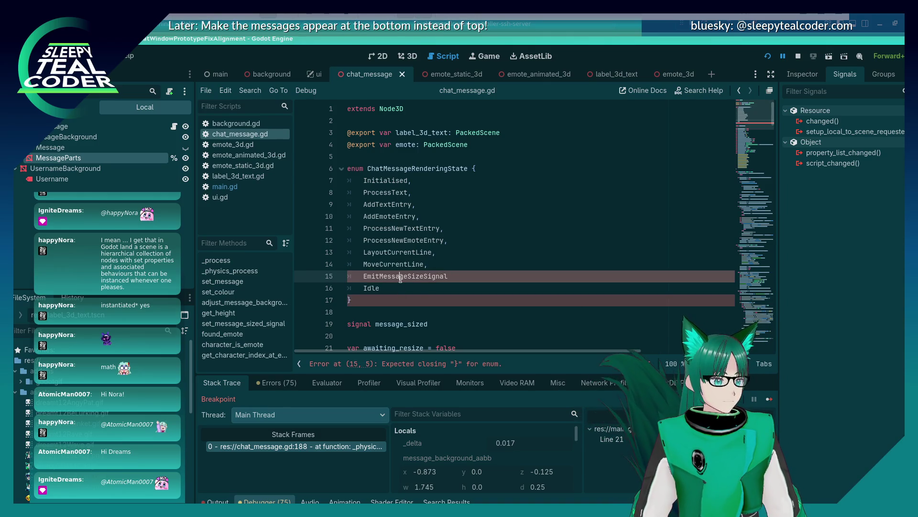
pyautogui.click(425, 276)
pyautogui.write('d')
pyautogui.hotkey('ctrl', 's')
pyautogui.click(431, 255)
pyautogui.press('Down')
pyautogui.press('Down')
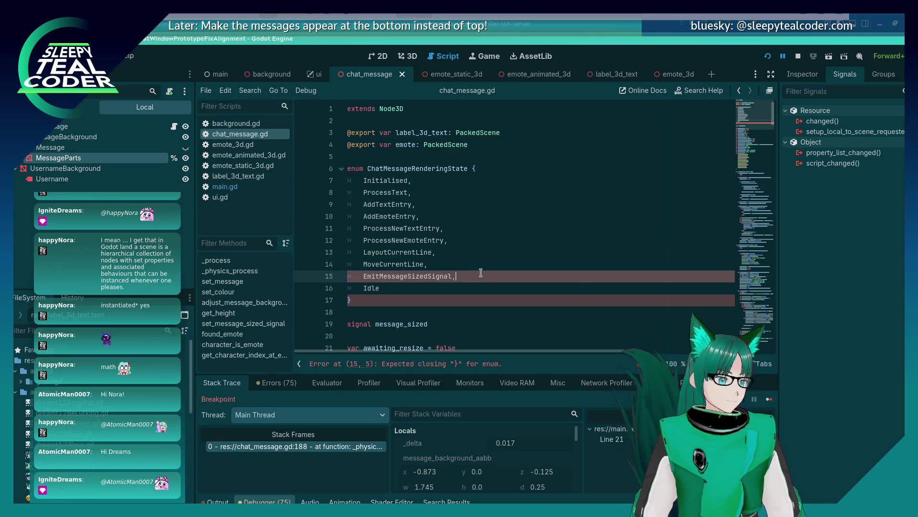
pyautogui.scroll(-20, 424, 270)
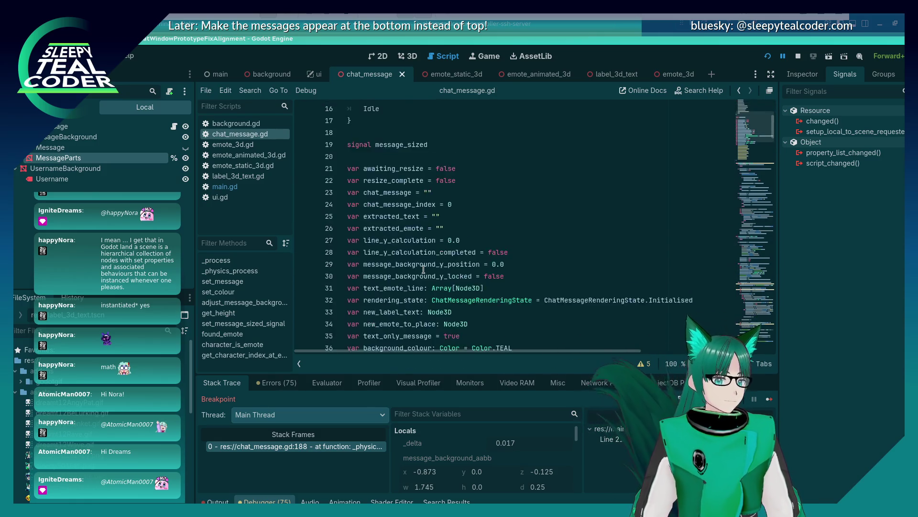
# After MoveCurrentLine, set the rendering state to EmitMessageSizedSignal instead of Idle
pyautogui.scroll(-20, 424, 263)
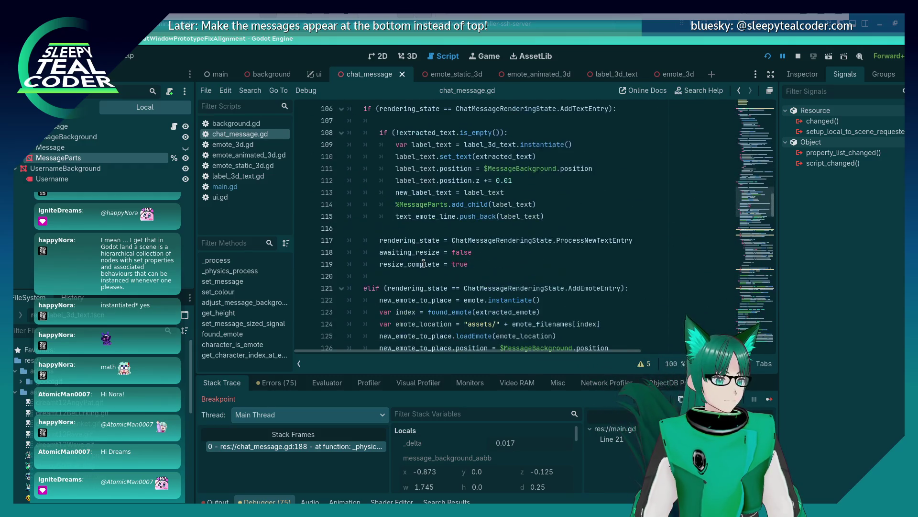
pyautogui.scroll(-13, 424, 264)
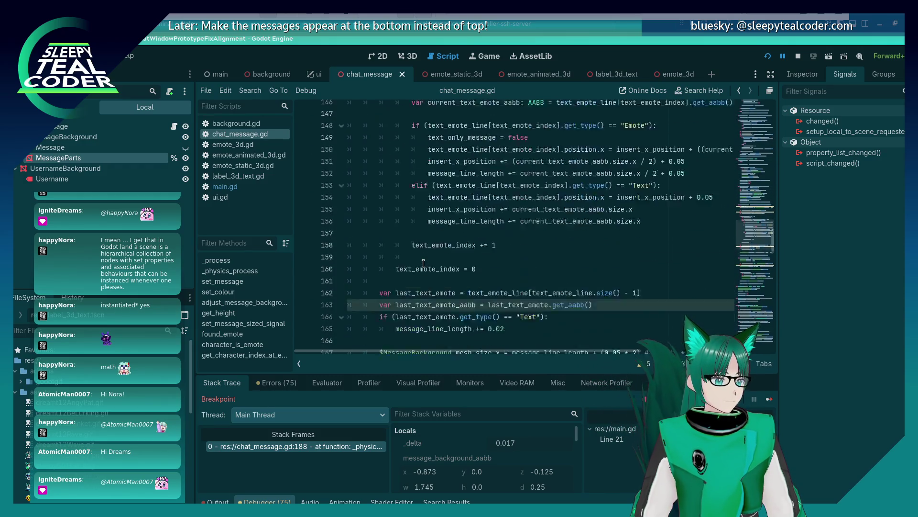
pyautogui.scroll(-4, 424, 263)
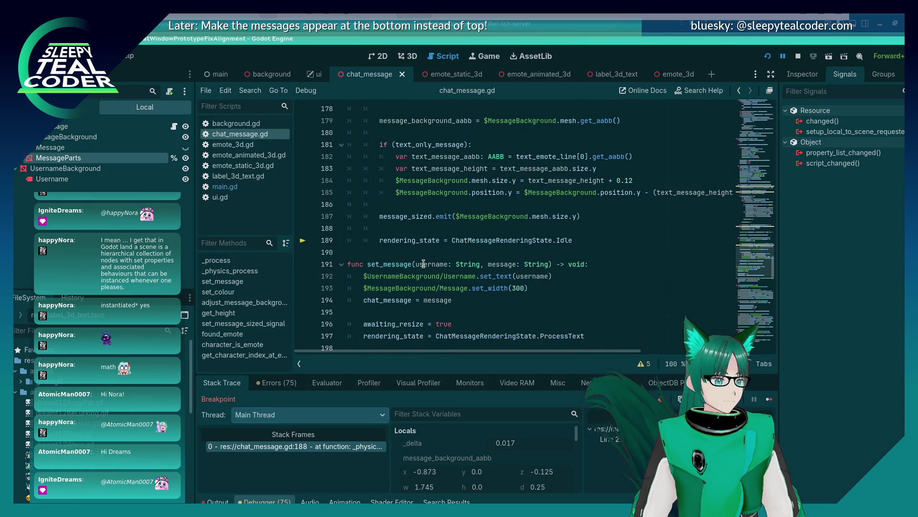
pyautogui.scroll(5, 424, 263)
pyautogui.scroll(-3, 424, 263)
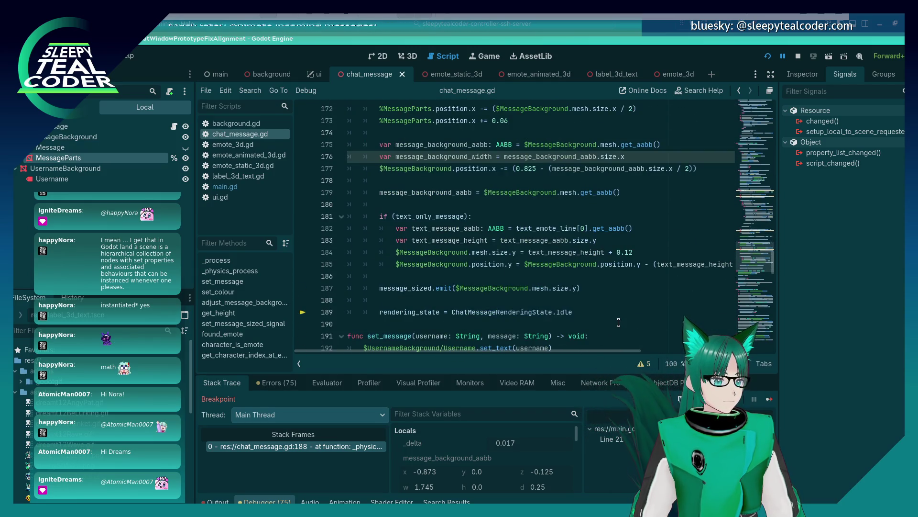
pyautogui.click(555, 297)
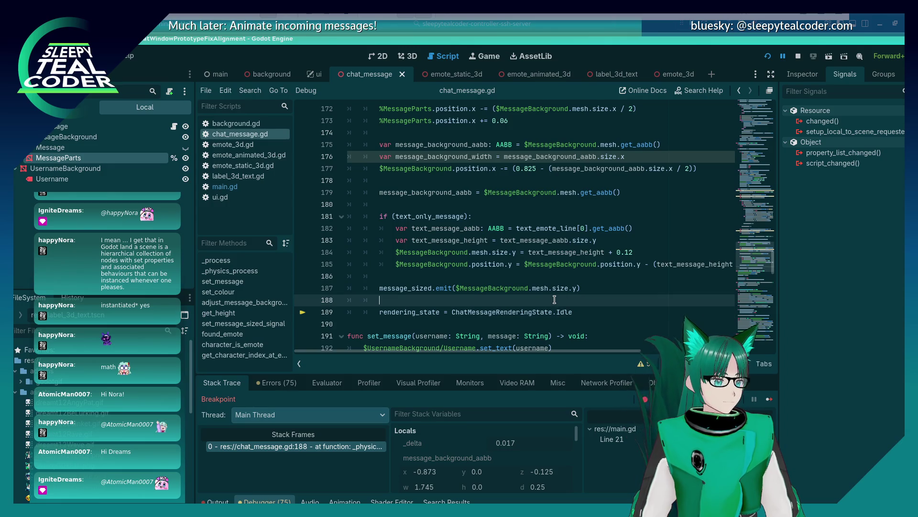
pyautogui.press('Return')
pyautogui.press('Down')
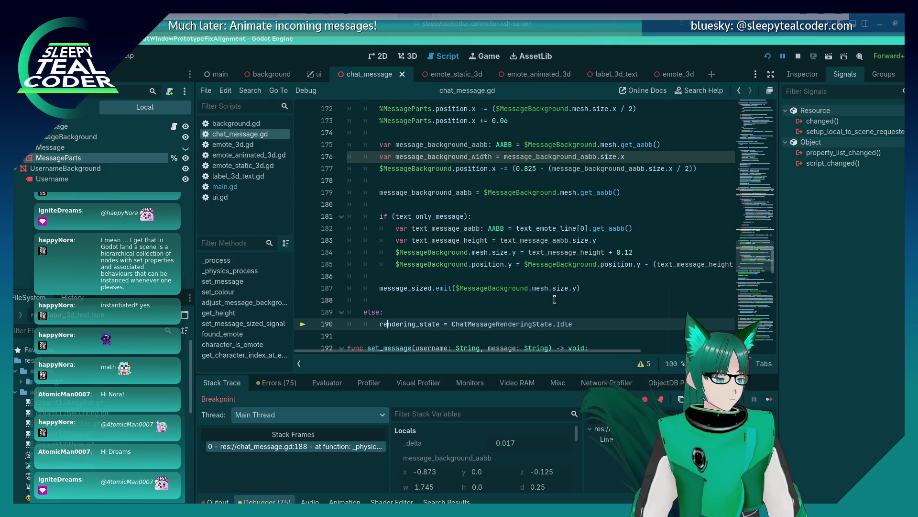
pyautogui.hotkey('shift', 'End')
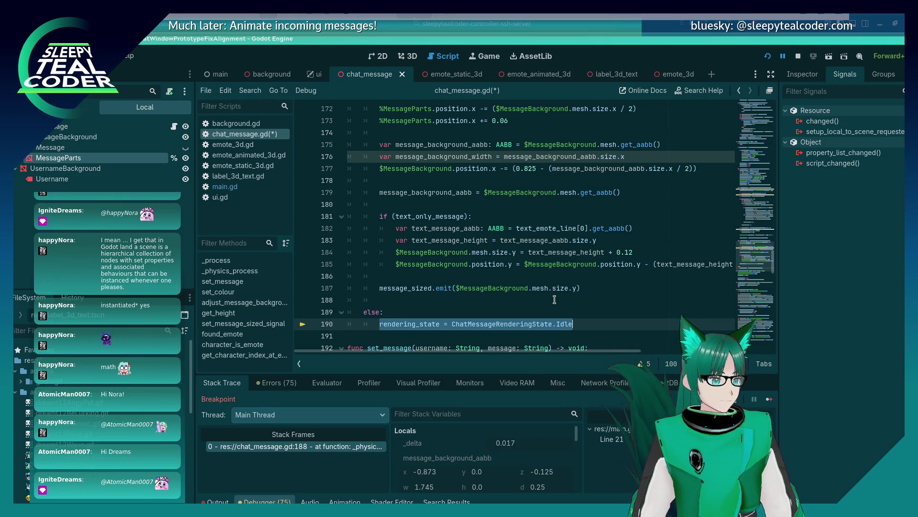
pyautogui.hotkey('ctrl', 'c')
pyautogui.press('Up')
pyautogui.press('Up')
pyautogui.press('Return')
pyautogui.press('Return')
pyautogui.press('Up')
pyautogui.hotkey('ctrl', 'v')
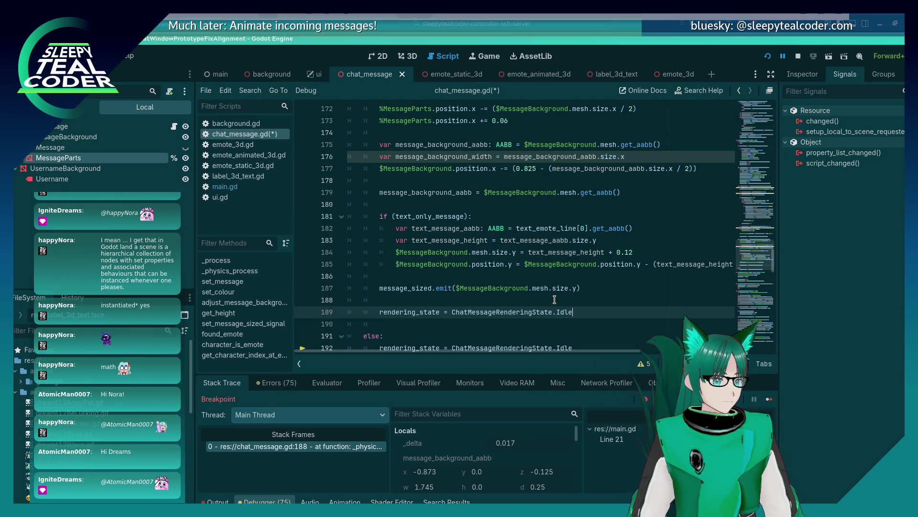
pyautogui.write('Em')
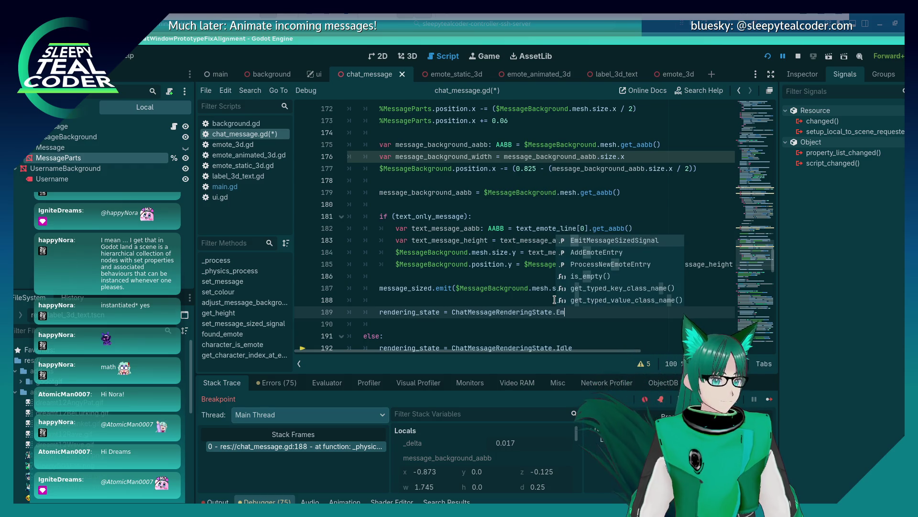
pyautogui.press('Return')
# Replace else with an elif EmitMessageSizedSignal branch holding the message_sized emit, and save
pyautogui.scroll(3, 598, 208)
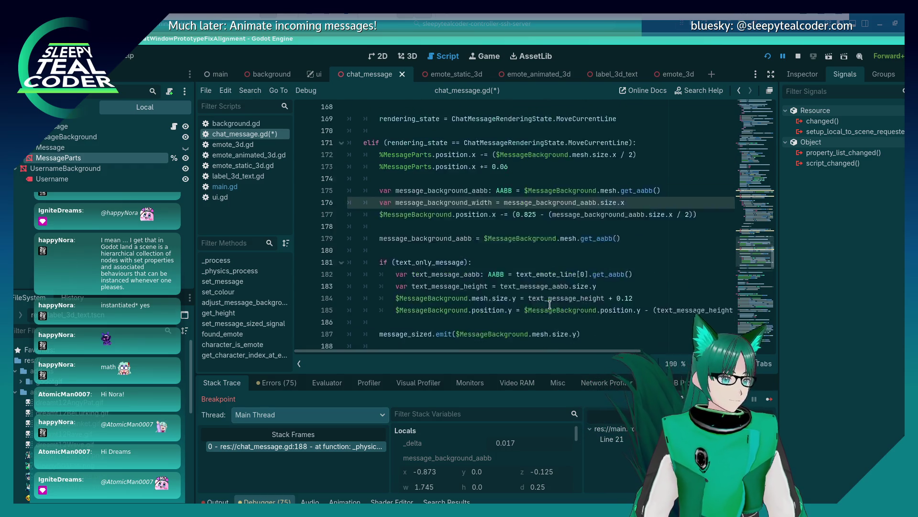
pyautogui.moveTo(647, 206); pyautogui.dragTo(364, 204)
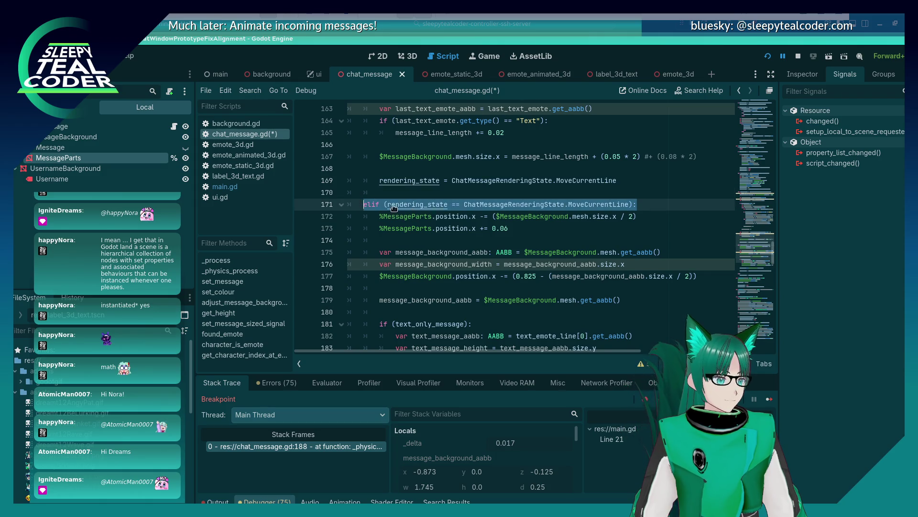
pyautogui.scroll(-5, 417, 216)
pyautogui.scroll(-2, 417, 217)
pyautogui.doubleClick(370, 192)
pyautogui.hotkey('ctrl', 'v')
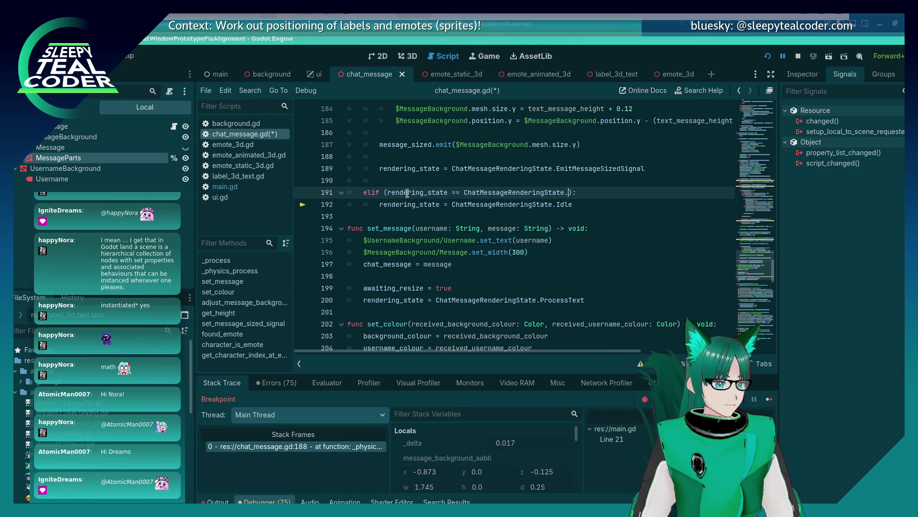
pyautogui.press('Return')
pyautogui.press('Up')
pyautogui.press('Up')
pyautogui.press('Up')
pyautogui.hotkey('shift', 'Home')
pyautogui.hotkey('ctrl', 'x')
pyautogui.press('Down')
pyautogui.press('Down')
pyautogui.press('Down')
pyautogui.press('End')
pyautogui.press('Return')
pyautogui.press('Return')
pyautogui.hotkey('ctrl', 'v')
pyautogui.press('Up')
pyautogui.press('Up')
pyautogui.press('Up')
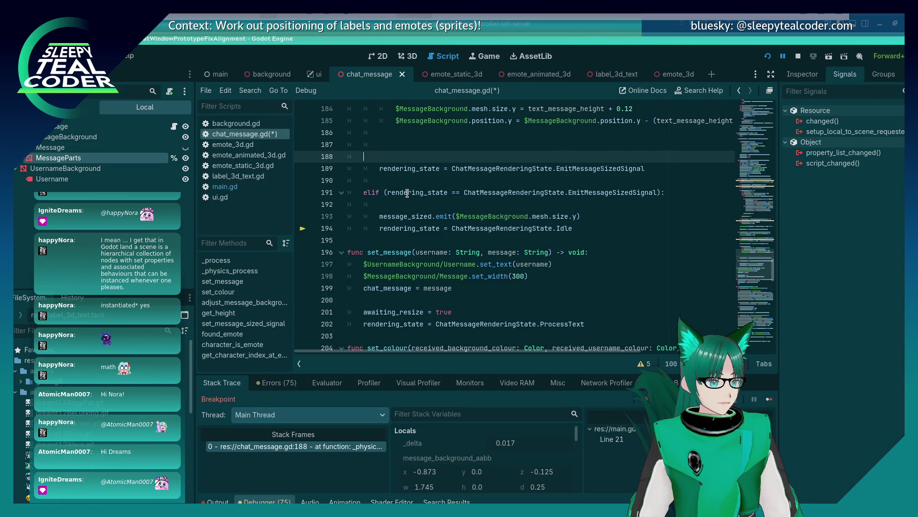
pyautogui.press('BackSpace')
pyautogui.press('BackSpace')
pyautogui.press('BackSpace')
pyautogui.hotkey('ctrl', 's')
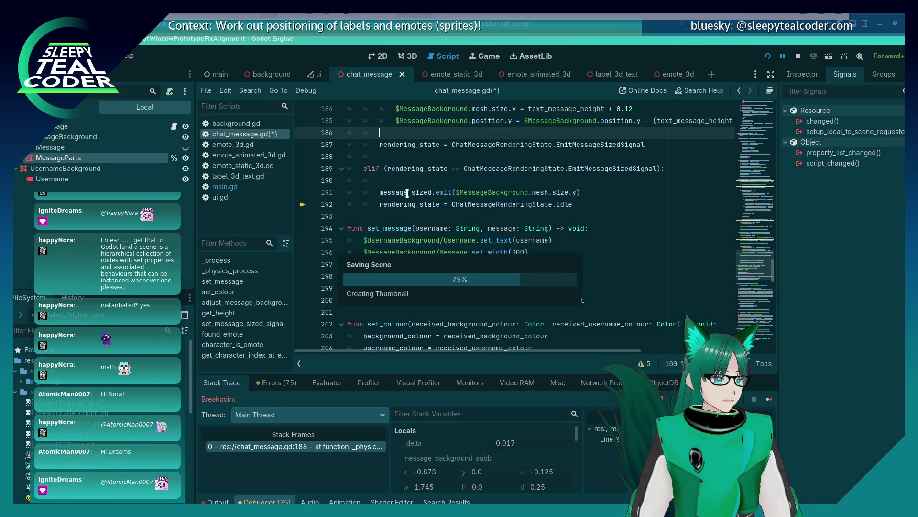
# Remove the height argument so message_sized.emit() takes no parameters, save, and open main.gd
pyautogui.press('Down')
pyautogui.press('Down')
pyautogui.press('Down')
pyautogui.press('End')
pyautogui.press('Left')
pyautogui.press('BackSpace')
pyautogui.press('BackSpace')
pyautogui.press('BackSpace')
pyautogui.press('BackSpace')
pyautogui.hotkey('ctrl', 's')
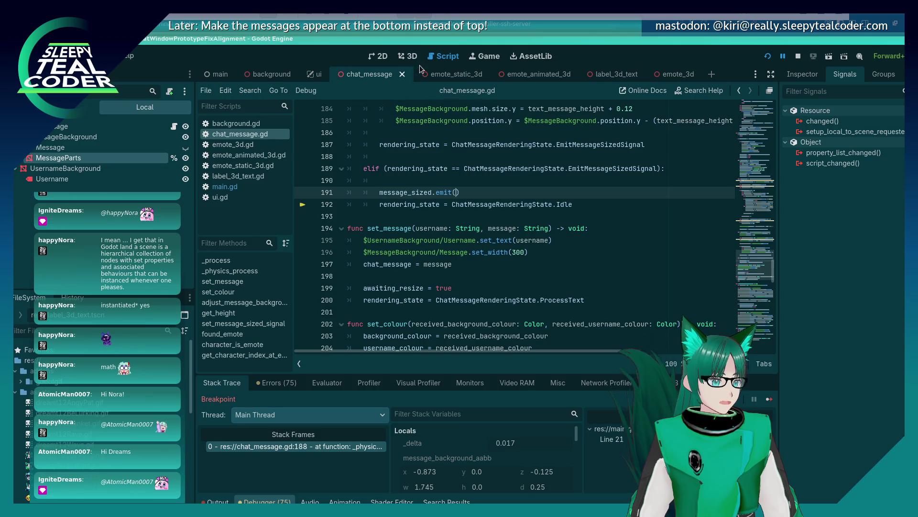
pyautogui.click(253, 186)
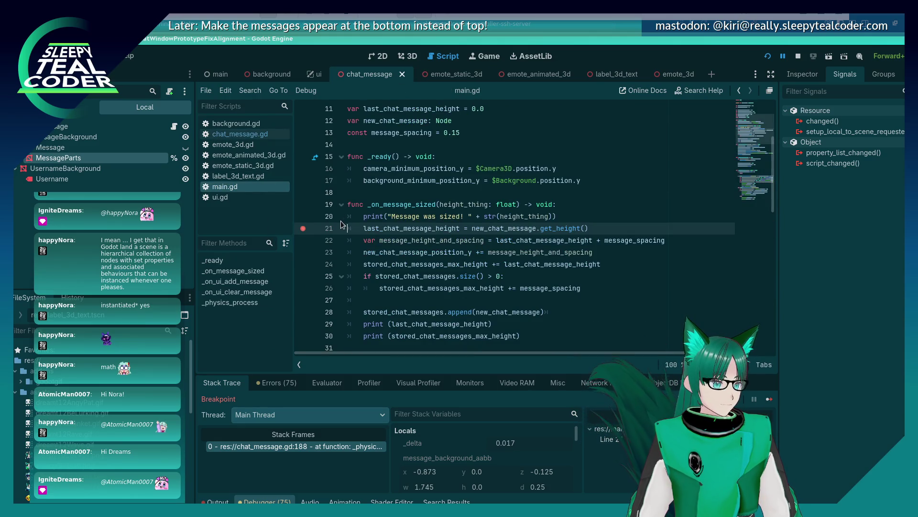
# Drop the height_thing parameter from _on_message_sized and make it print only "Message was sized!"
pyautogui.click(431, 217)
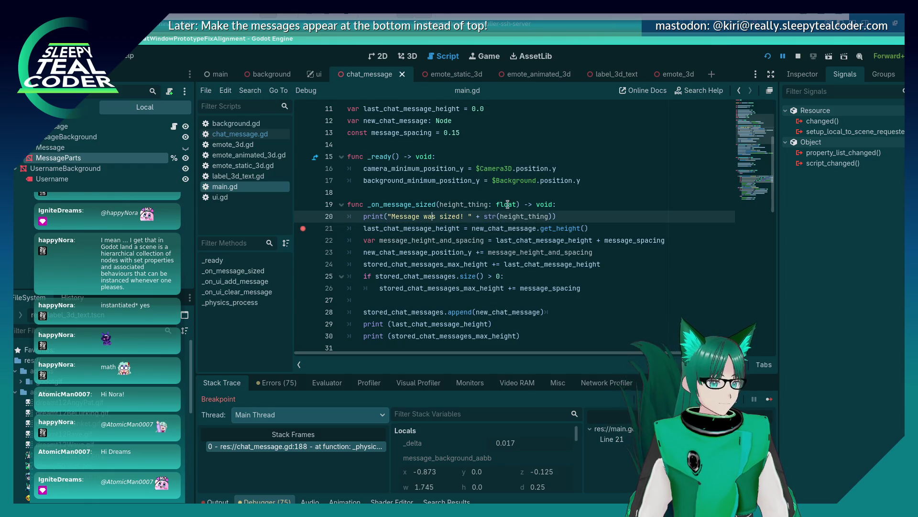
pyautogui.click(537, 204)
pyautogui.click(368, 216)
pyautogui.press('End')
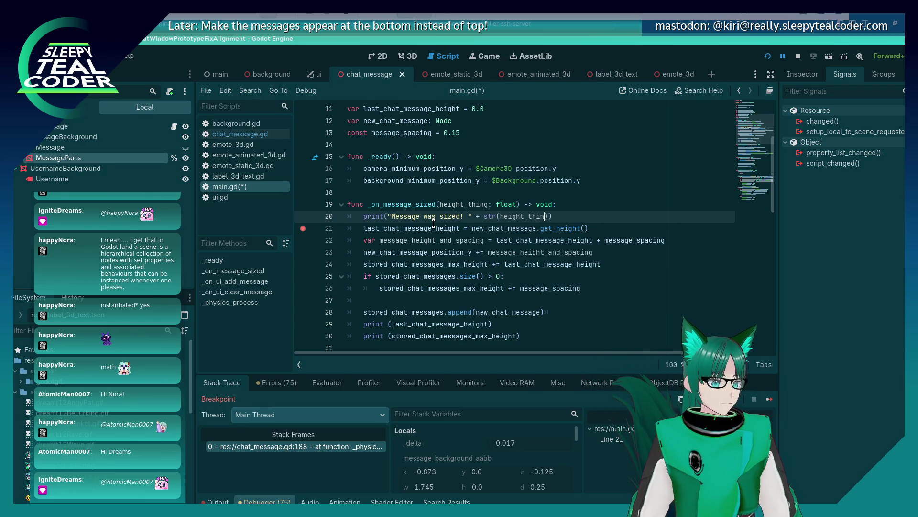
pyautogui.press('BackSpace')
pyautogui.press('BackSpace')
pyautogui.press('BackSpace')
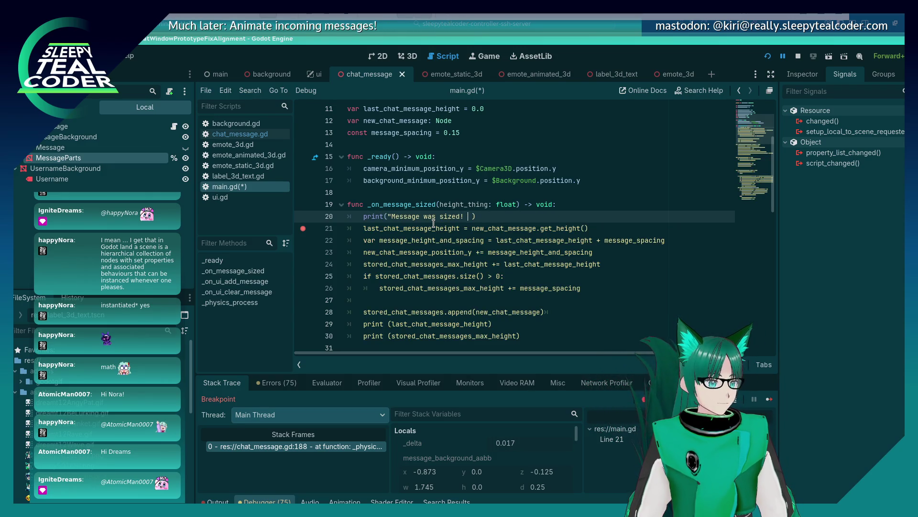
pyautogui.write('"')
pyautogui.press('Up')
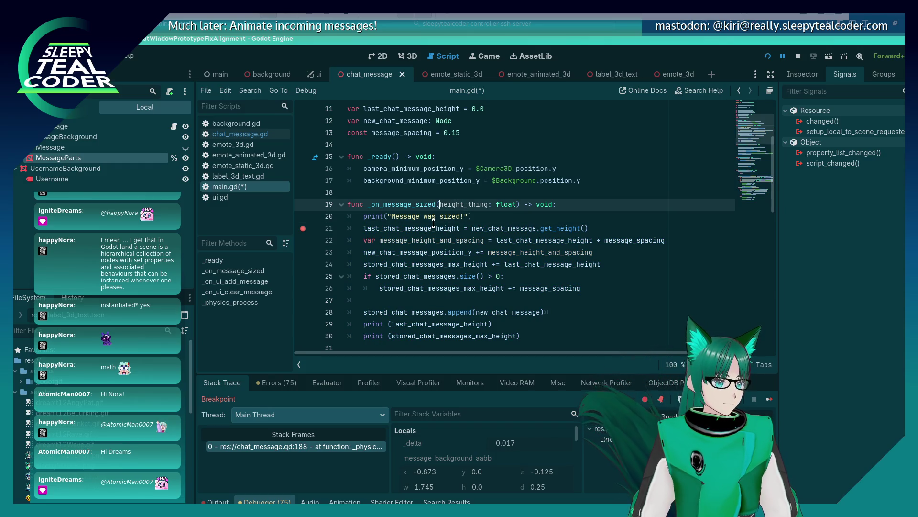
pyautogui.press('Delete')
pyautogui.press('Delete')
pyautogui.press('Delete')
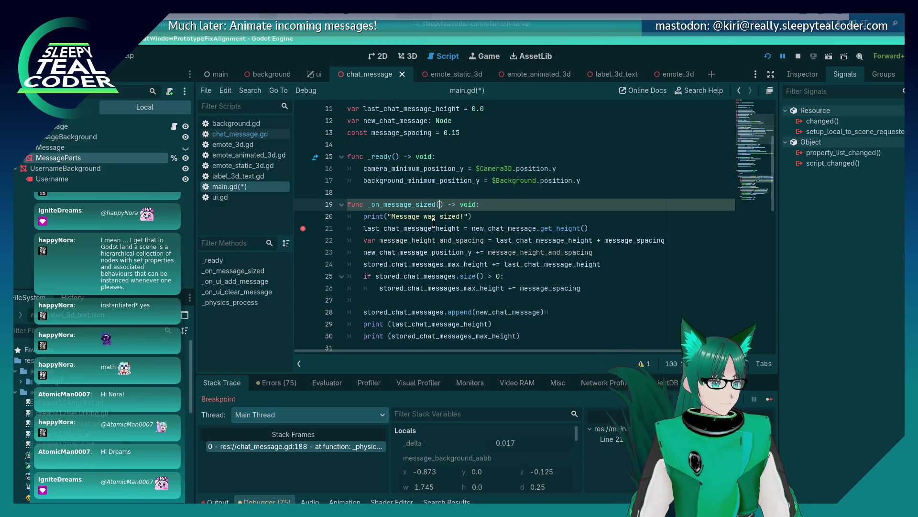
# Save main.gd and run the chat prototype with F5
pyautogui.press('Down')
pyautogui.hotkey('ctrl', 's')
pyautogui.press('End')
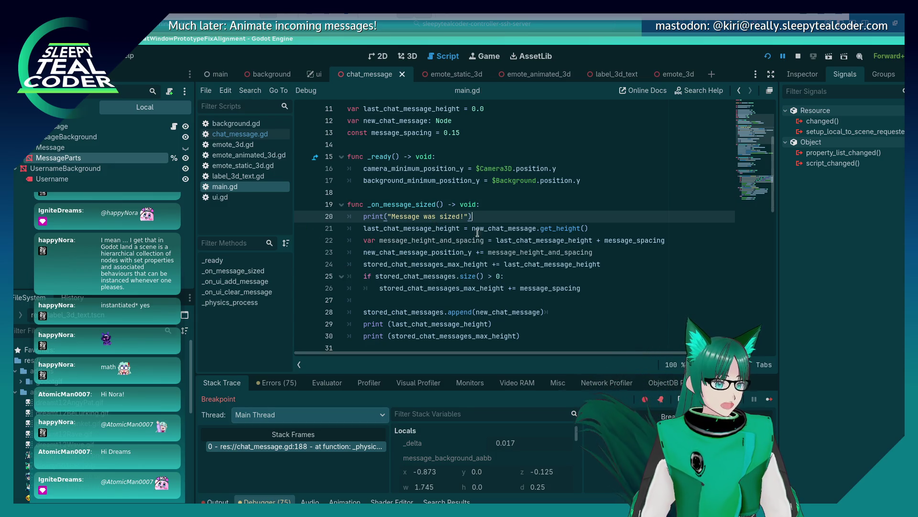
pyautogui.hotkey('alt', 'Tab')
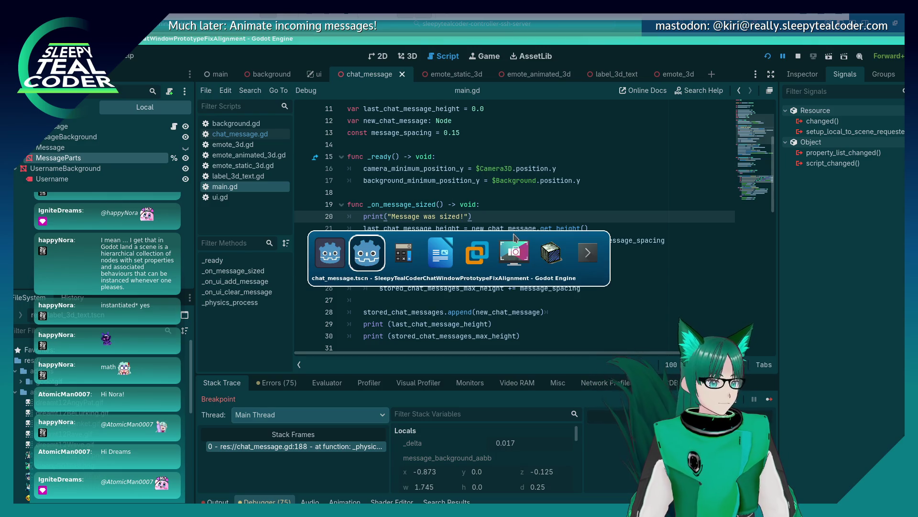
pyautogui.press('F5')
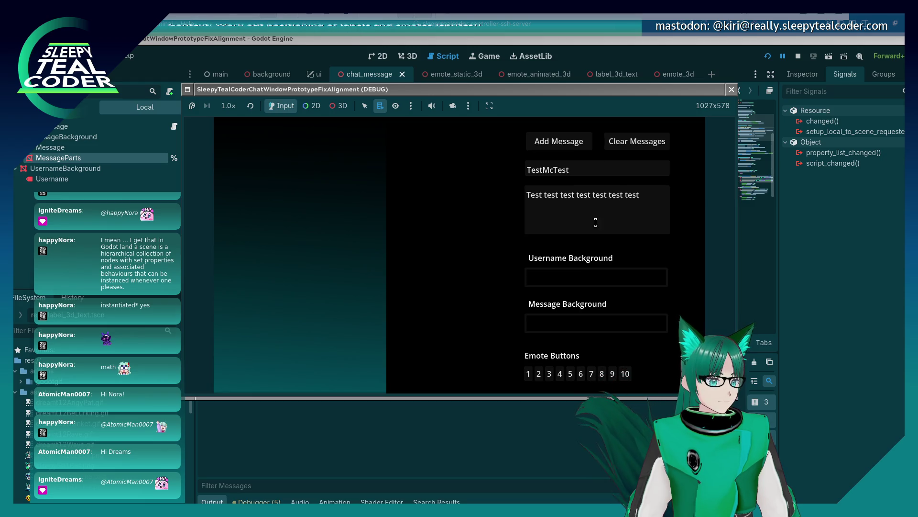
# Add a test message and lengthen its text with a long run of 'A's
pyautogui.click(576, 143)
pyautogui.click(651, 210)
pyautogui.write('Aaaaaaaaaaaaaaaaaaaaaa')
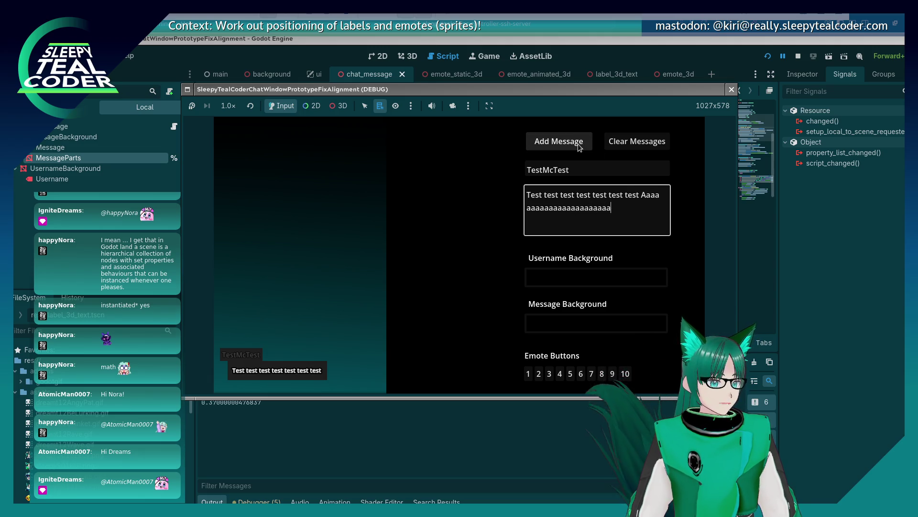
pyautogui.write('aaaaaaaaaaaaaaaaaaaaaaaaaaaaaaaaaaaaaaaaaaaaaaaaaaaaaaaaaaaaaaaa')
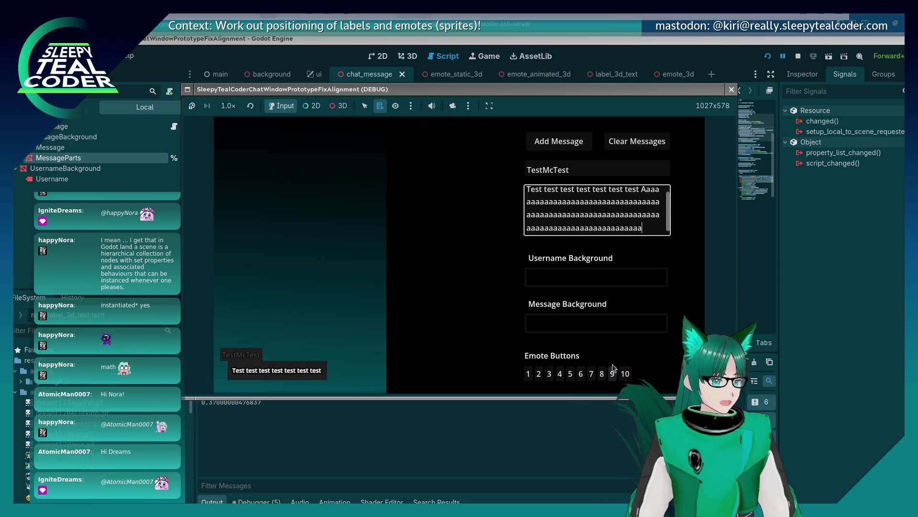
# Set Message Background to purple and Username Background to olive
pyautogui.click(584, 315)
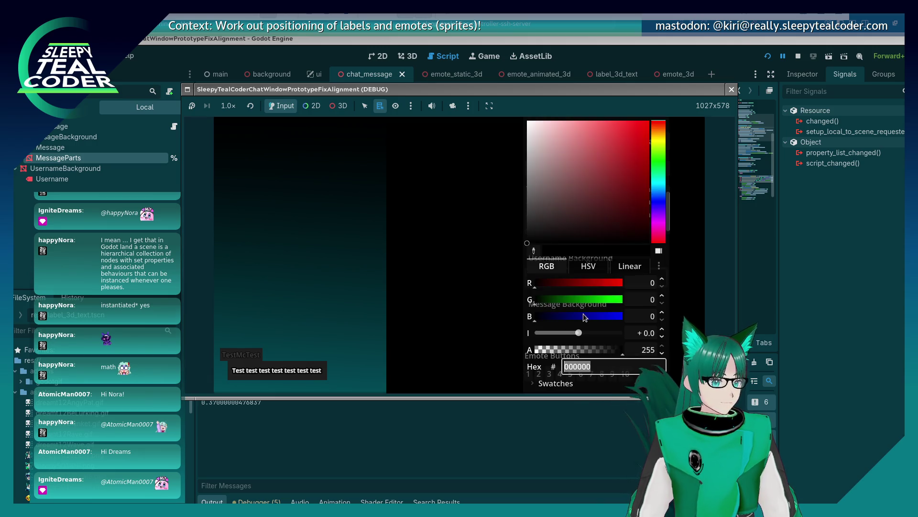
pyautogui.click(543, 191)
pyautogui.press('Escape')
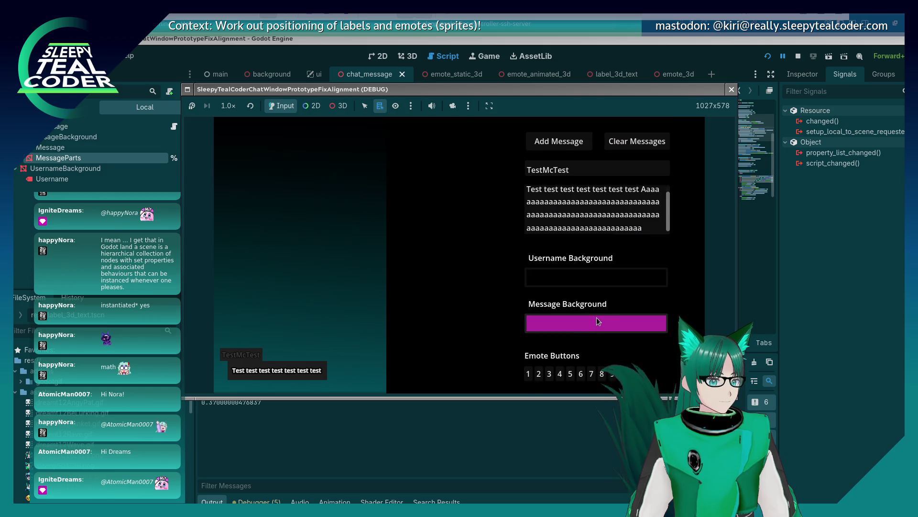
pyautogui.click(596, 277)
pyautogui.click(601, 164)
pyautogui.click(481, 226)
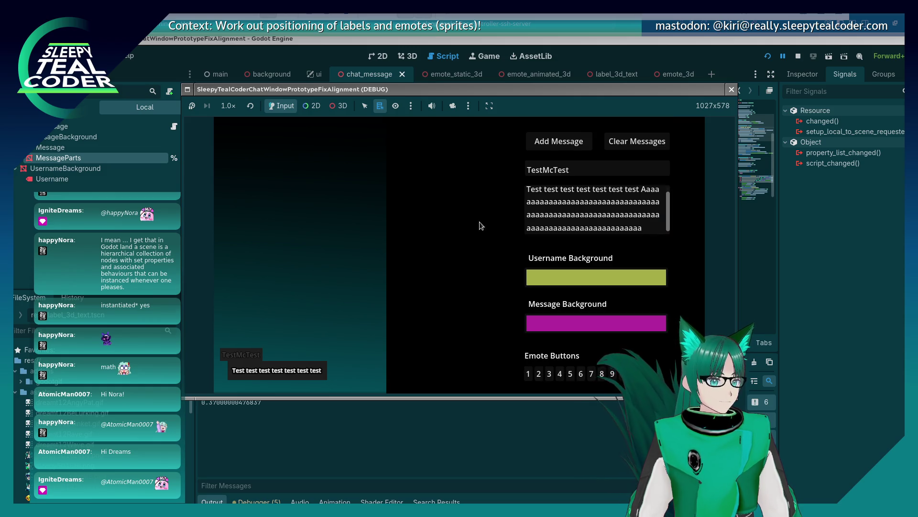
# Add three long purple messages that stack without overlap, then stop the game with F8
pyautogui.click(589, 146)
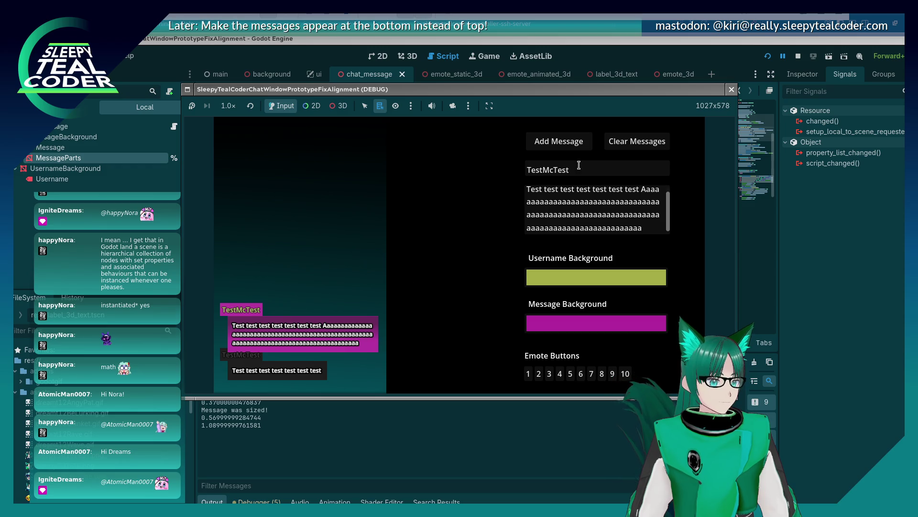
pyautogui.click(560, 141)
pyautogui.click(559, 142)
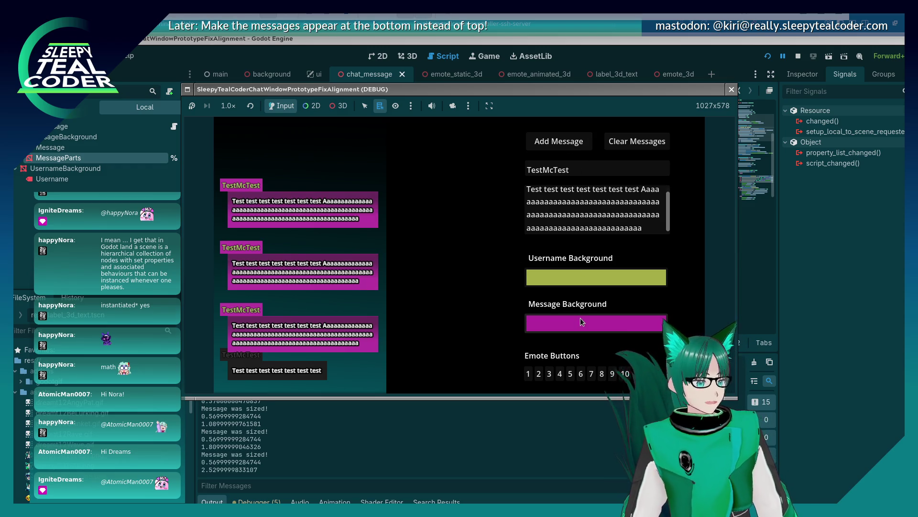
pyautogui.press('F8')
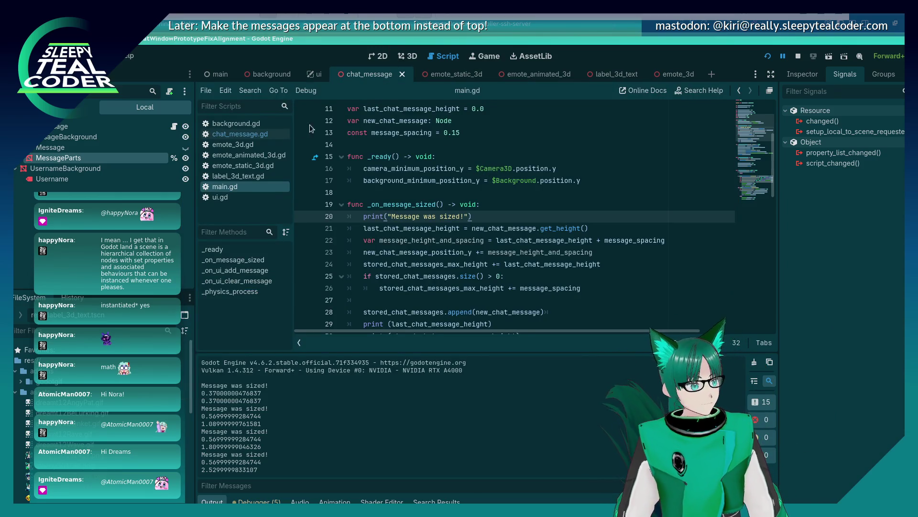
# Break on message_sized.emit() in chat_message.gd, confirm it is hit when a message is added, then continue
pyautogui.click(258, 133)
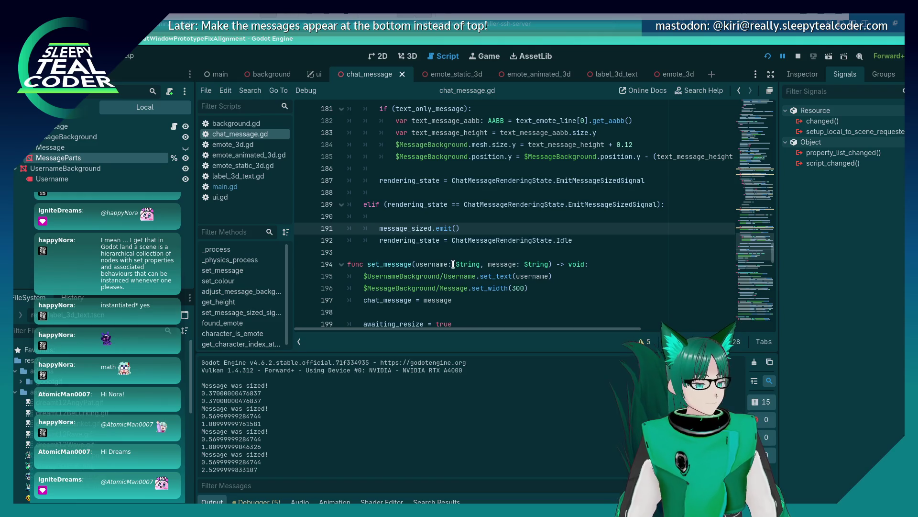
pyautogui.press('F9')
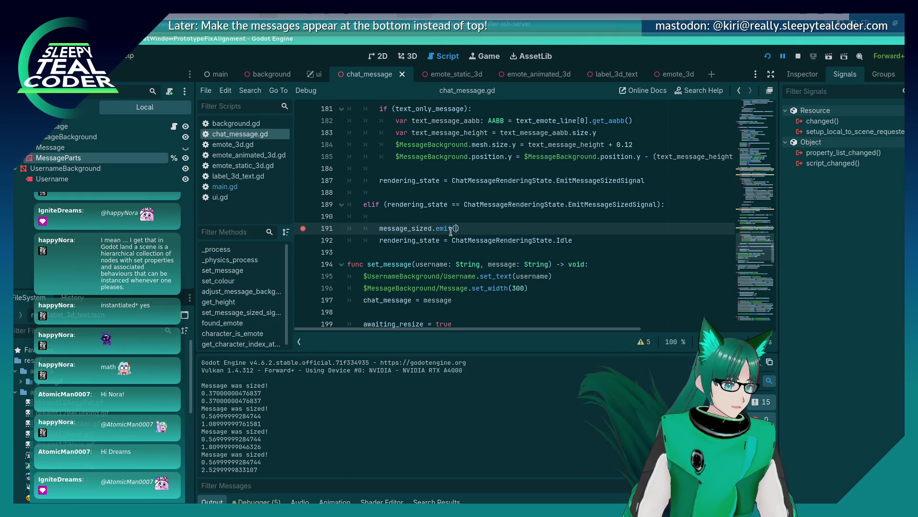
pyautogui.press('F5')
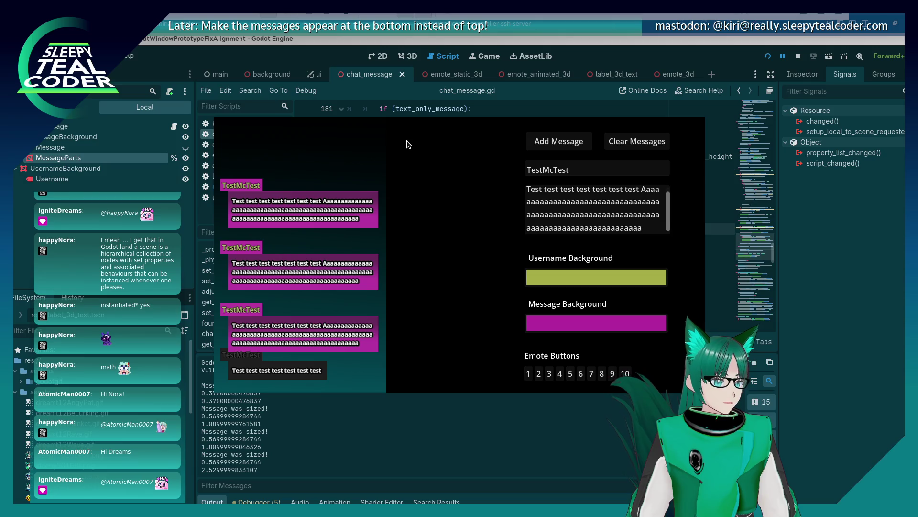
pyautogui.click(561, 132)
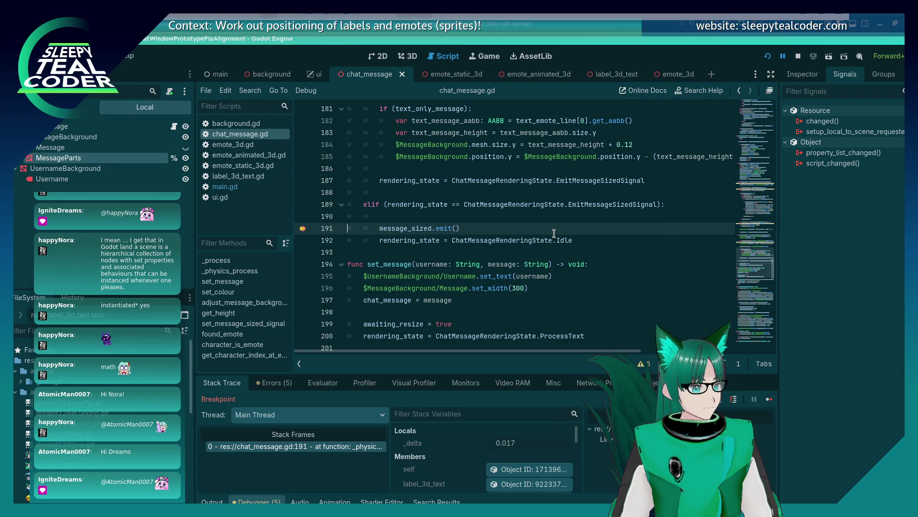
pyautogui.click(770, 398)
# Delete the blank line 190 so message_sized.emit() sits directly under the elif
pyautogui.click(810, 328)
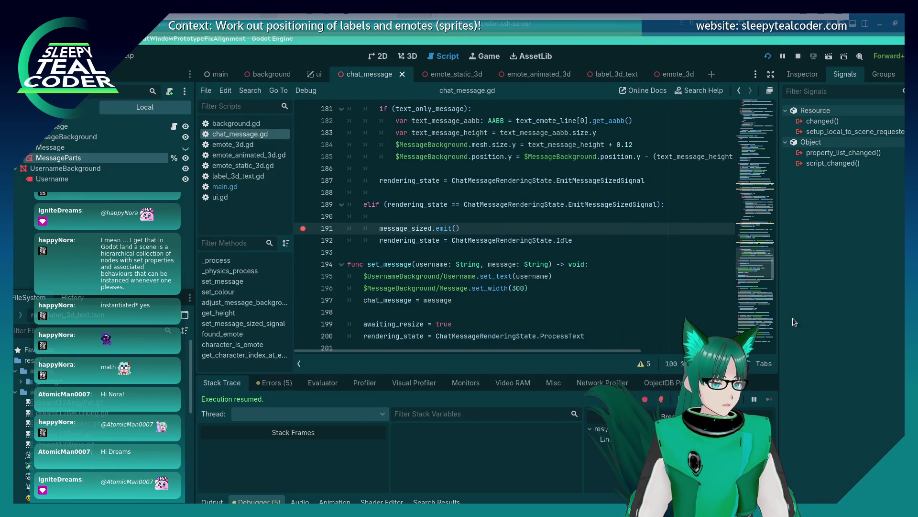
pyautogui.click(630, 242)
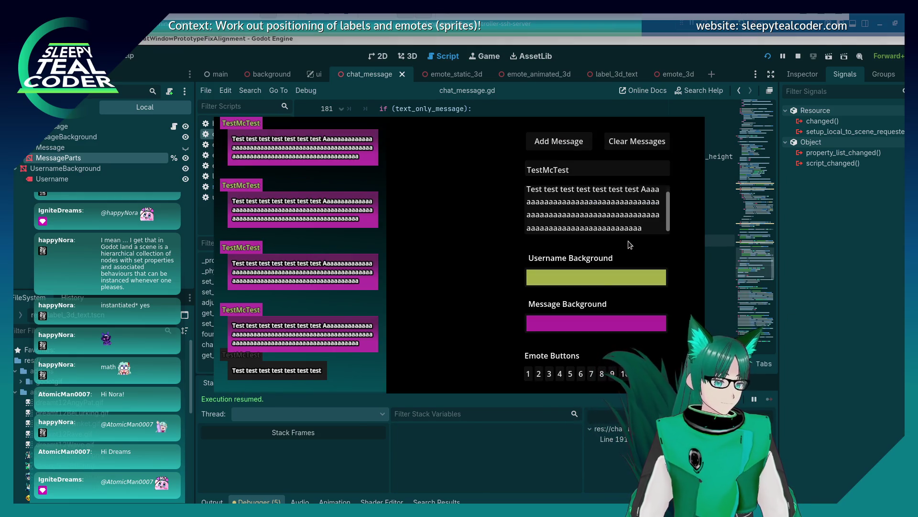
pyautogui.click(413, 213)
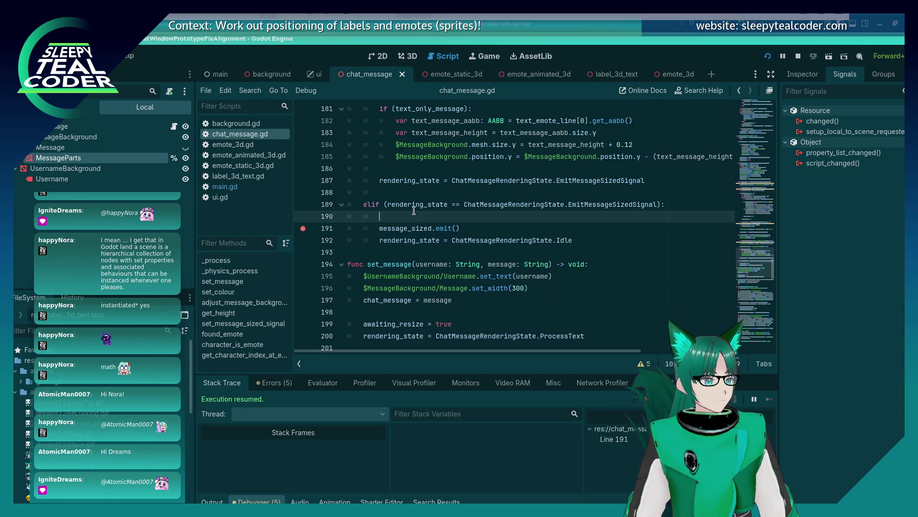
pyautogui.press('BackSpace')
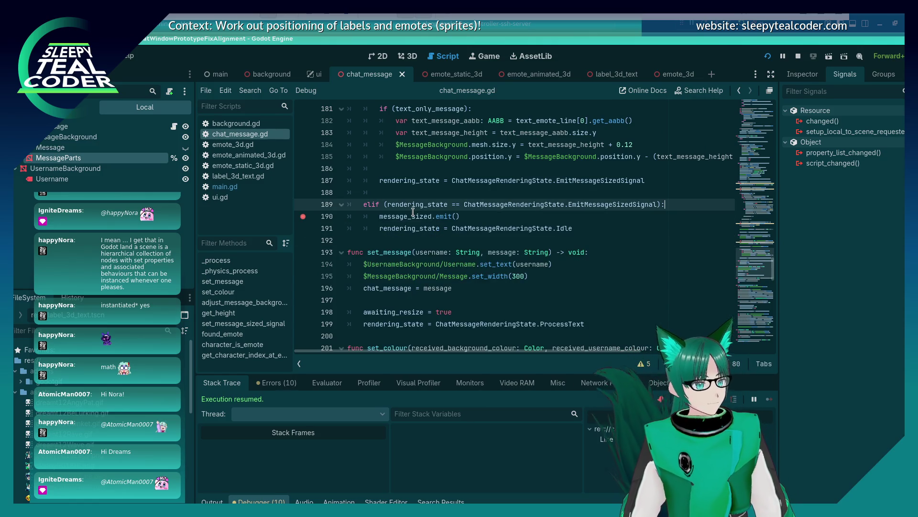
pyautogui.scroll(1, 402, 193)
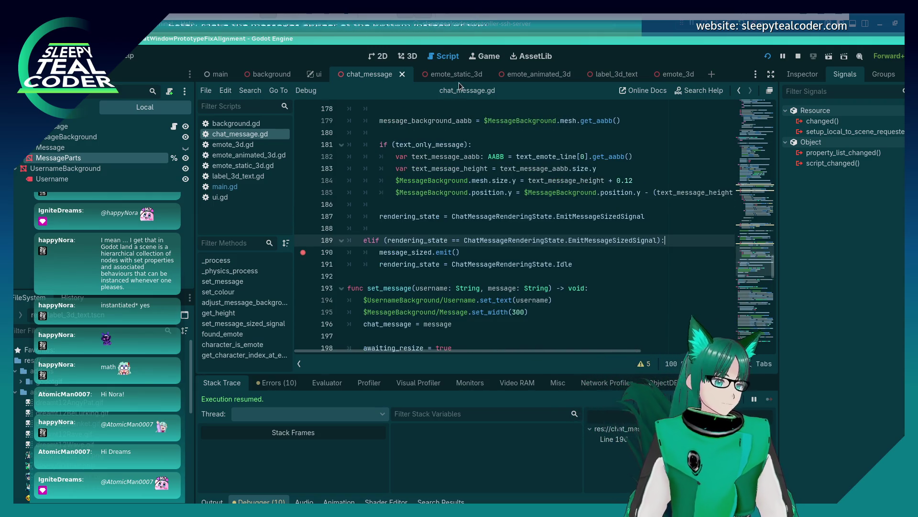
pyautogui.click(411, 56)
pyautogui.click(441, 57)
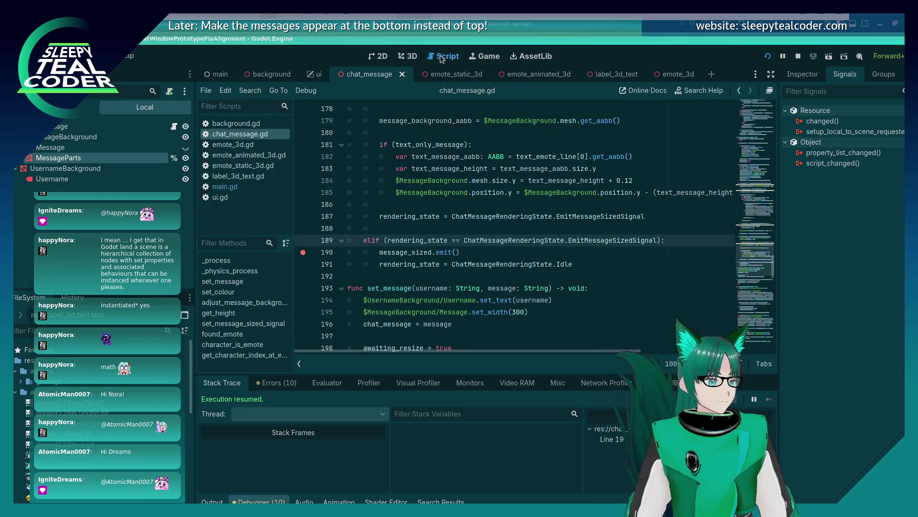